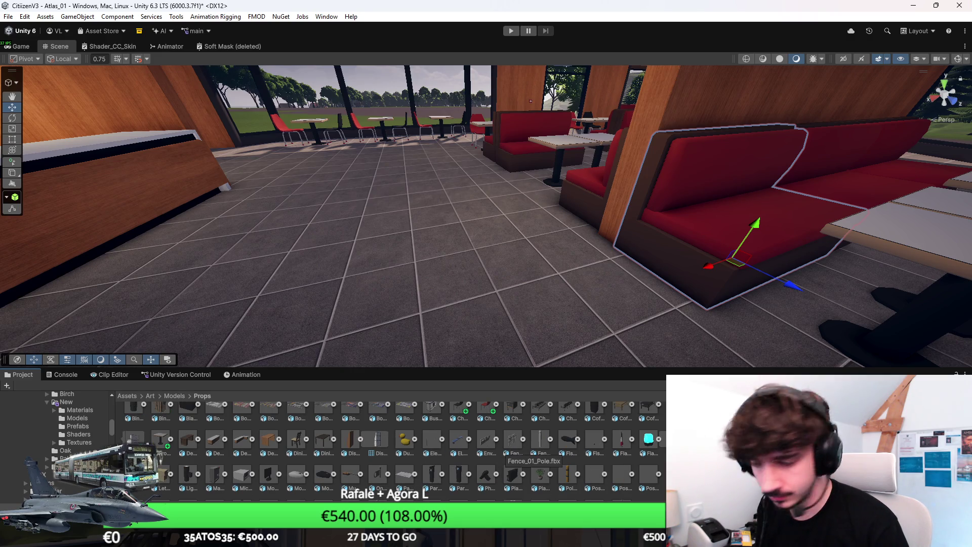
{"action": "scroll", "coordinate": [390, 445], "scroll_direction": "up", "scroll_amount": 1}
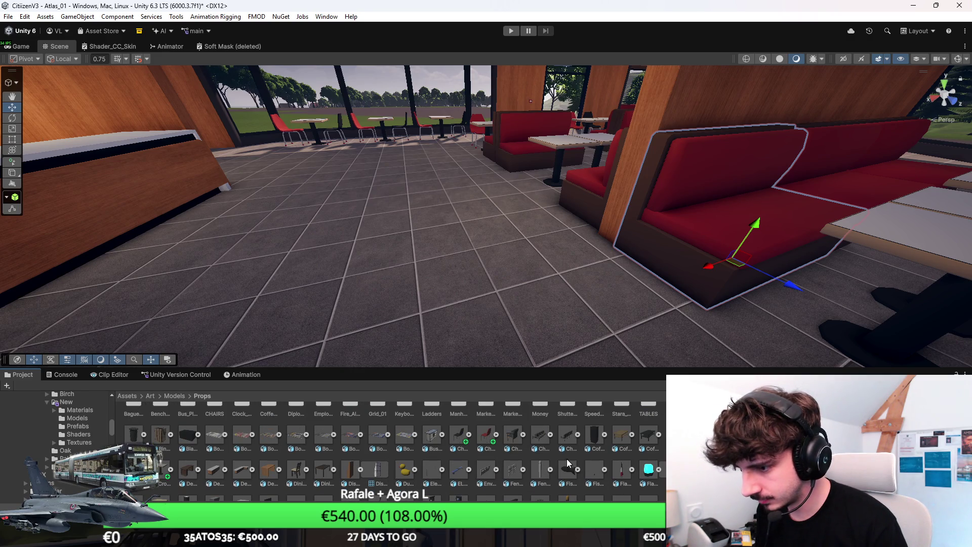
Step: Shrink the Props models view to a list of names and select one prop asset
{"action": "scroll", "coordinate": [542, 461], "scroll_direction": "down", "scroll_amount": 1}
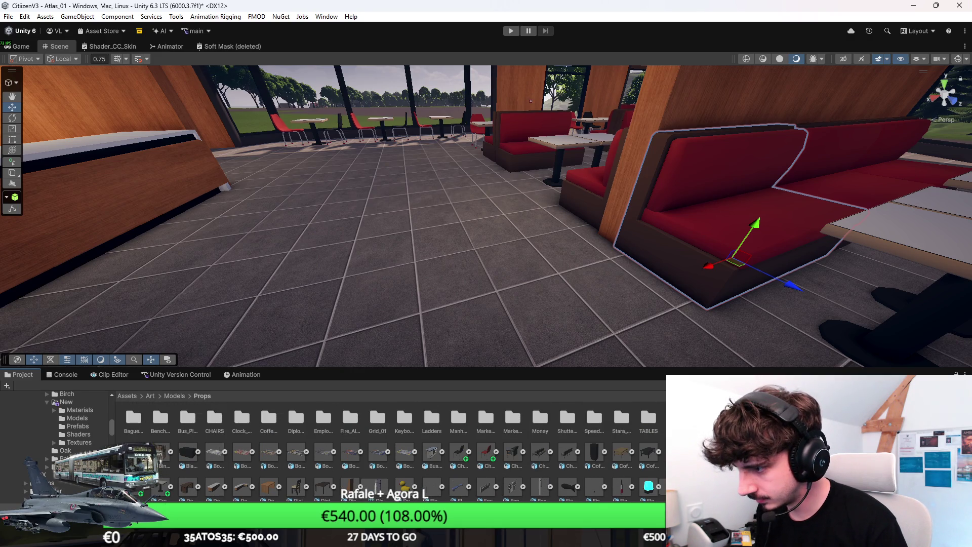
{"action": "scroll", "coordinate": [542, 461], "scroll_direction": "down", "scroll_amount": 1}
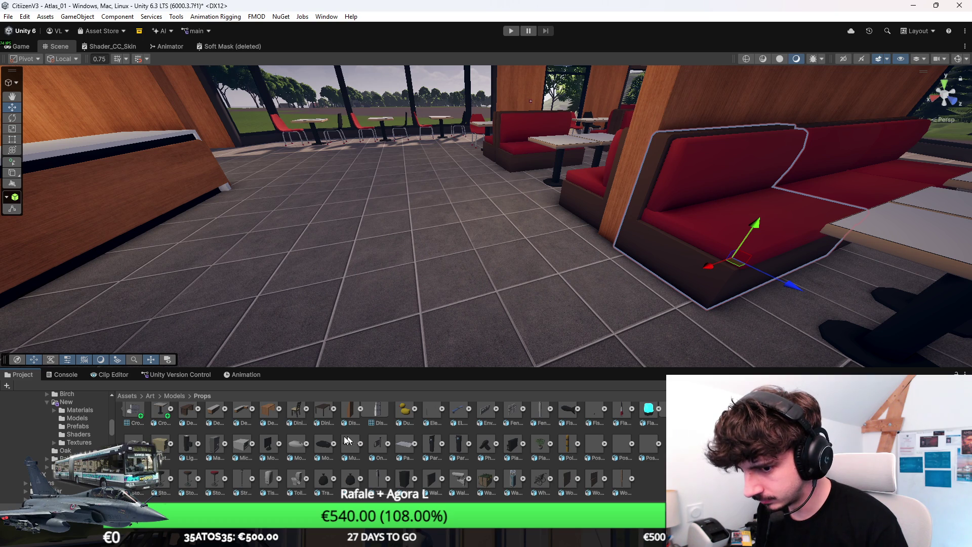
{"action": "scroll", "coordinate": [604, 446], "scroll_direction": "up", "scroll_amount": 1}
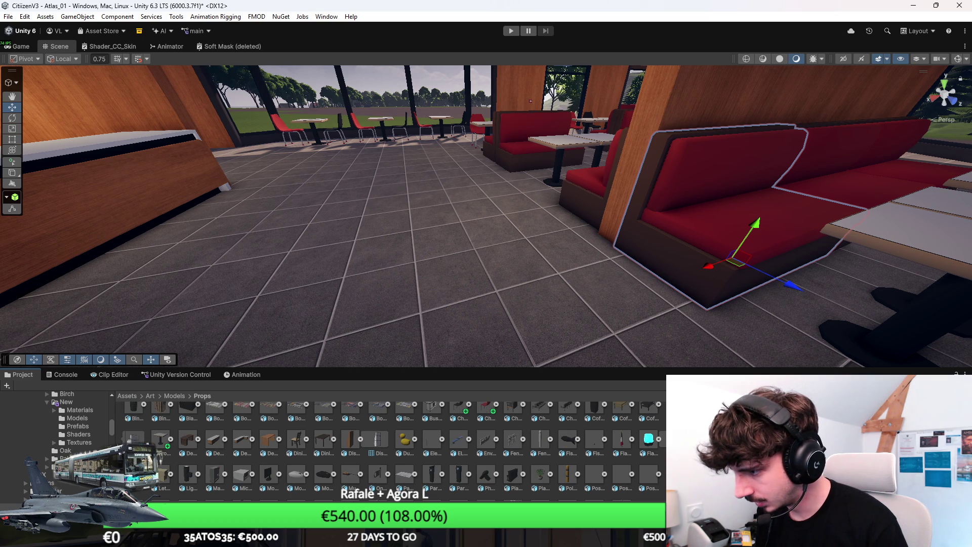
{"action": "scroll", "coordinate": [392, 446], "scroll_direction": "up", "scroll_amount": 1}
{"action": "scroll", "coordinate": [393, 445], "scroll_direction": "down", "scroll_amount": 2}
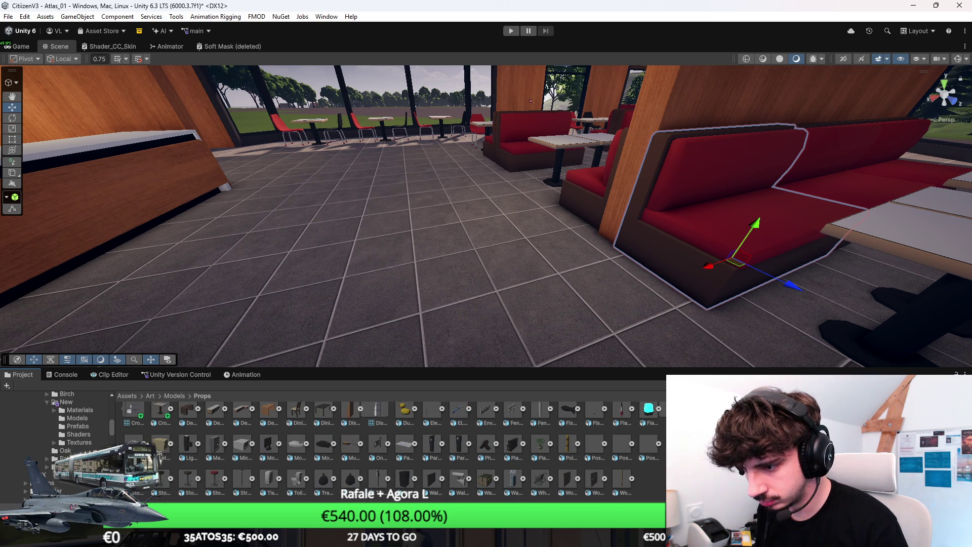
{"action": "scroll", "coordinate": [354, 454], "scroll_direction": "down", "scroll_amount": 3}
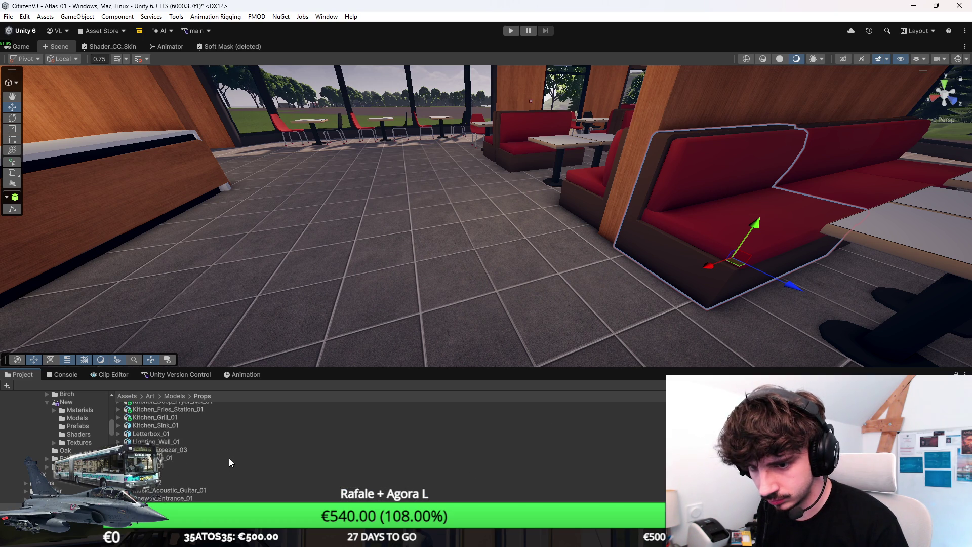
{"action": "scroll", "coordinate": [217, 461], "scroll_direction": "down", "scroll_amount": 3}
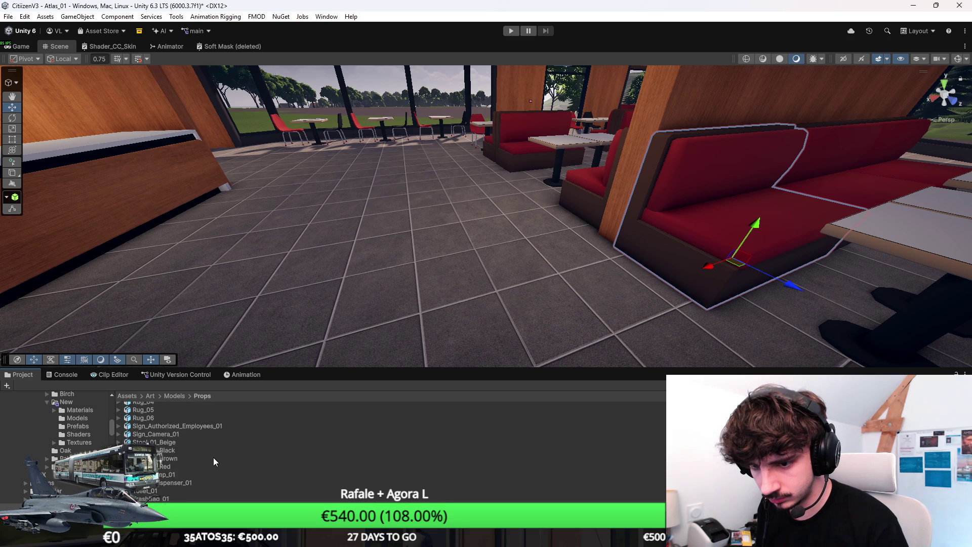
{"action": "left_click", "coordinate": [174, 445]}
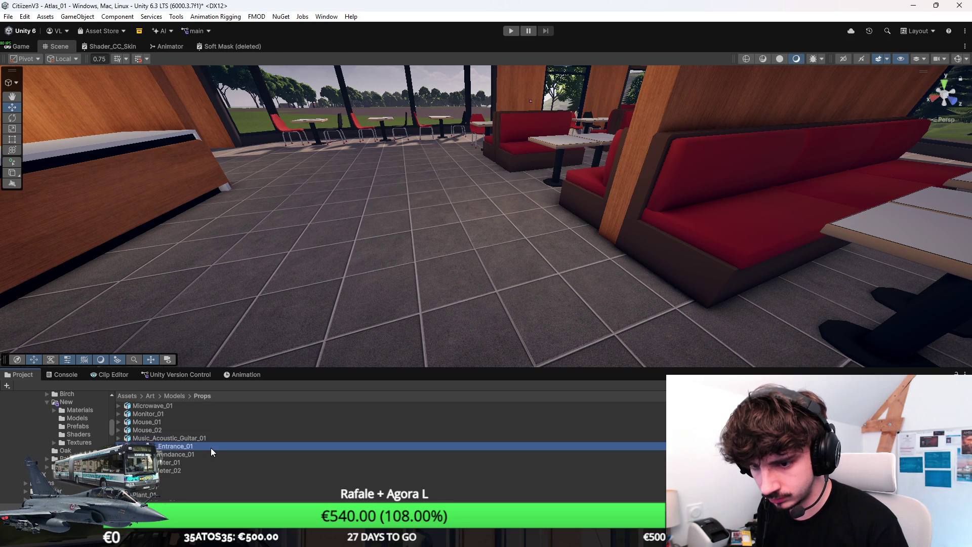
Step: Place Order_Terminal_01 on the restaurant floor beside the counter and move in close
{"action": "key", "text": "alt+Tab"}
{"action": "key", "text": "alt+Tab"}
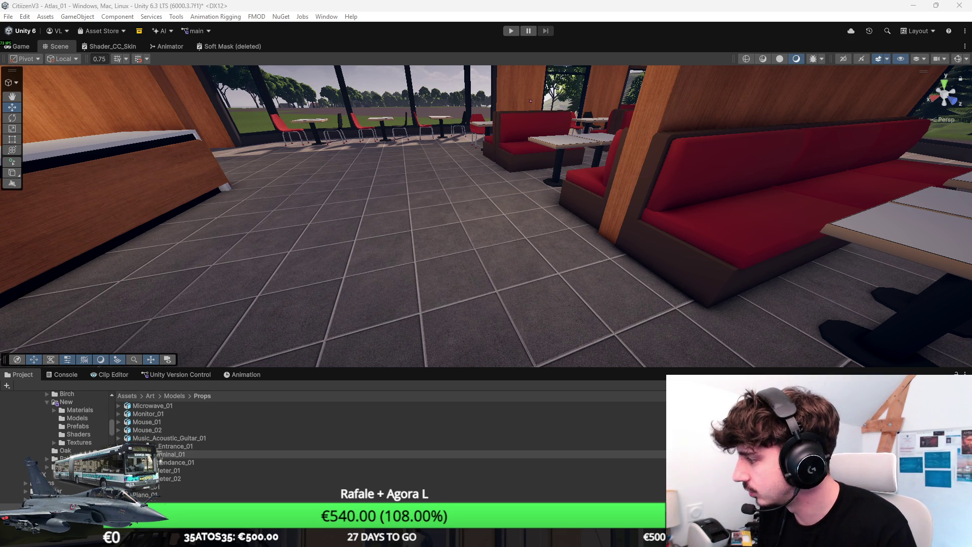
{"action": "mouse_move", "coordinate": [173, 458]}
{"action": "left_mouse_down"}
{"action": "mouse_move", "coordinate": [466, 232]}
{"action": "mouse_move", "coordinate": [433, 271]}
{"action": "mouse_move", "coordinate": [506, 304]}
{"action": "left_mouse_up"}
{"action": "mouse_move", "coordinate": [506, 304]}
{"action": "left_mouse_down", "text": "alt"}
{"action": "mouse_move", "coordinate": [660, 261]}
{"action": "mouse_move", "coordinate": [643, 443]}
{"action": "mouse_move", "coordinate": [497, 269]}
{"action": "left_mouse_up", "text": "alt"}
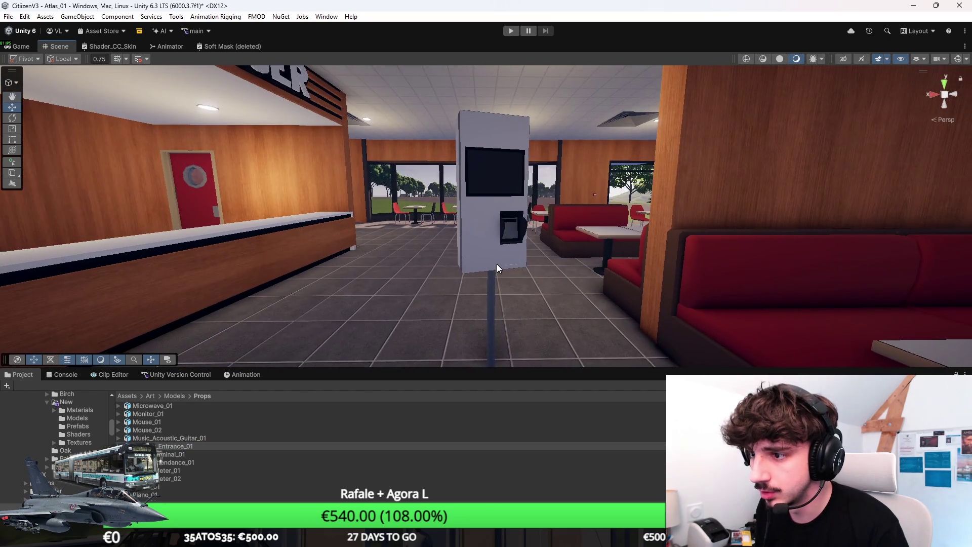
{"action": "key", "text": "w"}
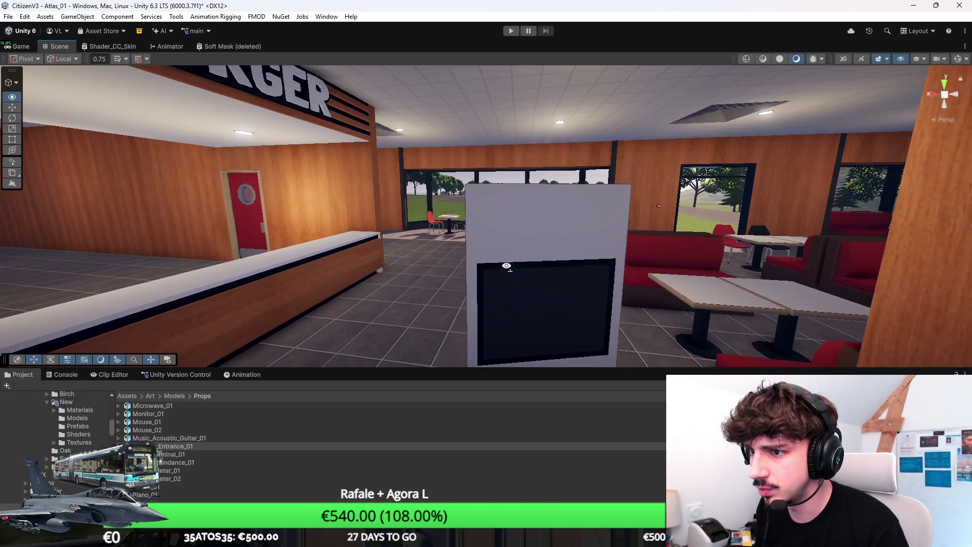
Step: Bring up the terminal model in Blender and enter Edit Mode on its mesh
{"action": "key", "text": "alt+Tab"}
{"action": "left_click_drag", "start_coordinate": [463, 221], "coordinate": [483, 221]}
{"action": "key", "text": "Tab"}
{"action": "scroll", "coordinate": [455, 222], "scroll_direction": "up", "scroll_amount": 2}
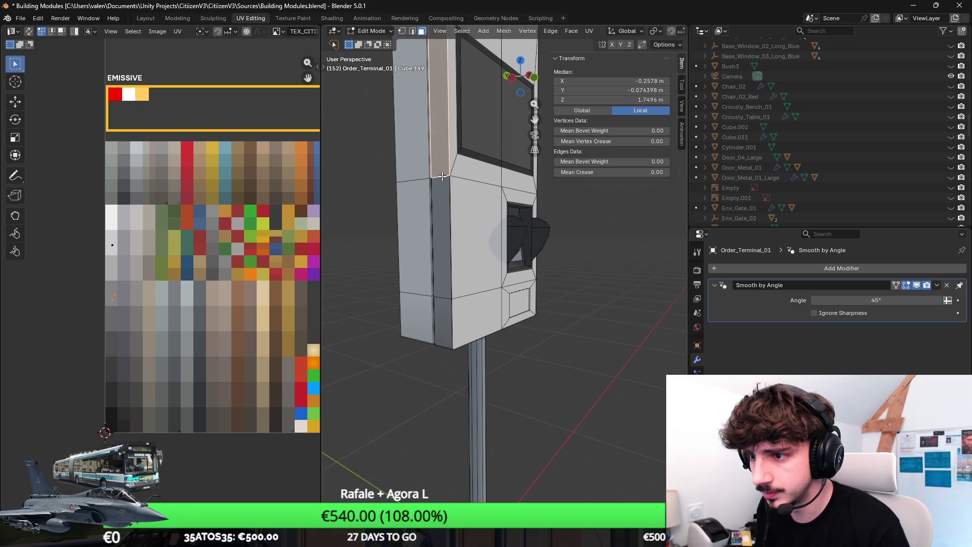
Step: Select the terminal's face loops and widen them slightly along X (1.011) in Front Ortho
{"action": "left_click", "coordinate": [440, 211], "text": "alt"}
{"action": "mouse_move", "coordinate": [440, 211]}
{"action": "left_mouse_down"}
{"action": "mouse_move", "coordinate": [473, 223]}
{"action": "mouse_move", "coordinate": [474, 234]}
{"action": "left_mouse_up"}
{"action": "left_click", "coordinate": [530, 260], "text": "alt"}
{"action": "key", "text": "KP_1"}
{"action": "scroll", "coordinate": [581, 304], "scroll_direction": "up", "scroll_amount": 5}
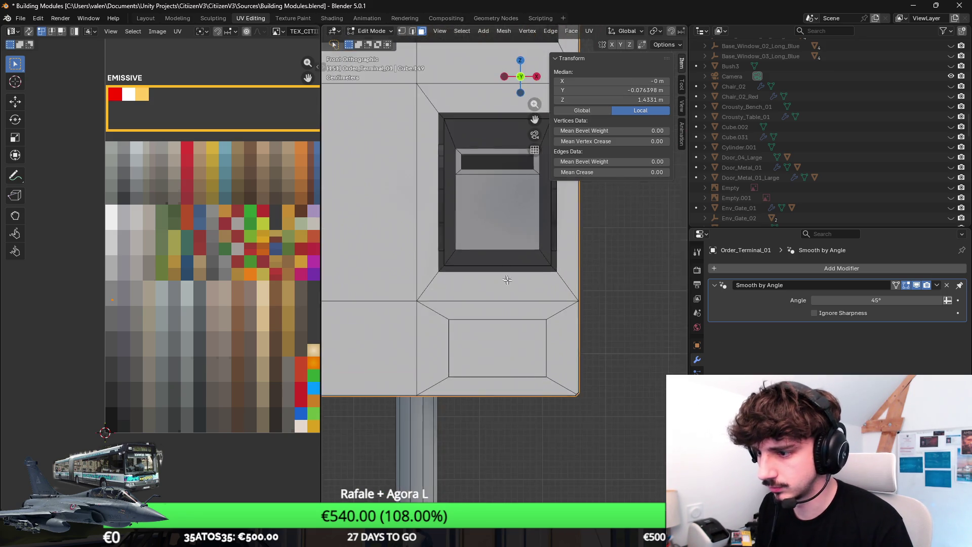
{"action": "key", "text": "s"}
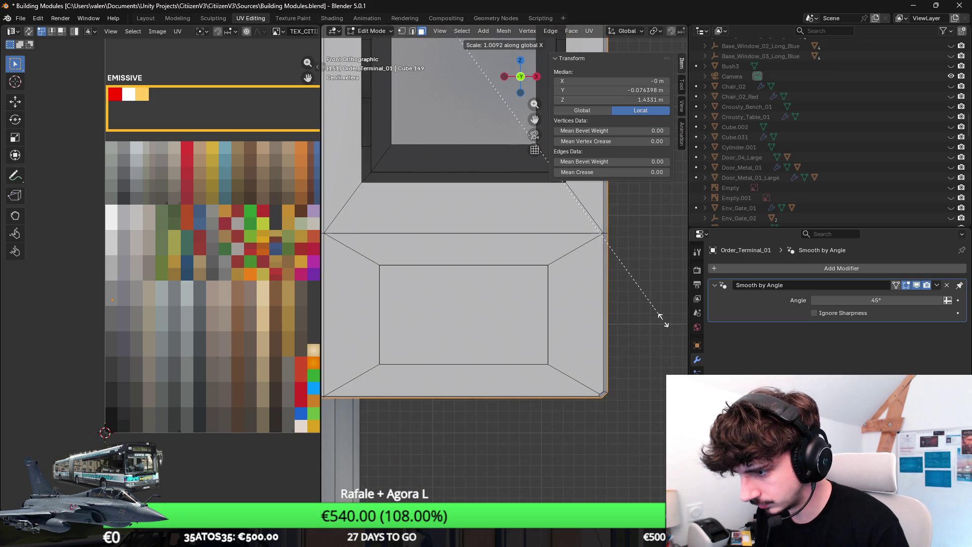
{"action": "key", "text": "x"}
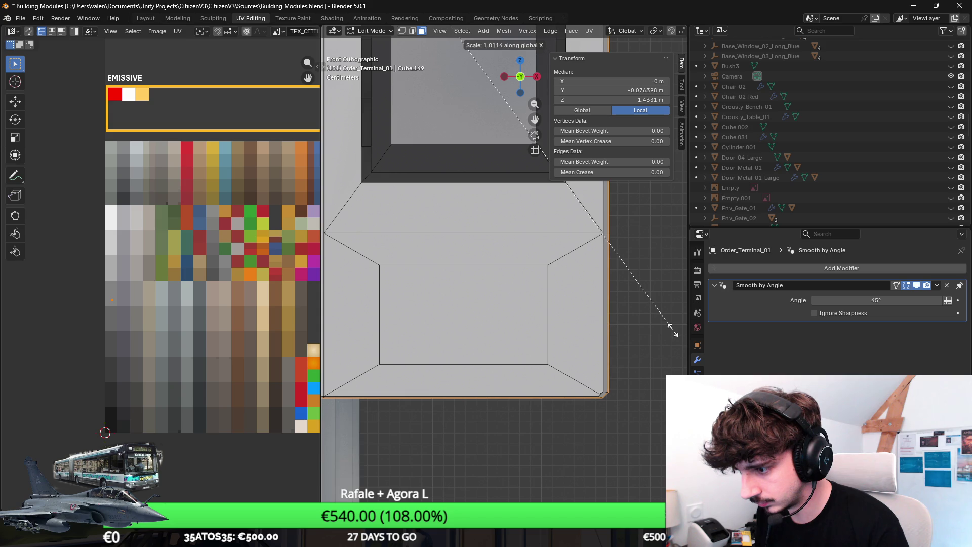
{"action": "left_click", "coordinate": [669, 330]}
Step: Stretch the selected faces 1.008 along Z and return to Object Mode
{"action": "key", "text": "s"}
{"action": "key", "text": "y"}
{"action": "key", "text": "z"}
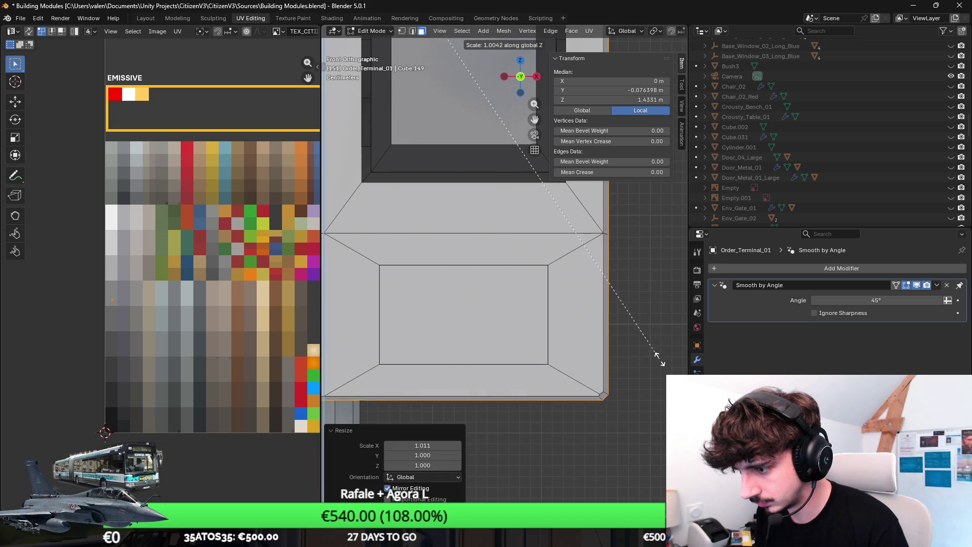
{"action": "left_click", "coordinate": [658, 359]}
{"action": "scroll", "coordinate": [658, 359], "scroll_direction": "down", "scroll_amount": 3}
{"action": "scroll", "coordinate": [486, 268], "scroll_direction": "up", "scroll_amount": 5}
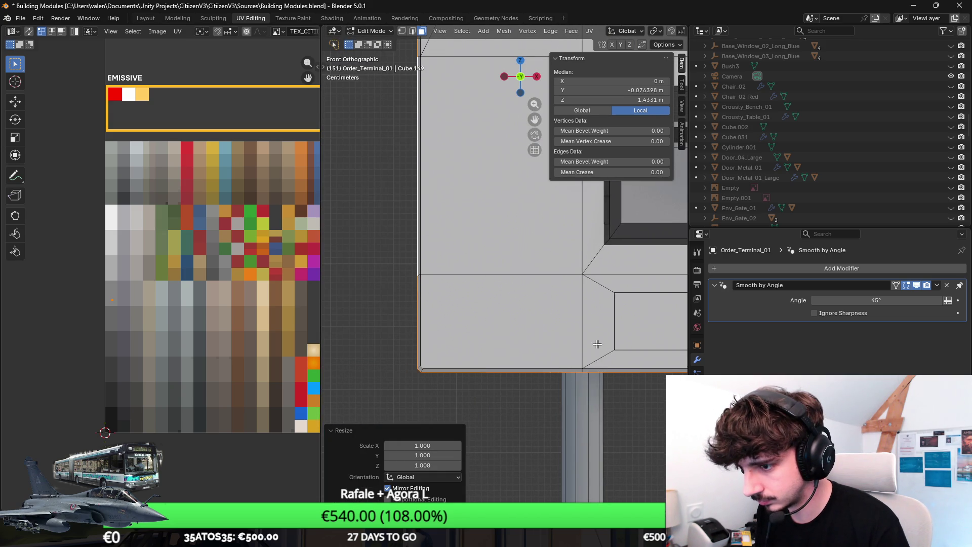
{"action": "key", "text": "Tab"}
{"action": "left_click", "coordinate": [20, 17]}
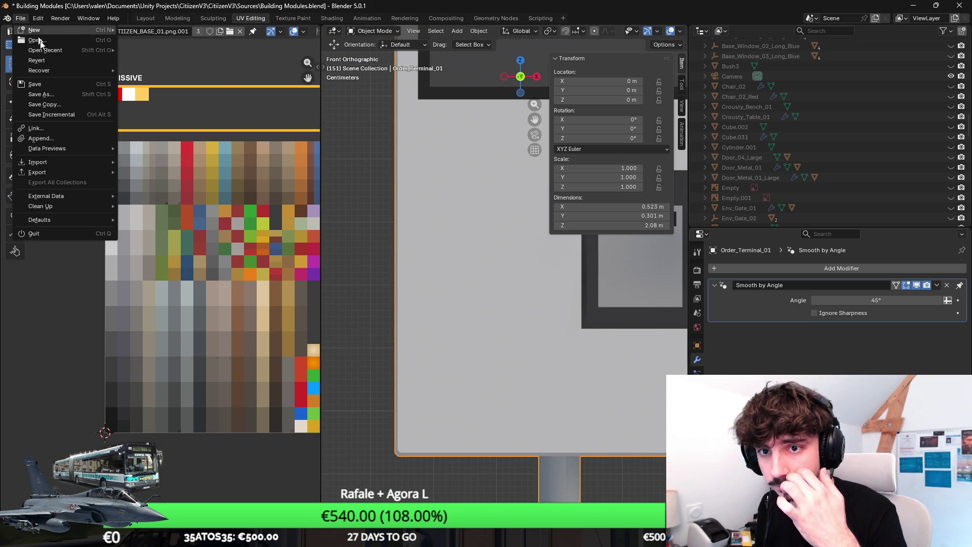
{"action": "left_click", "coordinate": [19, 17]}
Step: Export the updated terminal model from Blender as FBX
{"action": "mouse_move", "coordinate": [68, 174]}
{"action": "left_click", "coordinate": [198, 253]}
{"action": "left_click", "coordinate": [641, 380]}
Step: Back in Unity, clear the error messages from the Console and select the kiosk
{"action": "key", "text": "alt+Tab"}
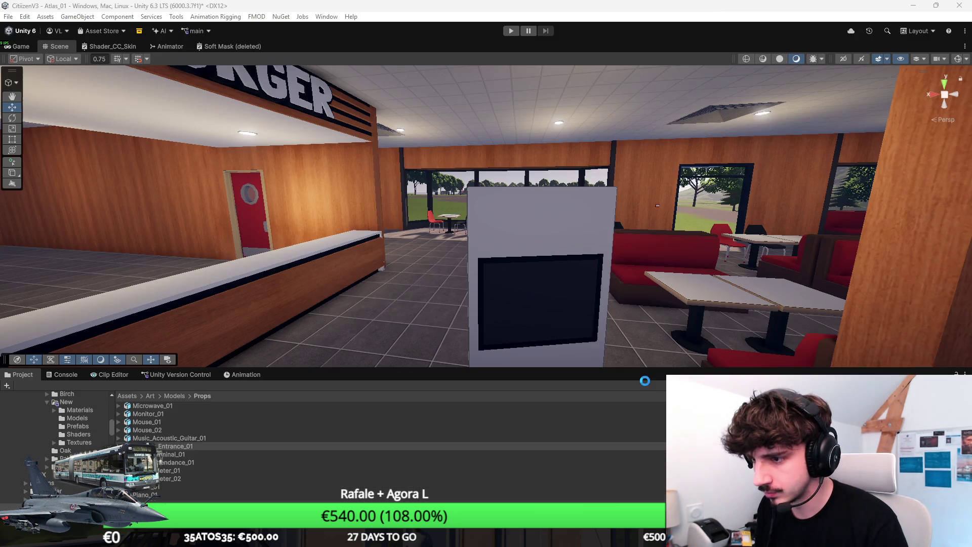
{"action": "left_click_drag", "start_coordinate": [543, 282], "coordinate": [445, 344]}
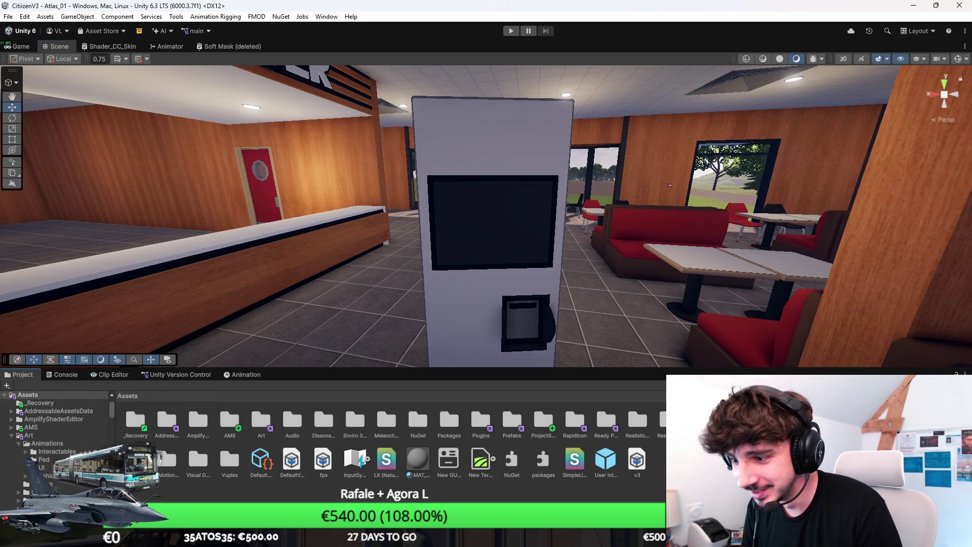
{"action": "left_click", "coordinate": [63, 374]}
{"action": "left_click", "coordinate": [11, 385]}
{"action": "right_click", "coordinate": [479, 283]}
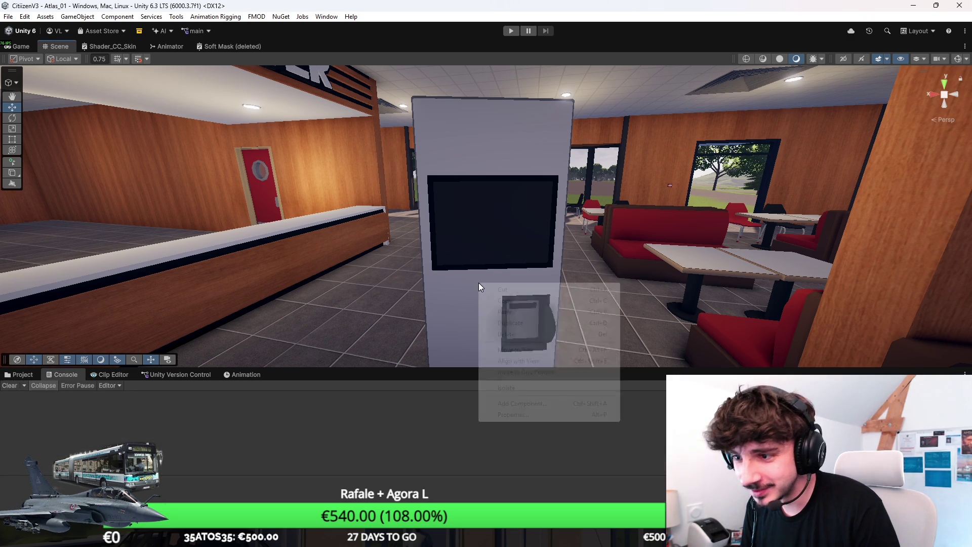
{"action": "left_click", "coordinate": [462, 263]}
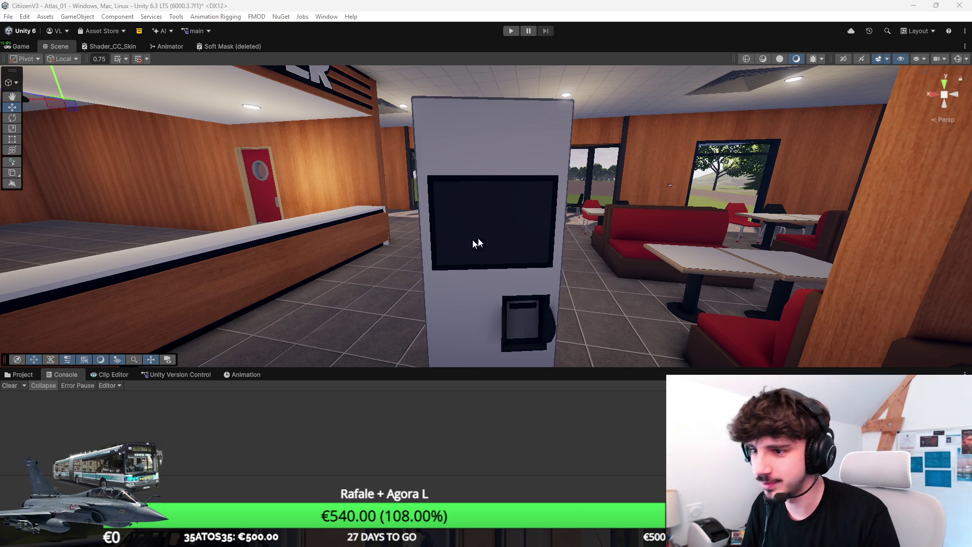
{"action": "scroll", "coordinate": [478, 238], "scroll_direction": "up", "scroll_amount": 3}
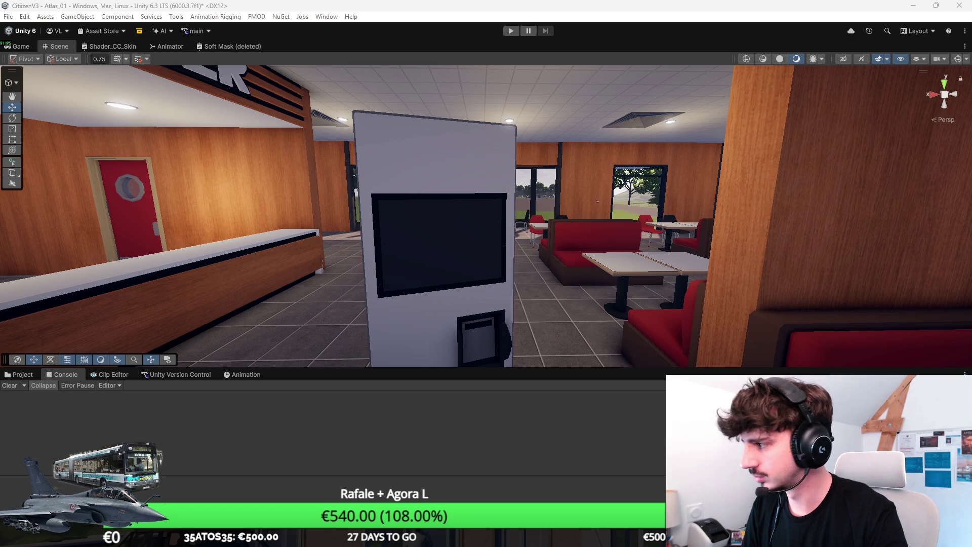
{"action": "left_click_drag", "start_coordinate": [506, 228], "coordinate": [766, 153]}
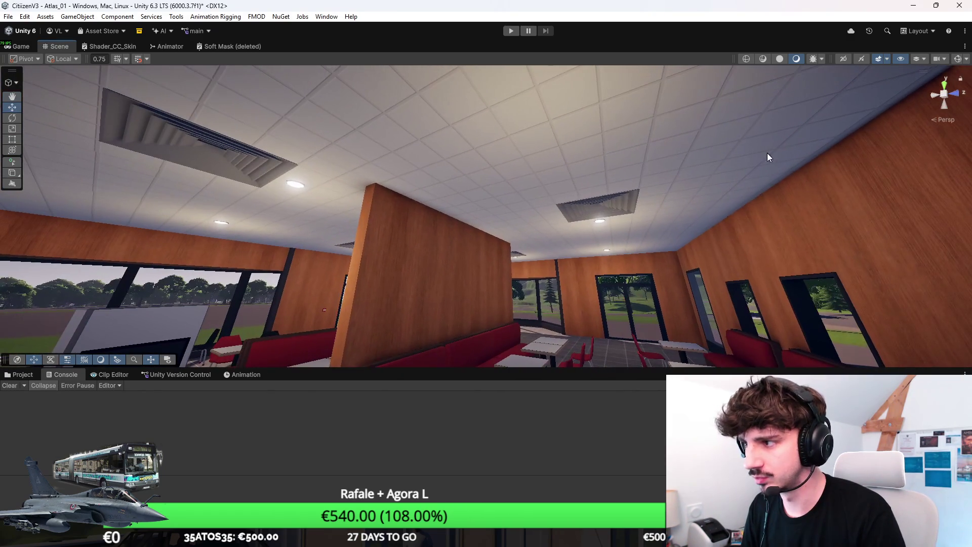
Step: Turn on Gizmos, then scale the kiosk's outline box down and raise it toward the screen
{"action": "left_click", "coordinate": [958, 59]}
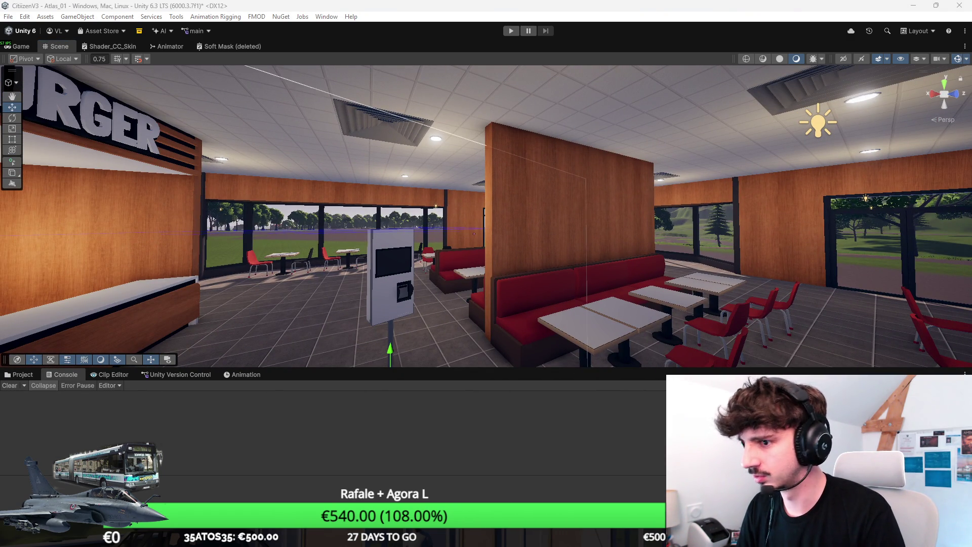
{"action": "left_click_drag", "start_coordinate": [671, 216], "coordinate": [627, 202]}
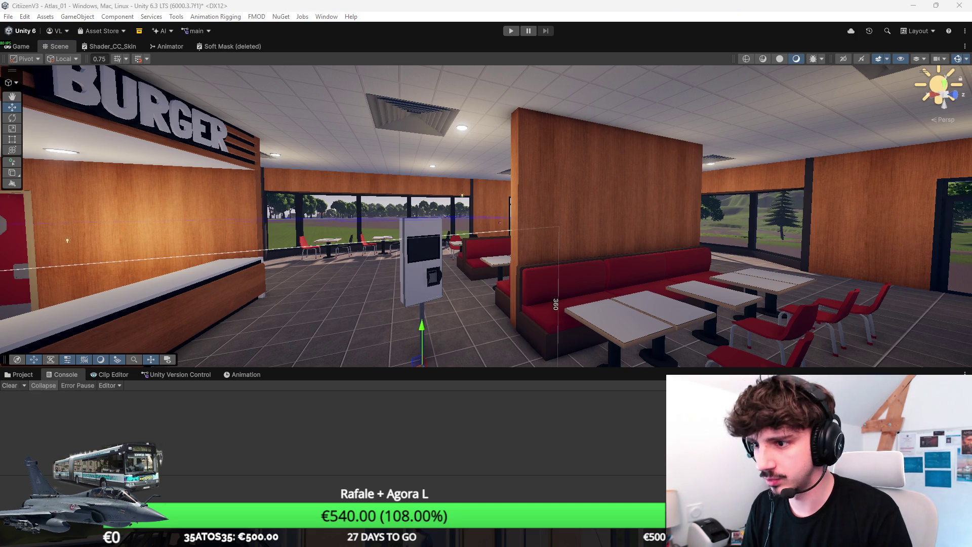
{"action": "key", "text": "f"}
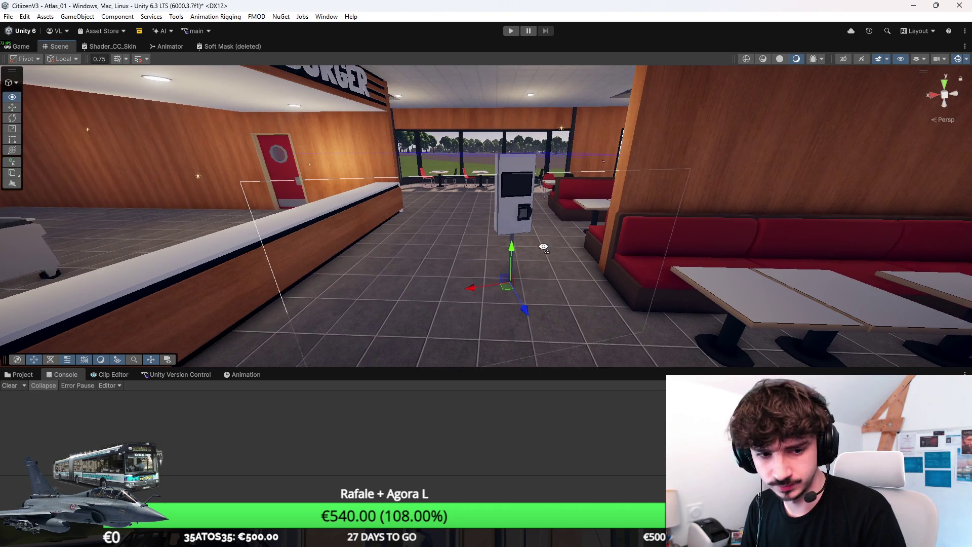
{"action": "key", "text": "r"}
{"action": "left_click_drag", "start_coordinate": [503, 295], "coordinate": [491, 304]}
{"action": "key", "text": "w"}
{"action": "left_click_drag", "start_coordinate": [521, 262], "coordinate": [522, 177]}
{"action": "key", "text": "f"}
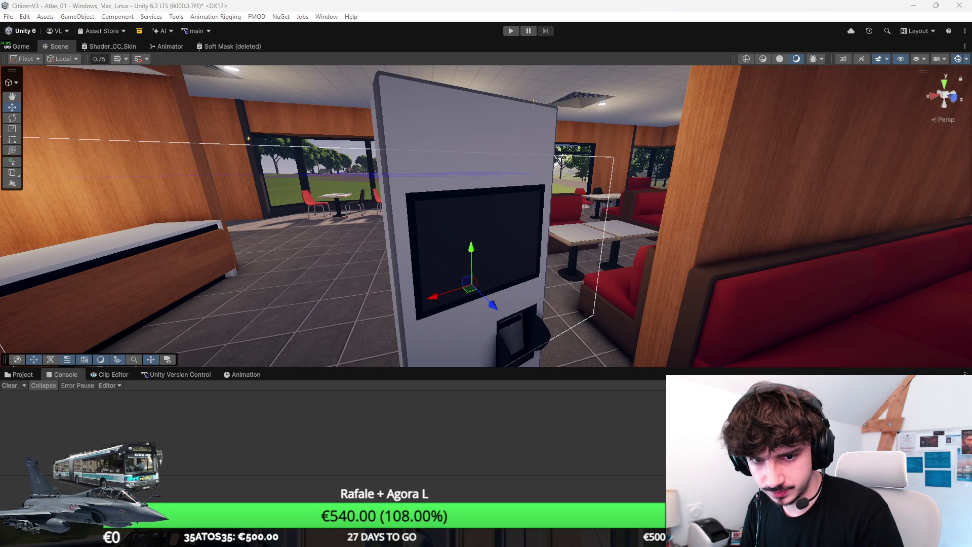
Step: Select the kiosk's white screen panel and nudge it into place on the pillar
{"action": "left_click", "coordinate": [471, 285]}
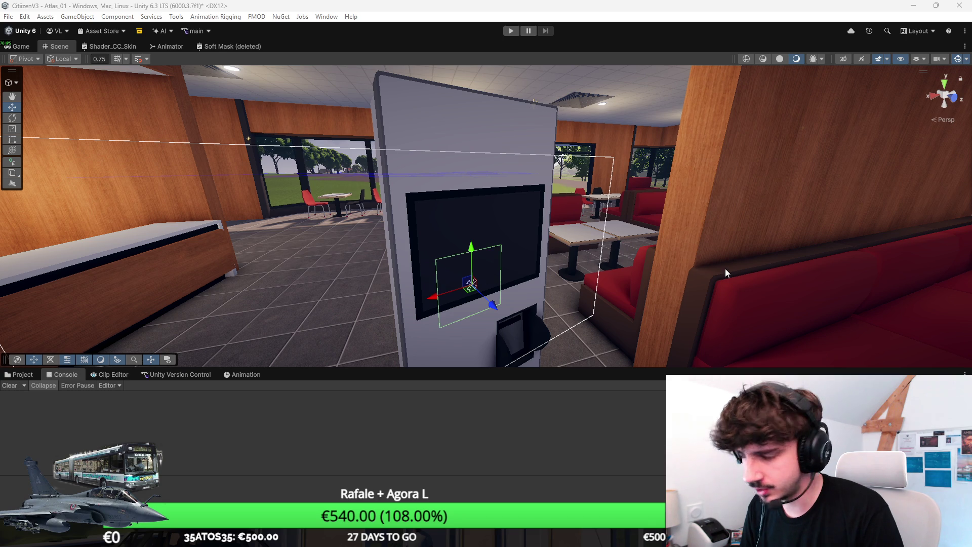
{"action": "key", "text": "alt+shift+a"}
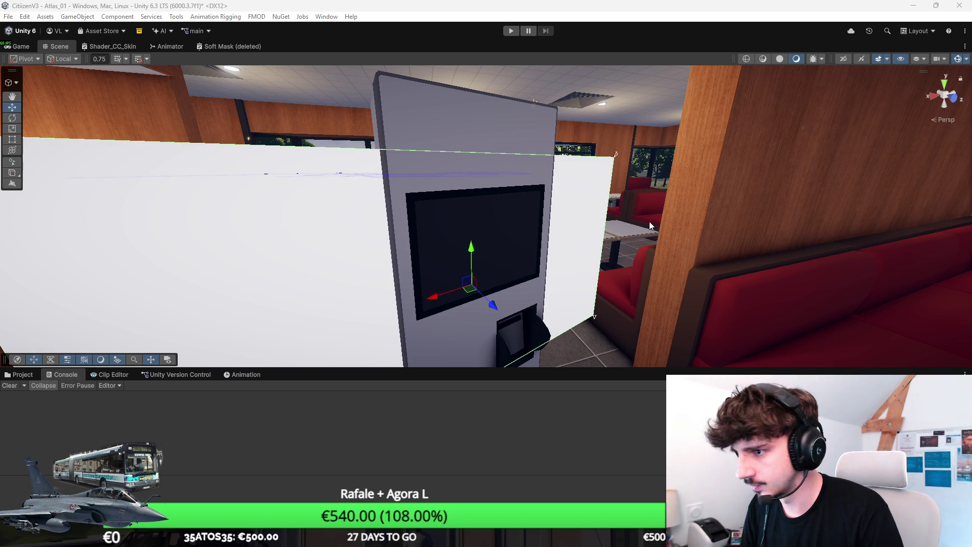
{"action": "left_click_drag", "start_coordinate": [359, 276], "coordinate": [310, 349]}
{"action": "mouse_move", "coordinate": [500, 274]}
{"action": "left_mouse_down"}
{"action": "mouse_move", "coordinate": [526, 278]}
{"action": "mouse_move", "coordinate": [489, 286]}
{"action": "mouse_move", "coordinate": [496, 315]}
{"action": "mouse_move", "coordinate": [445, 216]}
{"action": "mouse_move", "coordinate": [445, 185]}
{"action": "left_mouse_up"}
{"action": "key", "text": "r"}
{"action": "key", "text": "w"}
{"action": "mouse_move", "coordinate": [945, 103]}
{"action": "left_mouse_down"}
{"action": "mouse_move", "coordinate": [537, 248]}
{"action": "mouse_move", "coordinate": [529, 267]}
{"action": "left_mouse_up"}
{"action": "key", "text": "r"}
{"action": "key", "text": "w"}
{"action": "left_click_drag", "start_coordinate": [541, 233], "coordinate": [540, 214]}
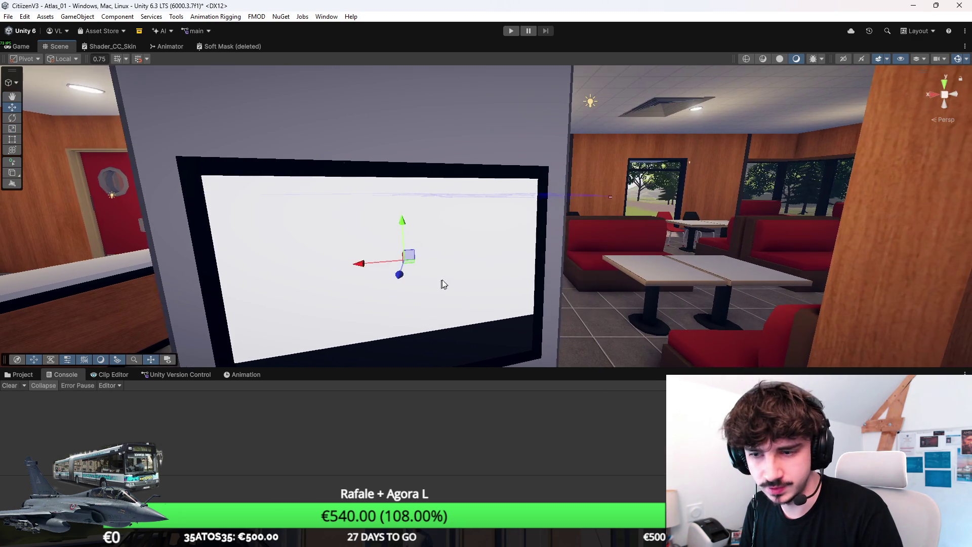
Step: Stretch the panel's bottom edge down with the Rect Tool and show the project folders
{"action": "key", "text": "t"}
{"action": "mouse_move", "coordinate": [500, 303]}
{"action": "left_mouse_down"}
{"action": "mouse_move", "coordinate": [425, 191]}
{"action": "mouse_move", "coordinate": [429, 239]}
{"action": "mouse_move", "coordinate": [481, 260]}
{"action": "mouse_move", "coordinate": [512, 250]}
{"action": "mouse_move", "coordinate": [487, 251]}
{"action": "left_mouse_up"}
{"action": "scroll", "coordinate": [430, 204], "scroll_direction": "down", "scroll_amount": 8}
{"action": "left_click", "coordinate": [19, 374]}
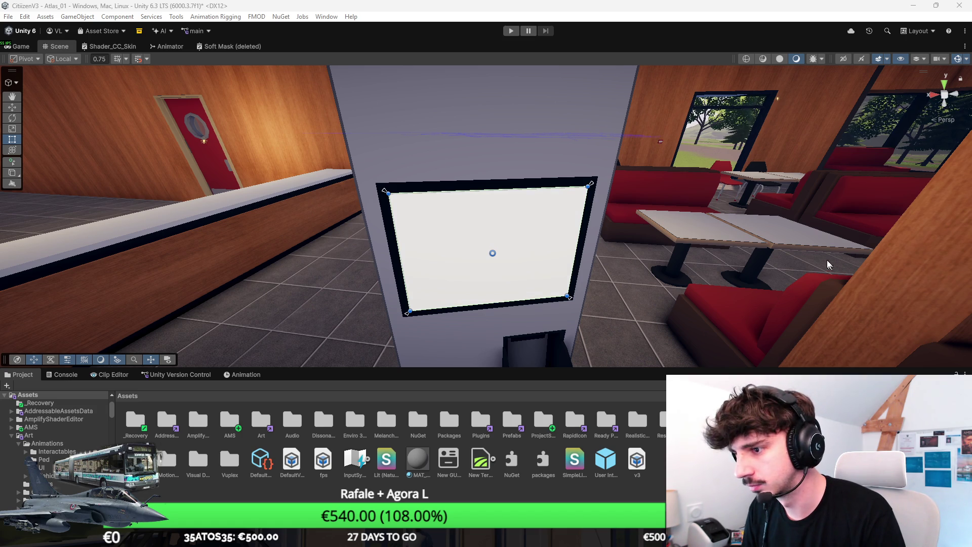
Step: Fly the scene camera out of the restaurant and select the white box truck outside
{"action": "scroll", "coordinate": [828, 265], "scroll_direction": "down", "scroll_amount": 10}
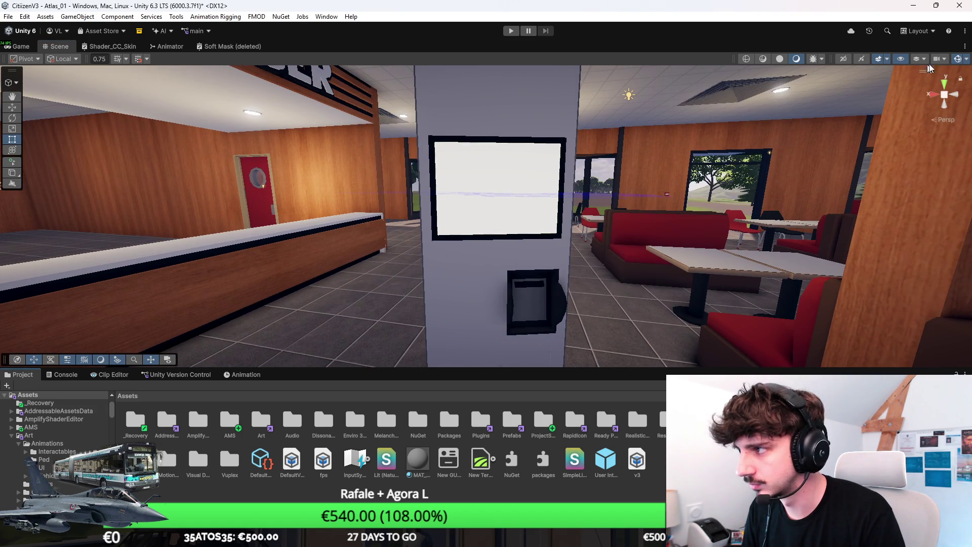
{"action": "scroll", "coordinate": [698, 186], "scroll_direction": "up", "scroll_amount": 10}
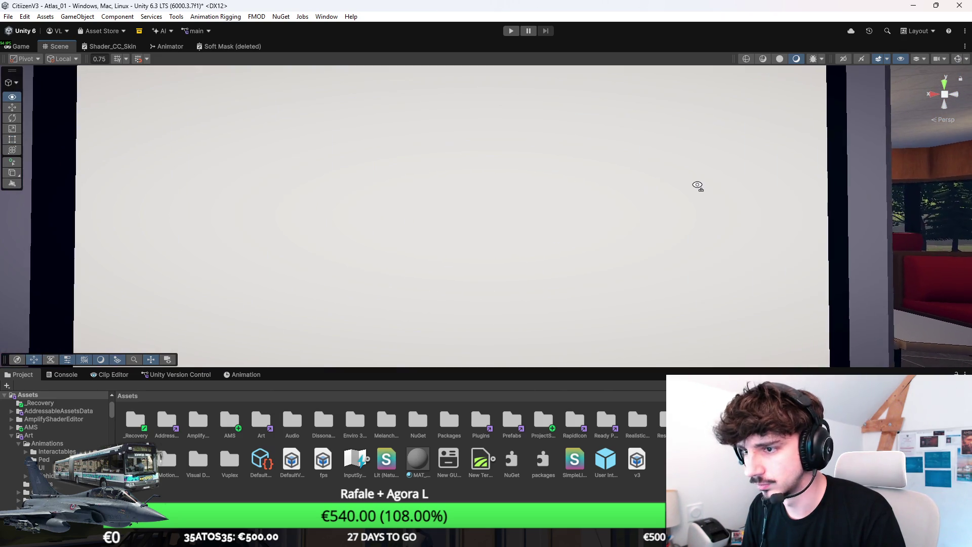
{"action": "scroll", "coordinate": [698, 186], "scroll_direction": "down", "scroll_amount": 5}
{"action": "scroll", "coordinate": [694, 194], "scroll_direction": "up", "scroll_amount": 5}
{"action": "scroll", "coordinate": [694, 194], "scroll_direction": "down", "scroll_amount": 5}
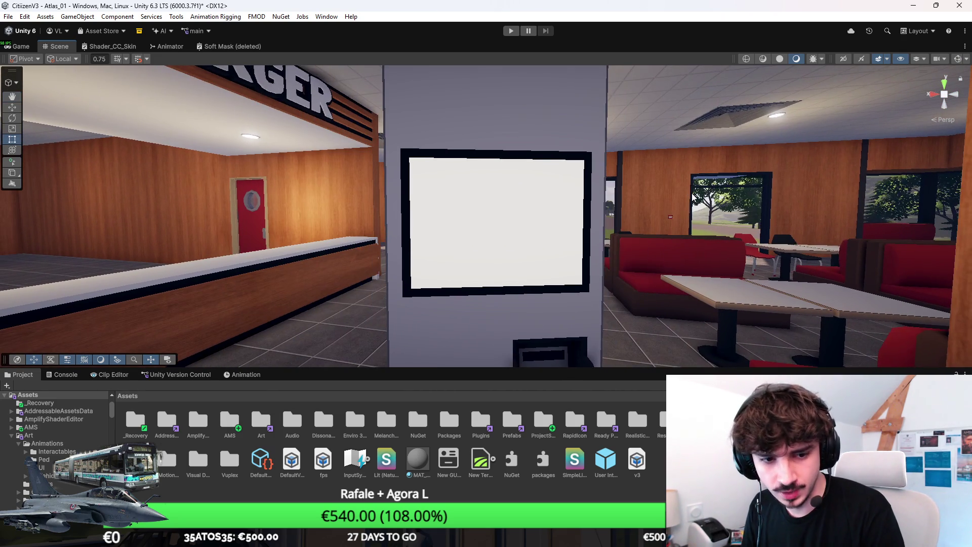
{"action": "left_click_drag", "start_coordinate": [687, 193], "coordinate": [667, 211]}
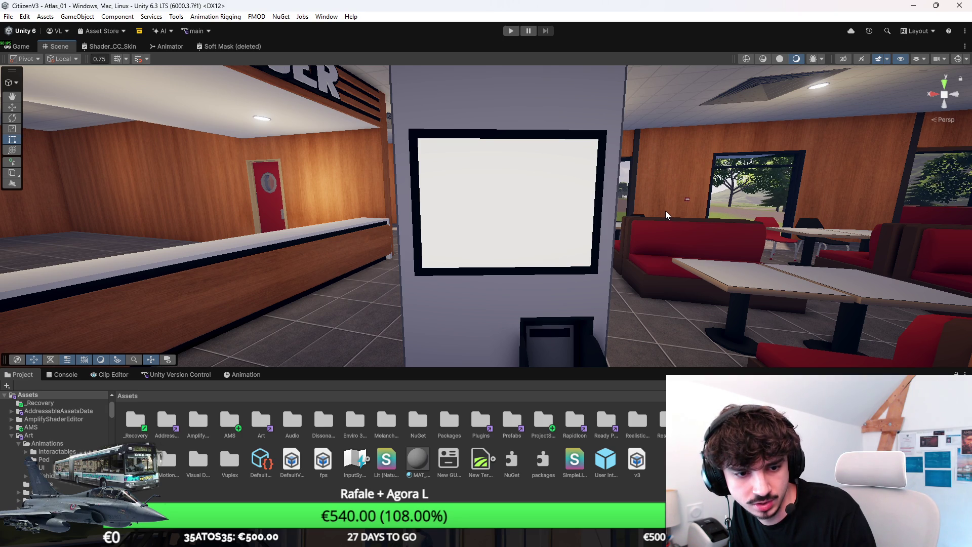
{"action": "right_click", "coordinate": [665, 211]}
{"action": "key", "text": "a"}
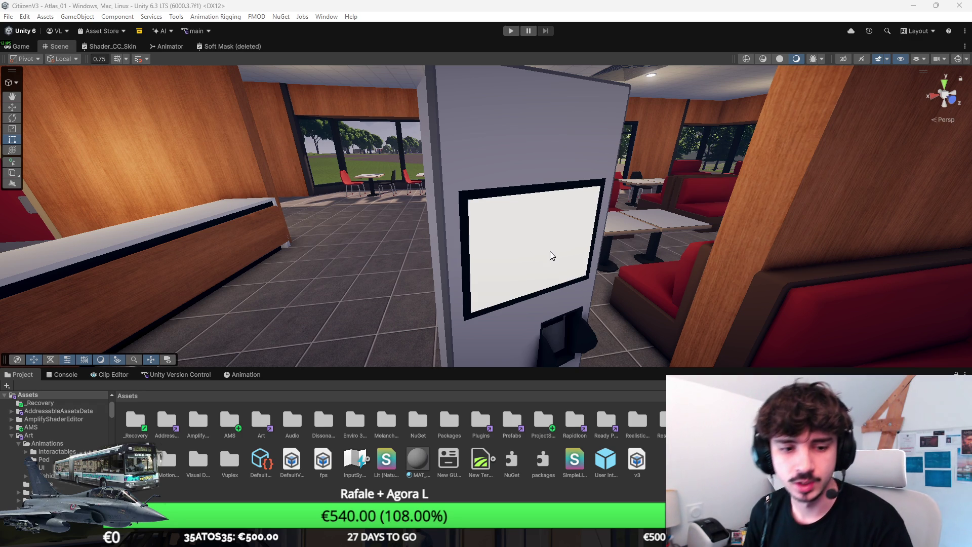
{"action": "mouse_move", "coordinate": [427, 242]}
{"action": "left_mouse_down"}
{"action": "mouse_move", "coordinate": [467, 203]}
{"action": "mouse_move", "coordinate": [239, 217]}
{"action": "mouse_move", "coordinate": [25, 245]}
{"action": "mouse_move", "coordinate": [15, 194]}
{"action": "mouse_move", "coordinate": [453, 226]}
{"action": "left_mouse_up"}
{"action": "left_click", "coordinate": [486, 253]}
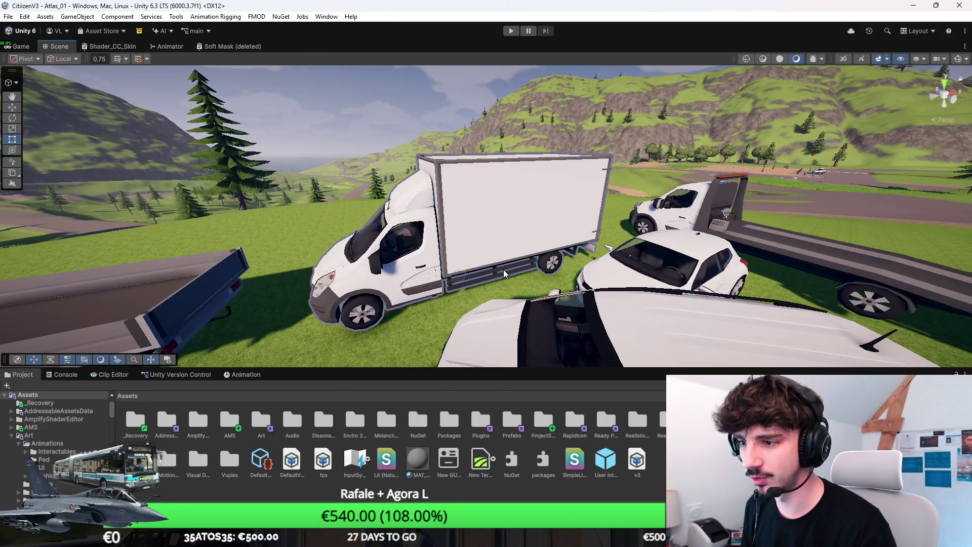
Step: Fly back to the kiosk, frame its white screen front-on, and open the Art folder
{"action": "mouse_move", "coordinate": [467, 287]}
{"action": "left_mouse_down"}
{"action": "mouse_move", "coordinate": [456, 275]}
{"action": "mouse_move", "coordinate": [497, 242]}
{"action": "mouse_move", "coordinate": [335, 259]}
{"action": "mouse_move", "coordinate": [486, 193]}
{"action": "mouse_move", "coordinate": [298, 230]}
{"action": "mouse_move", "coordinate": [210, 235]}
{"action": "mouse_move", "coordinate": [224, 262]}
{"action": "mouse_move", "coordinate": [510, 230]}
{"action": "mouse_move", "coordinate": [371, 221]}
{"action": "mouse_move", "coordinate": [360, 226]}
{"action": "mouse_move", "coordinate": [573, 213]}
{"action": "mouse_move", "coordinate": [255, 185]}
{"action": "mouse_move", "coordinate": [278, 147]}
{"action": "mouse_move", "coordinate": [414, 209]}
{"action": "mouse_move", "coordinate": [410, 184]}
{"action": "left_mouse_up"}
{"action": "left_click", "coordinate": [493, 223]}
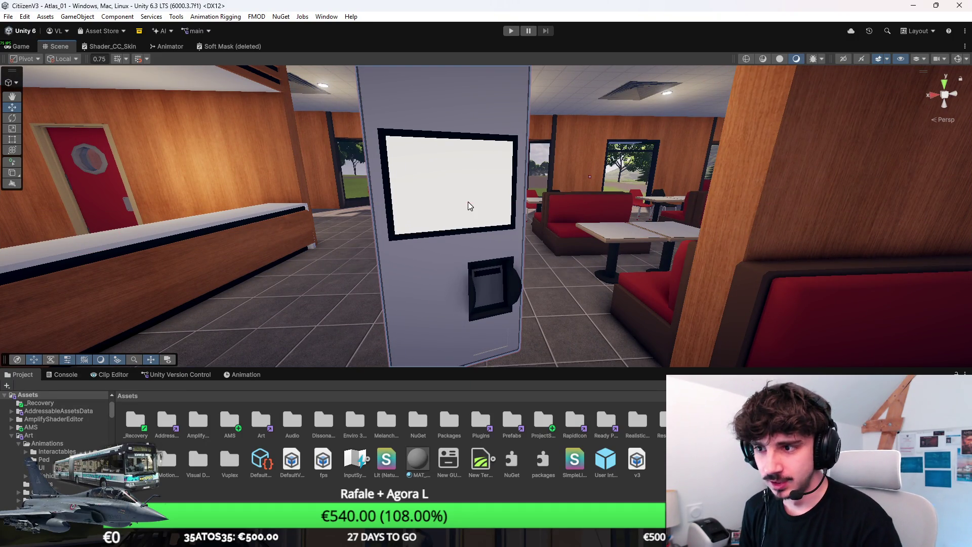
{"action": "left_click", "coordinate": [410, 212]}
{"action": "key", "text": "f"}
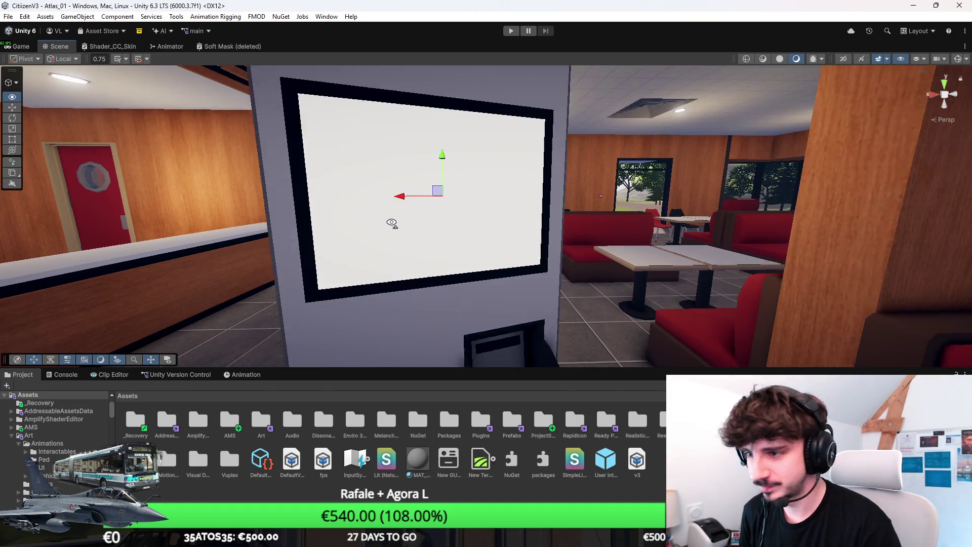
{"action": "left_click_drag", "start_coordinate": [417, 232], "coordinate": [424, 207]}
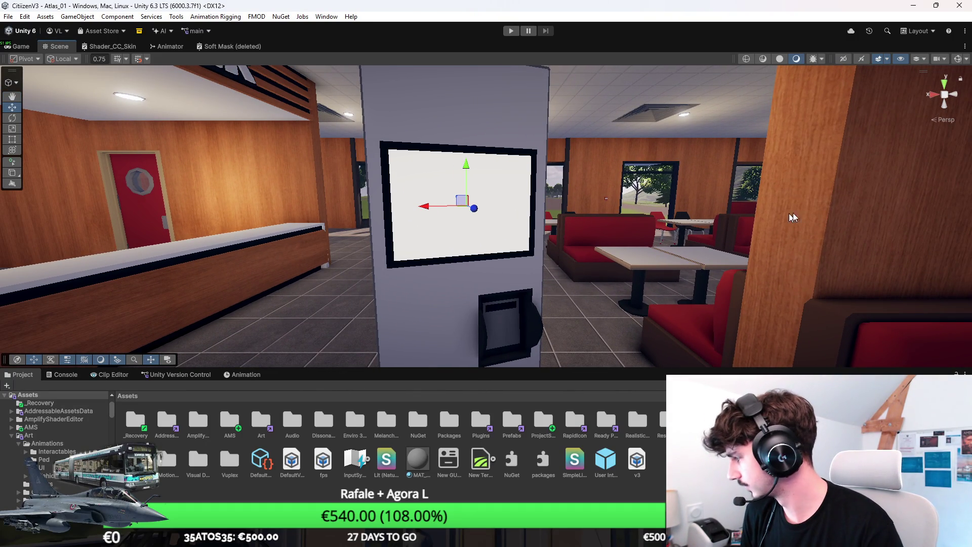
{"action": "left_click_drag", "start_coordinate": [720, 230], "coordinate": [658, 210]}
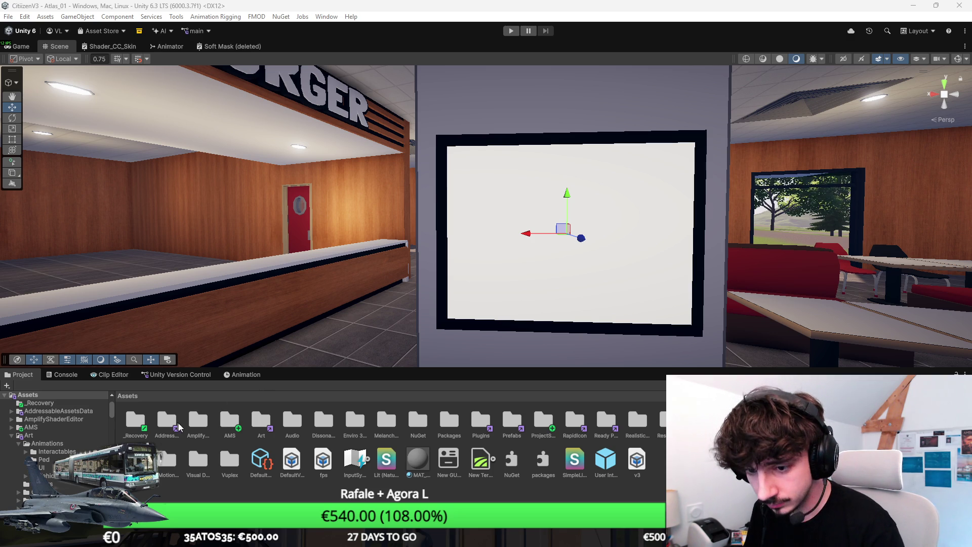
{"action": "double_click", "coordinate": [260, 422]}
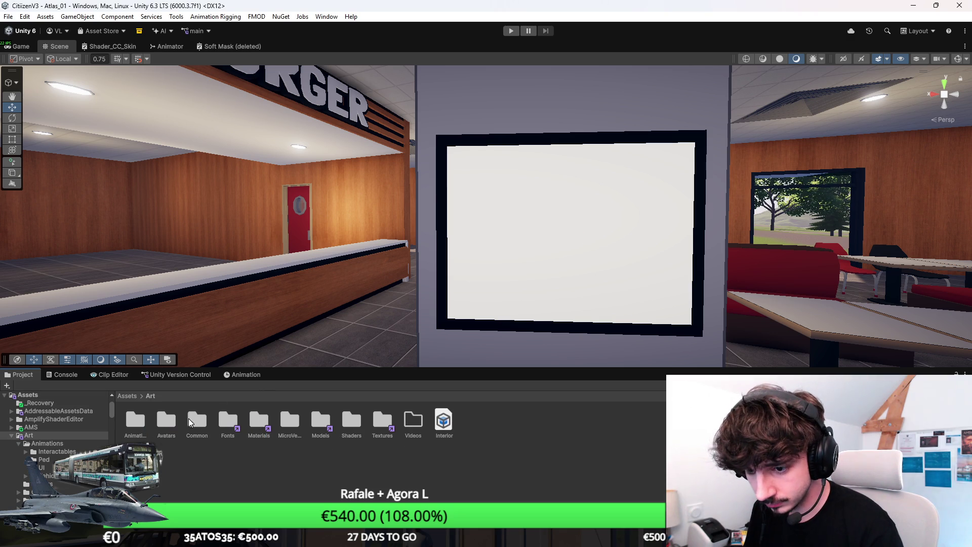
Step: Create a folder named Fredoka inside Assets > Art > Fonts
{"action": "double_click", "coordinate": [238, 430]}
{"action": "right_click", "coordinate": [342, 470]}
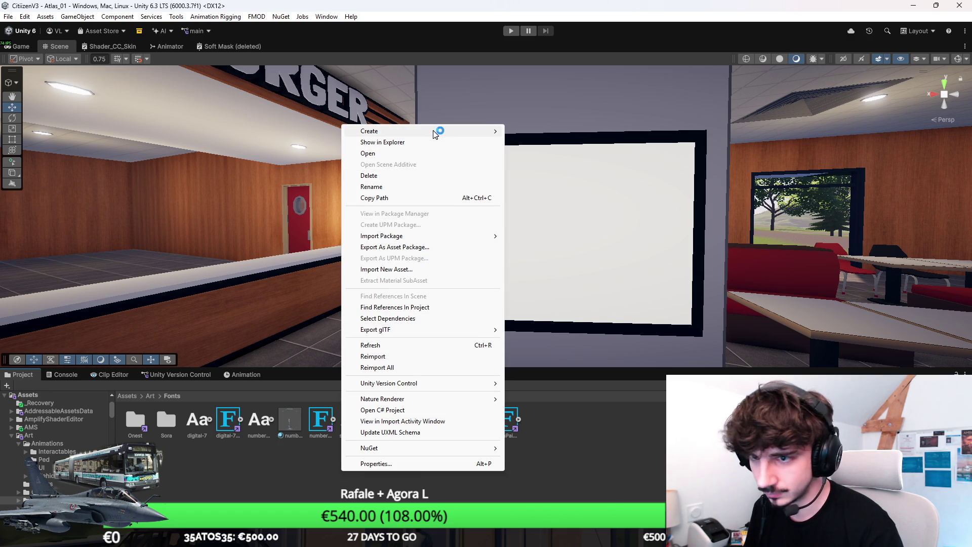
{"action": "mouse_move", "coordinate": [436, 131]}
{"action": "left_click", "coordinate": [561, 47]}
{"action": "type", "text": "Fredoka"}
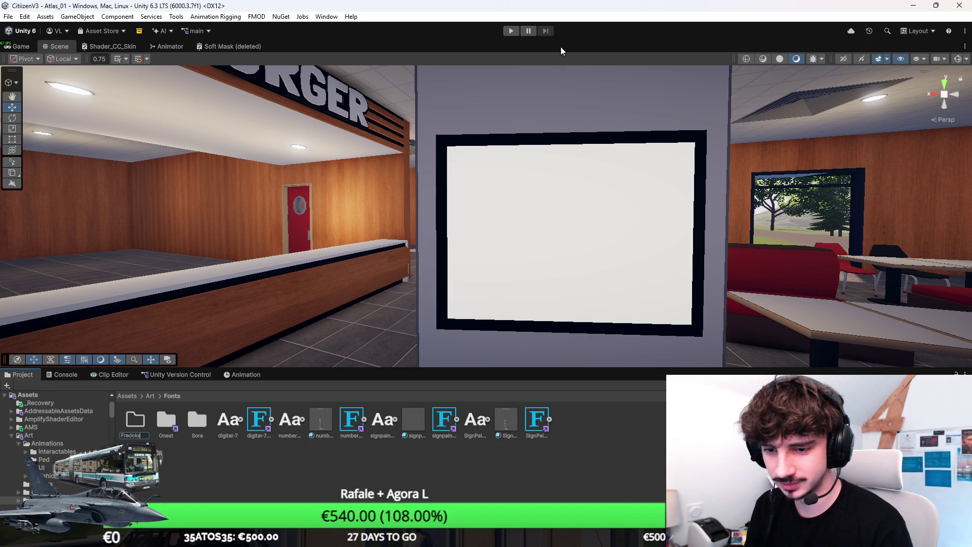
{"action": "key", "text": "Return"}
{"action": "key", "text": "Return"}
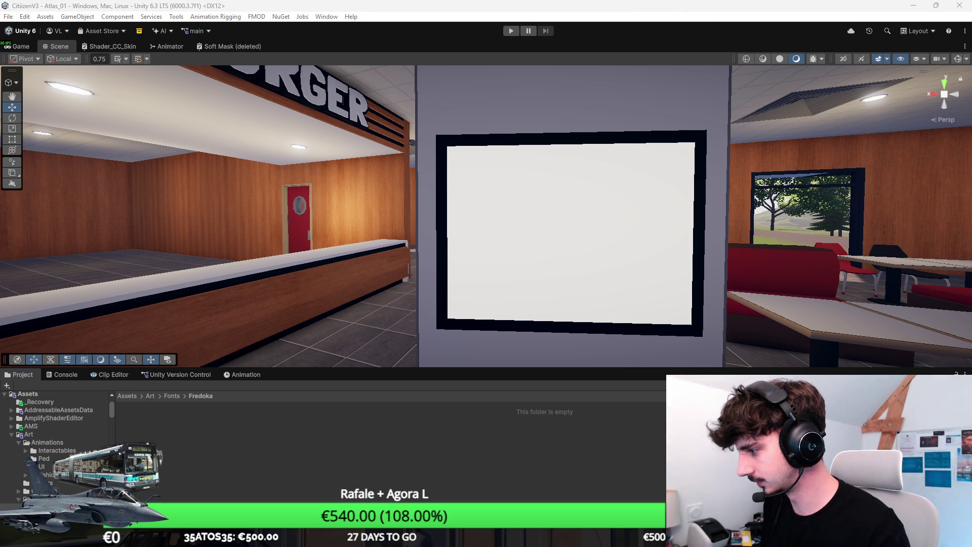
Step: Reveal the Fredoka folder in File Explorer and open it there
{"action": "right_click", "coordinate": [444, 428]}
{"action": "left_click", "coordinate": [485, 92]}
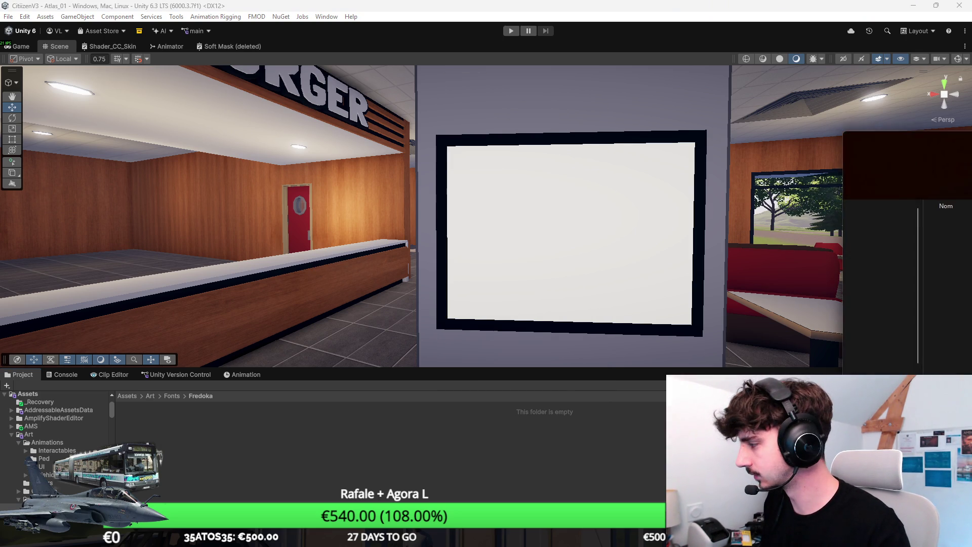
{"action": "double_click", "coordinate": [766, 121]}
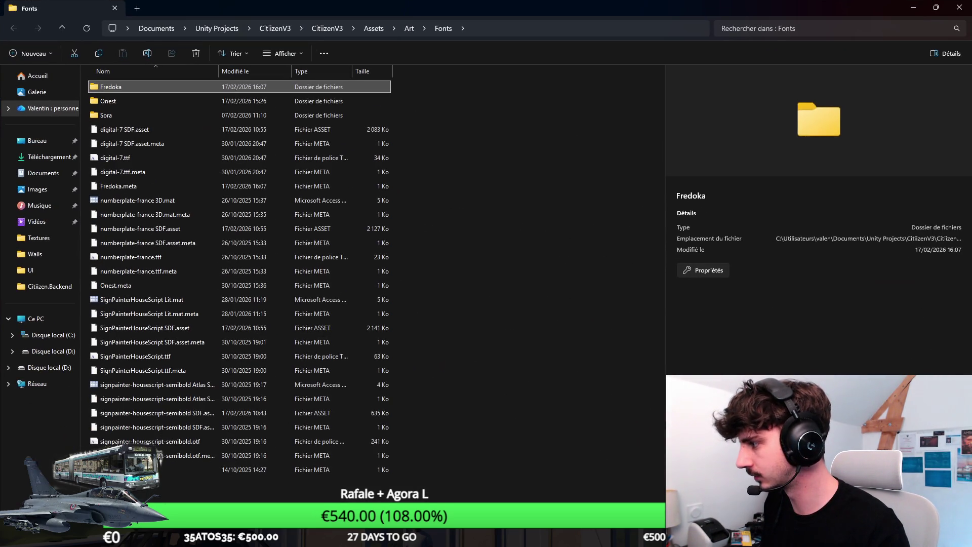
{"action": "double_click", "coordinate": [148, 86]}
{"action": "left_click", "coordinate": [959, 7]}
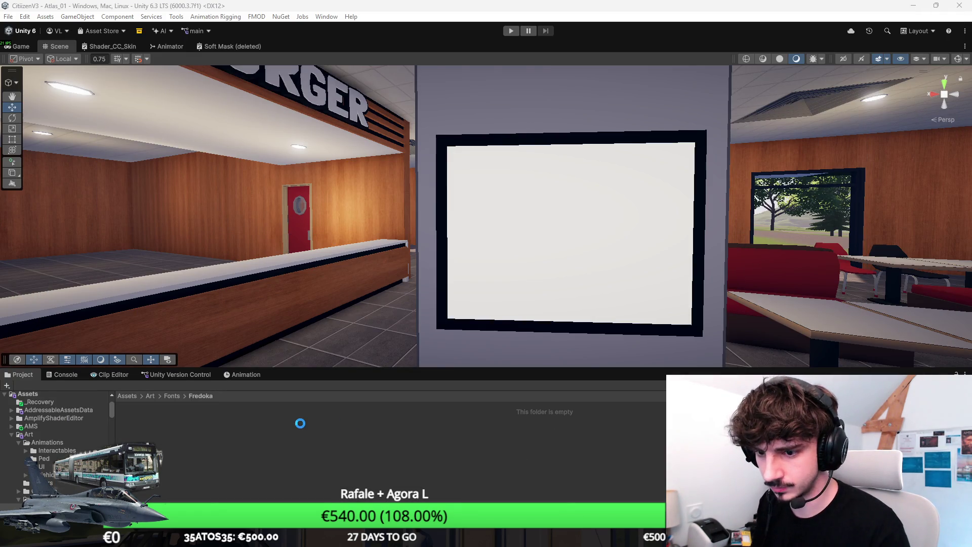
Step: Create TextMeshPro SDF font assets from all five Fredoka fonts, then select the kiosk's frame panel
{"action": "mouse_move", "coordinate": [139, 405]}
{"action": "left_mouse_down"}
{"action": "mouse_move", "coordinate": [202, 430]}
{"action": "mouse_move", "coordinate": [266, 438]}
{"action": "left_mouse_up"}
{"action": "right_click", "coordinate": [266, 438]}
{"action": "mouse_move", "coordinate": [347, 93]}
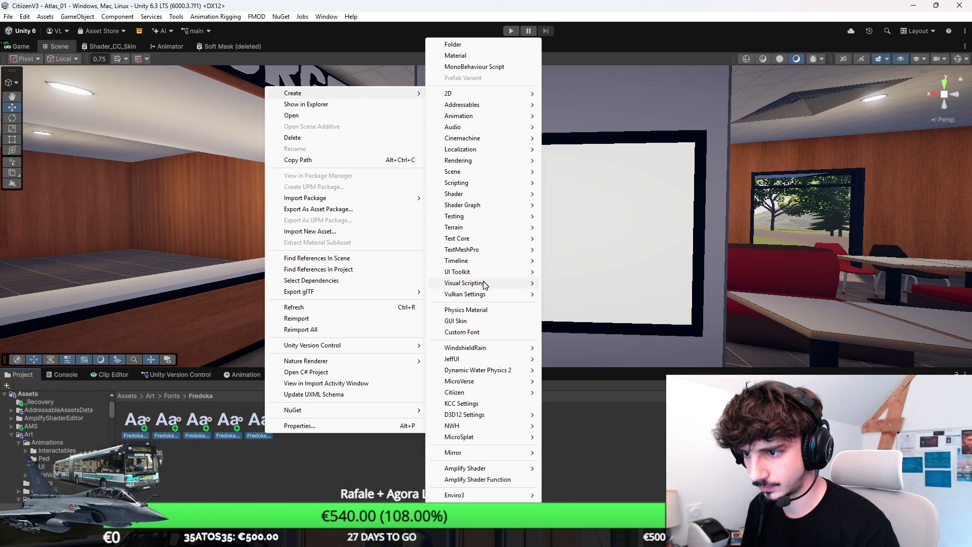
{"action": "mouse_move", "coordinate": [486, 250]}
{"action": "mouse_move", "coordinate": [570, 254]}
{"action": "left_click", "coordinate": [650, 249]}
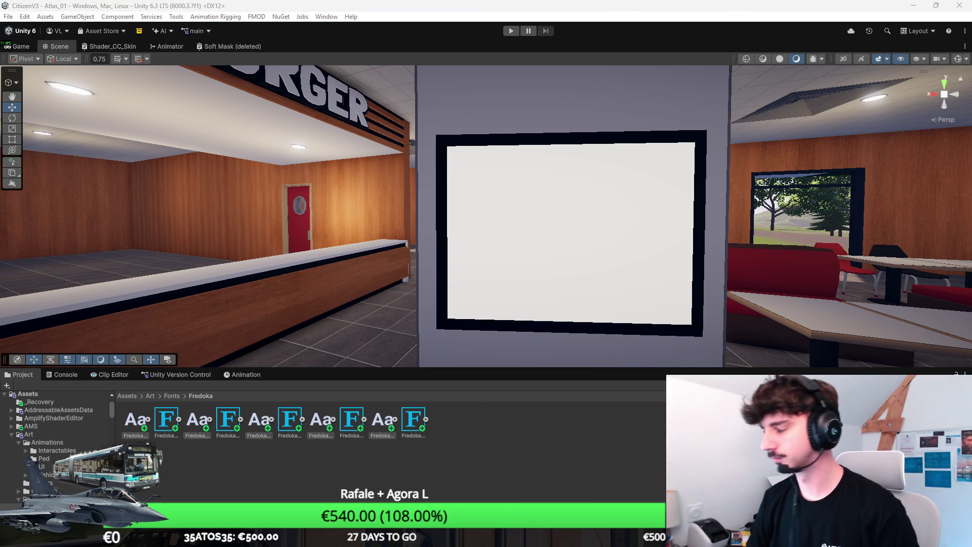
{"action": "left_click_drag", "start_coordinate": [616, 169], "coordinate": [582, 172]}
{"action": "left_click", "coordinate": [575, 245]}
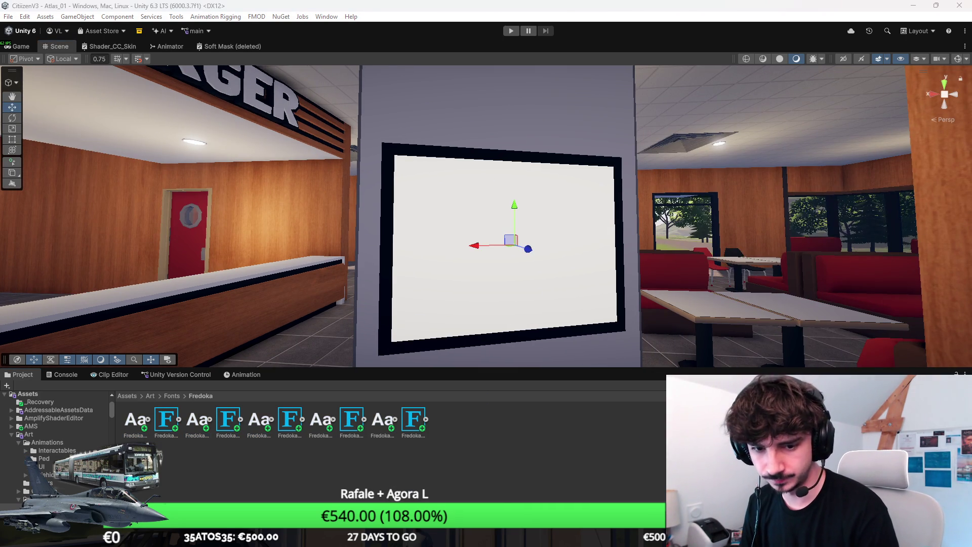
Step: Rotate the white kiosk screen panel 180° around Y so it faces the front
{"action": "left_click_drag", "start_coordinate": [575, 245], "coordinate": [456, 253]}
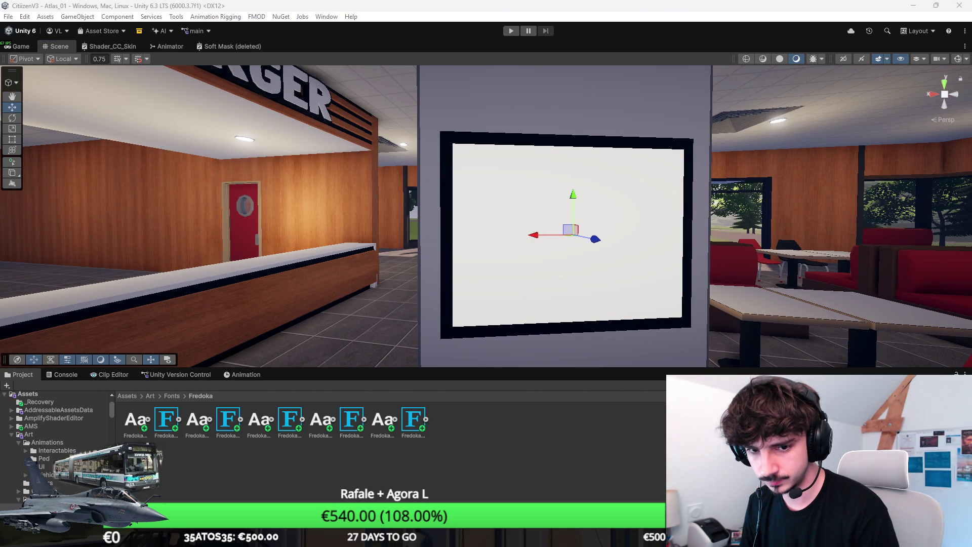
{"action": "scroll", "coordinate": [631, 245], "scroll_direction": "down", "scroll_amount": 2}
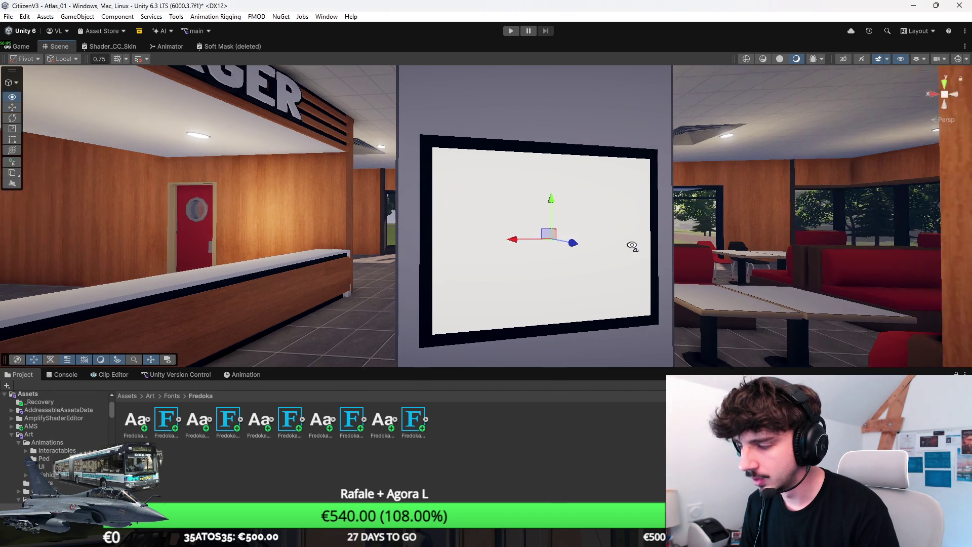
{"action": "scroll", "coordinate": [603, 263], "scroll_direction": "up", "scroll_amount": 2}
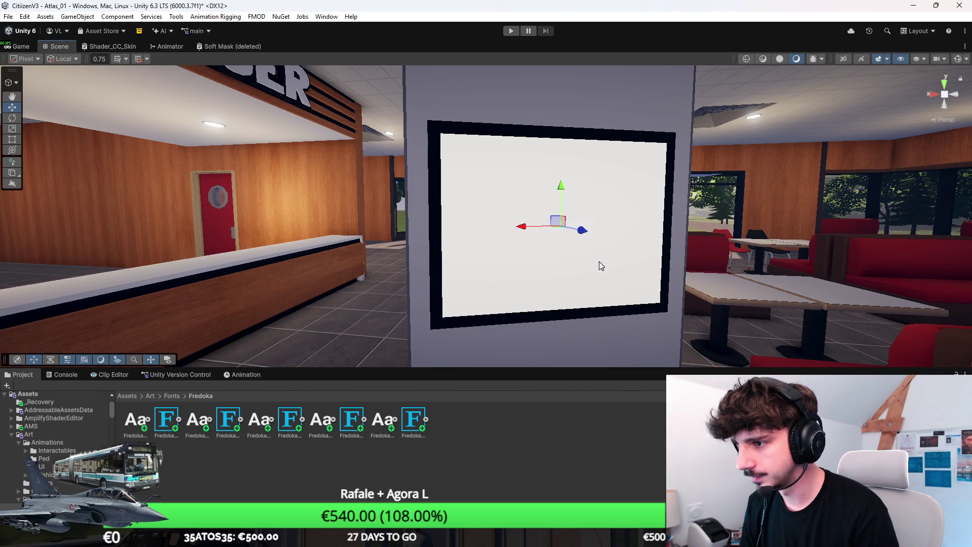
{"action": "key", "text": "t"}
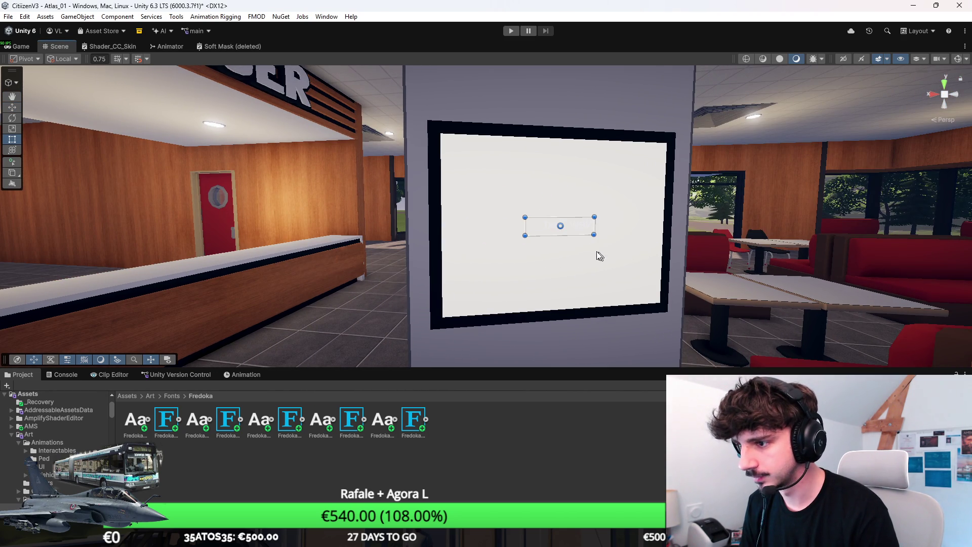
{"action": "key", "text": "ctrl+z"}
{"action": "key", "text": "e"}
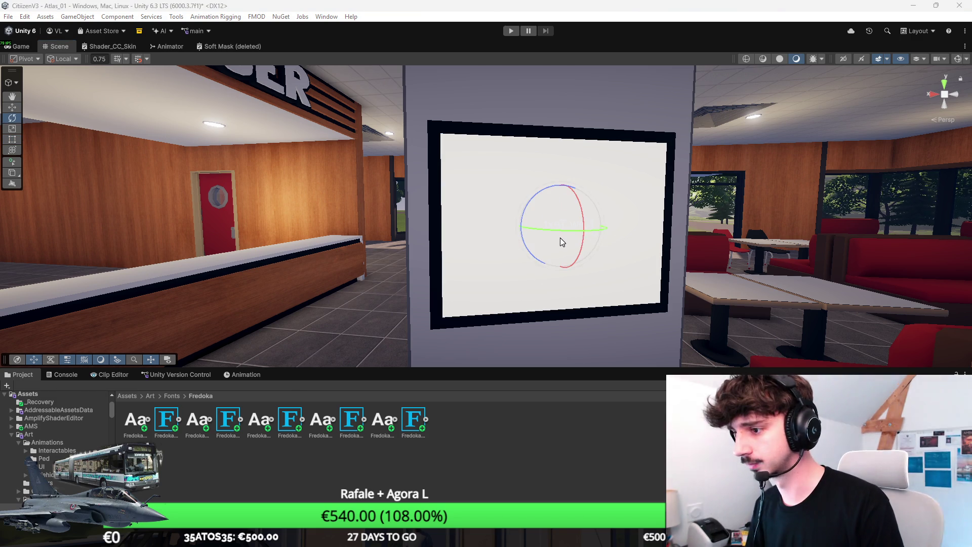
{"action": "key", "text": "w"}
{"action": "key", "text": "e"}
{"action": "left_click_drag", "start_coordinate": [563, 237], "coordinate": [552, 244]}
{"action": "key", "text": "w"}
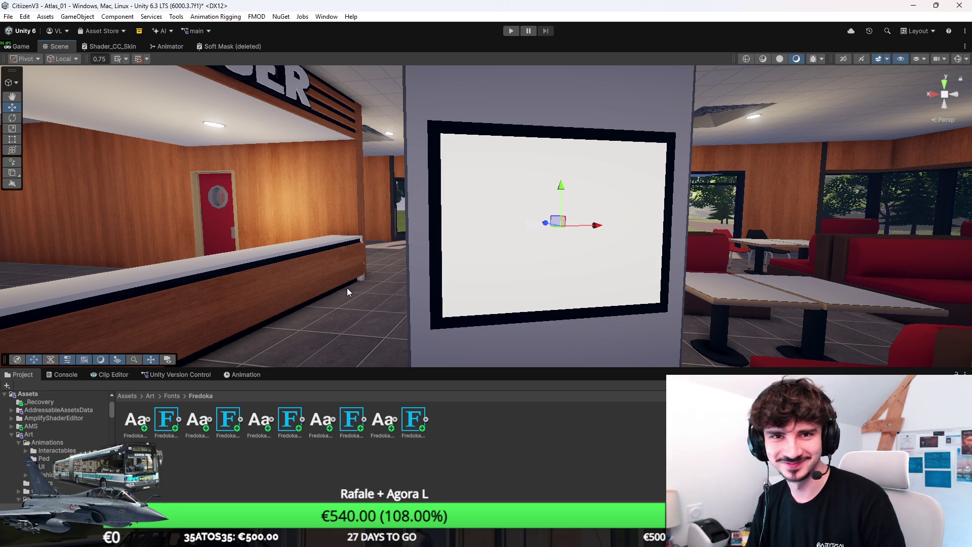
Step: Save the scene with the panel now facing front
{"action": "scroll", "coordinate": [490, 319], "scroll_direction": "up", "scroll_amount": 2}
{"action": "key", "text": "ctrl+s"}
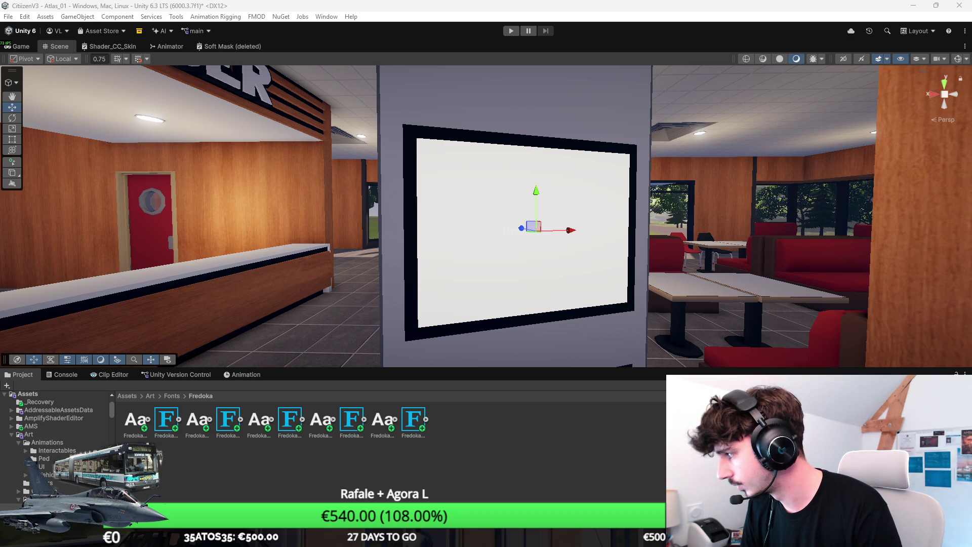
{"action": "left_click_drag", "start_coordinate": [689, 233], "coordinate": [658, 230]}
Step: Type the title text and switch the Scene view to an isometric front view
{"action": "type", "text": "Bien"}
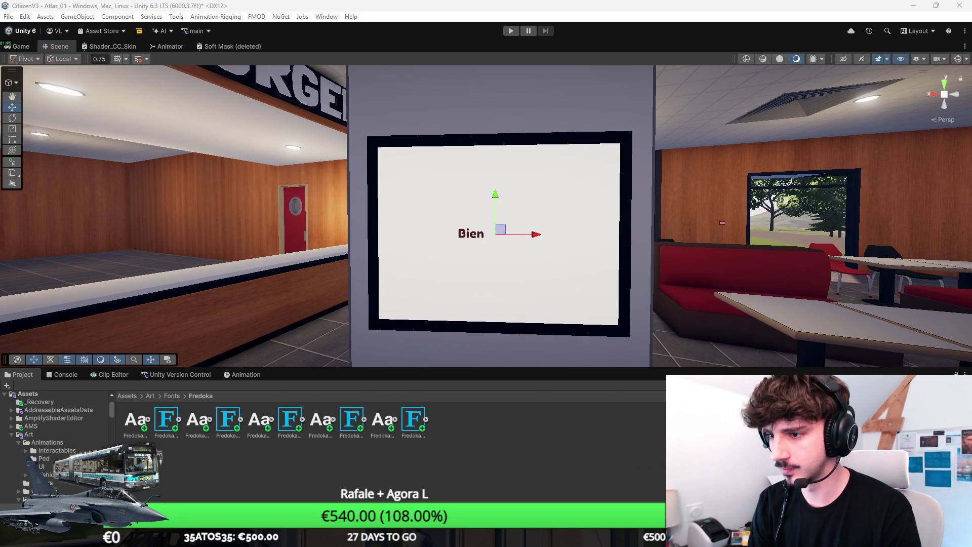
{"action": "type", "text": "venue Weft"}
{"action": "left_click", "coordinate": [958, 59]}
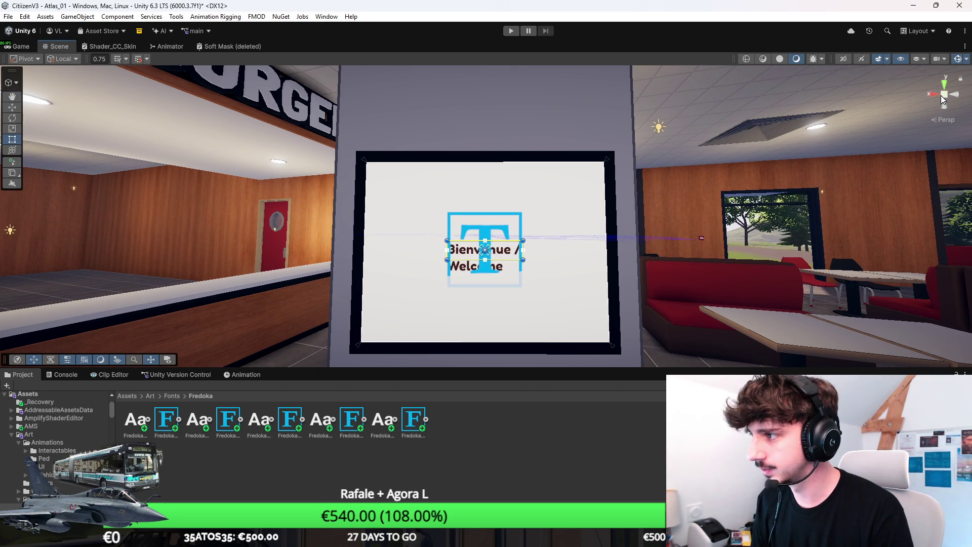
{"action": "left_click", "coordinate": [941, 96]}
{"action": "scroll", "coordinate": [571, 244], "scroll_direction": "down", "scroll_amount": 3}
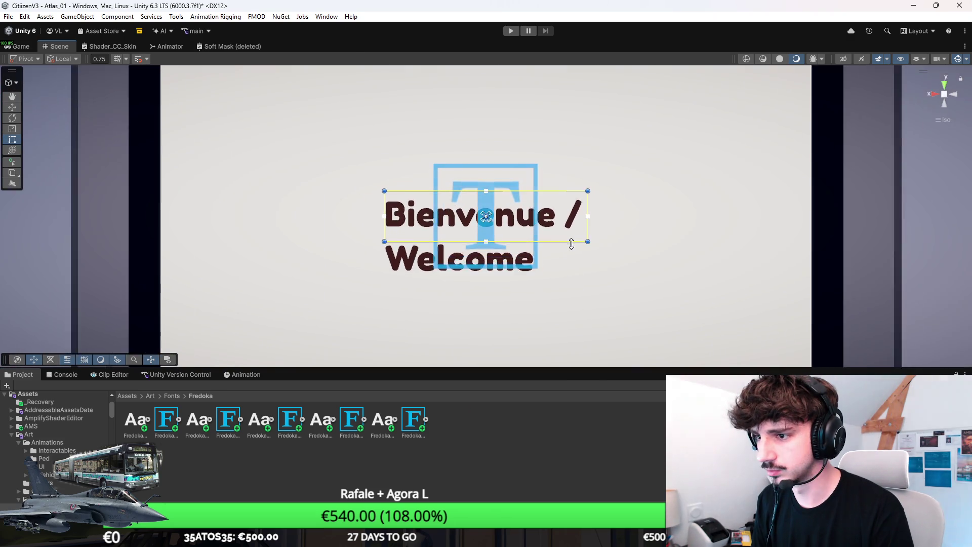
{"action": "scroll", "coordinate": [576, 220], "scroll_direction": "up", "scroll_amount": 1}
Step: Shrink and uncheck 3D Icons in Gizmos to hide the oversized text icon
{"action": "left_click", "coordinate": [966, 59]}
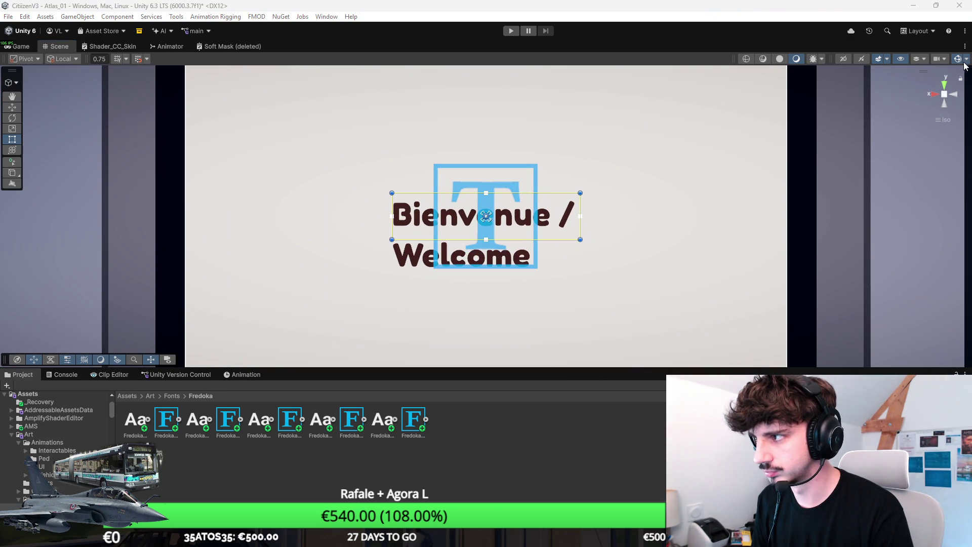
{"action": "left_click_drag", "start_coordinate": [934, 82], "coordinate": [926, 84]}
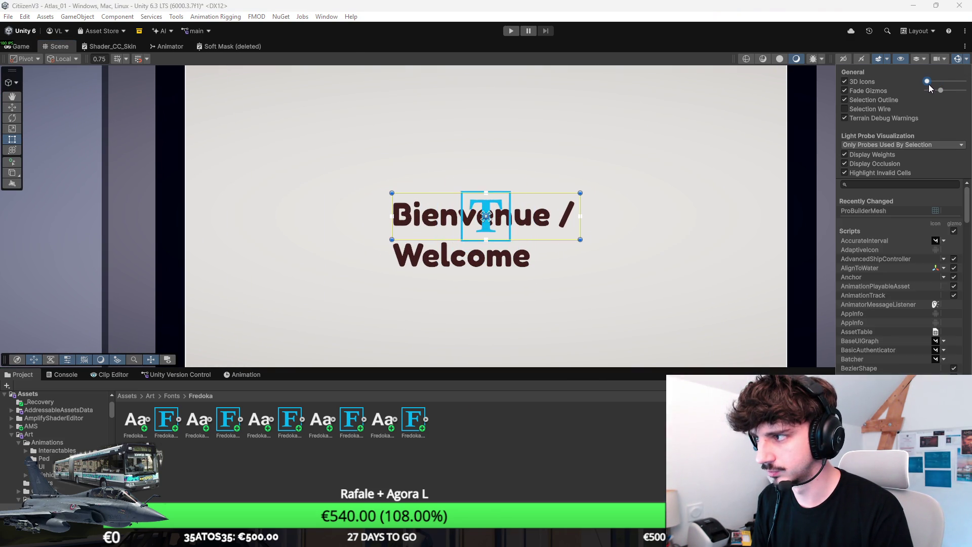
{"action": "left_click", "coordinate": [844, 82]}
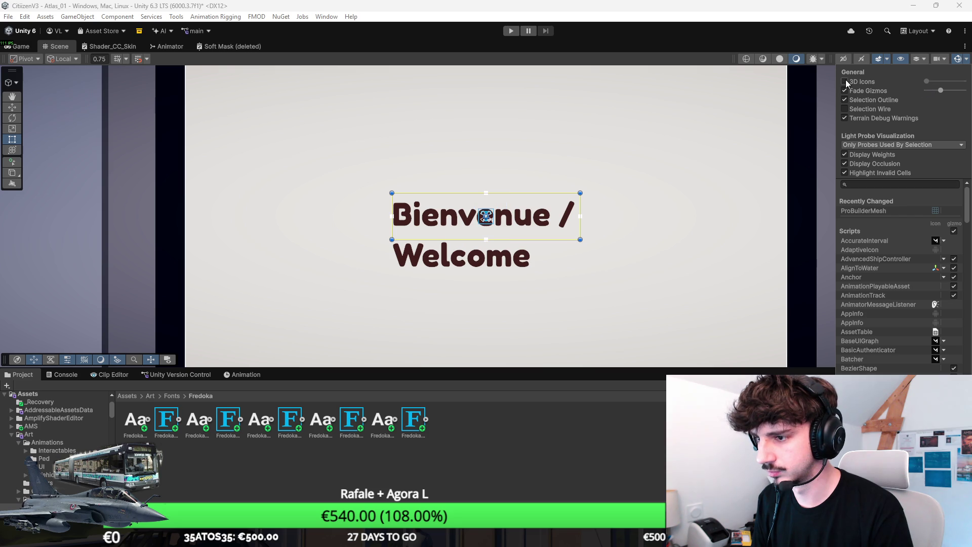
Step: Widen the title rect so 'Bienvenue / Welcome' fits on one line, placed higher
{"action": "scroll", "coordinate": [547, 196], "scroll_direction": "down", "scroll_amount": 2}
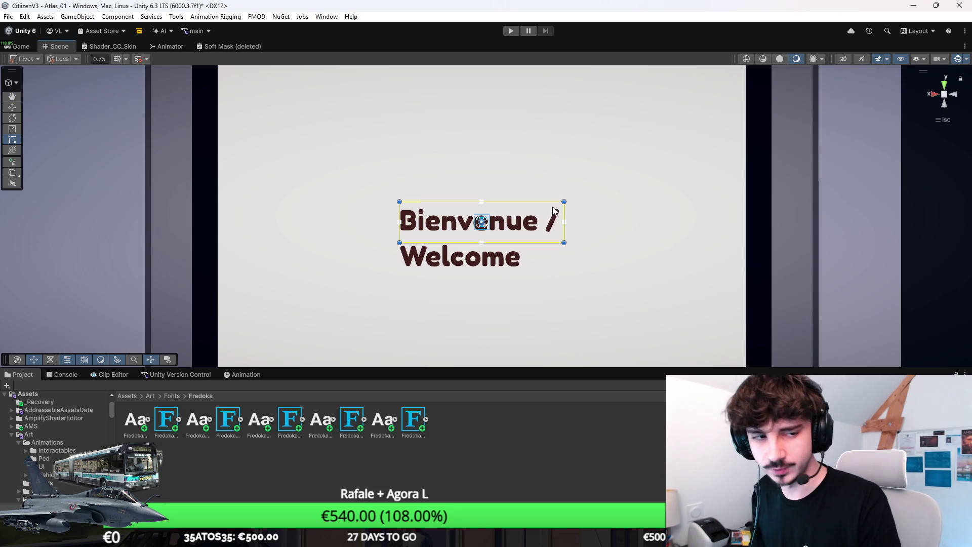
{"action": "mouse_move", "coordinate": [565, 213]}
{"action": "left_mouse_down"}
{"action": "mouse_move", "coordinate": [690, 213]}
{"action": "mouse_move", "coordinate": [572, 167]}
{"action": "left_mouse_up"}
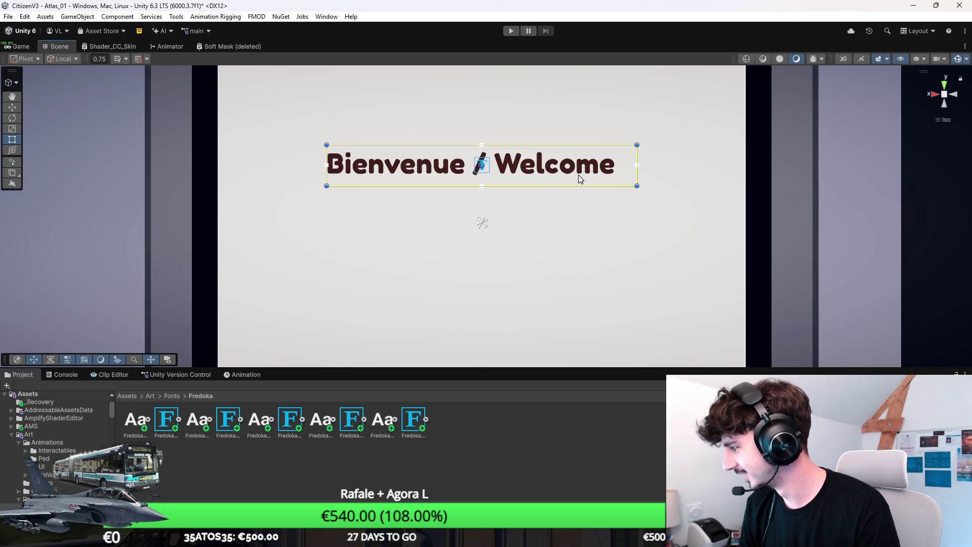
{"action": "left_click", "coordinate": [600, 362]}
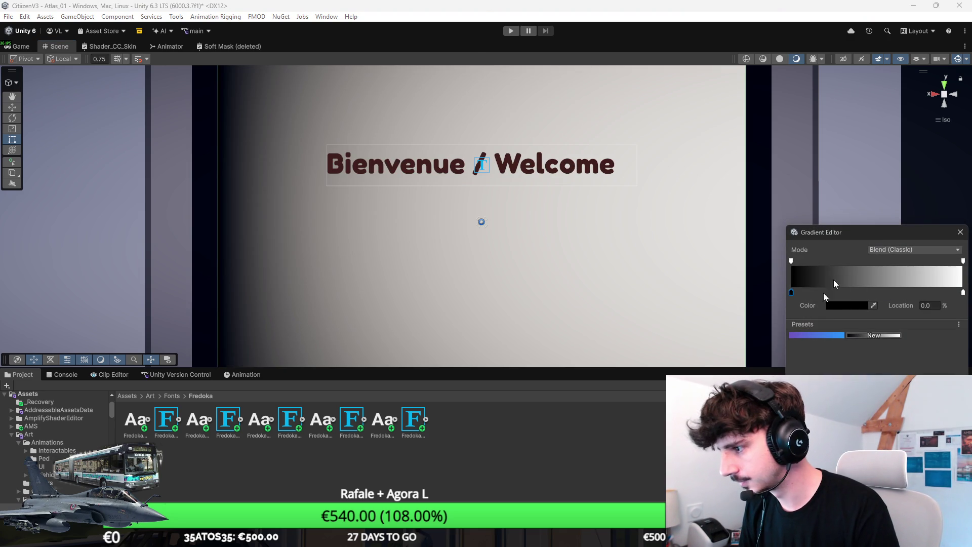
Step: Set the background gradient's start colour key to cream
{"action": "key", "text": "Escape"}
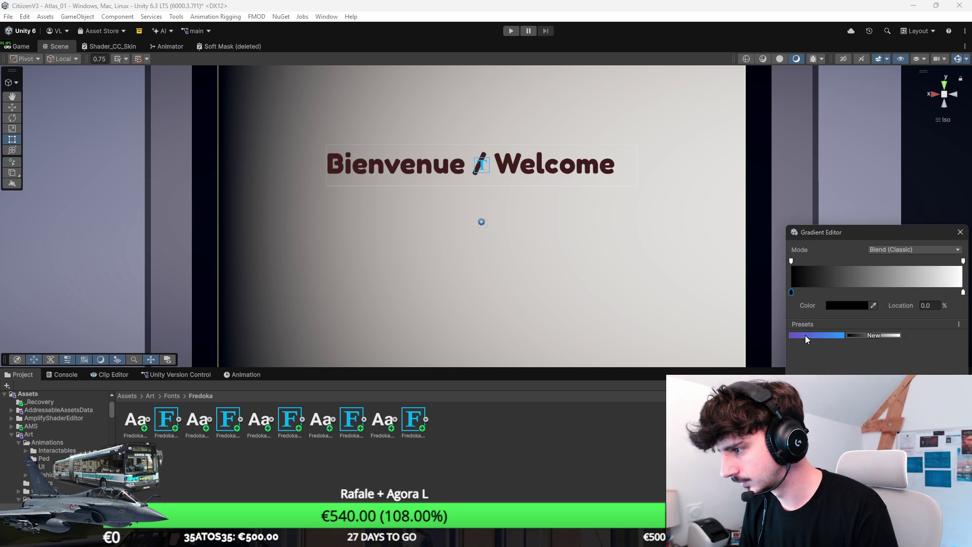
{"action": "double_click", "coordinate": [792, 293]}
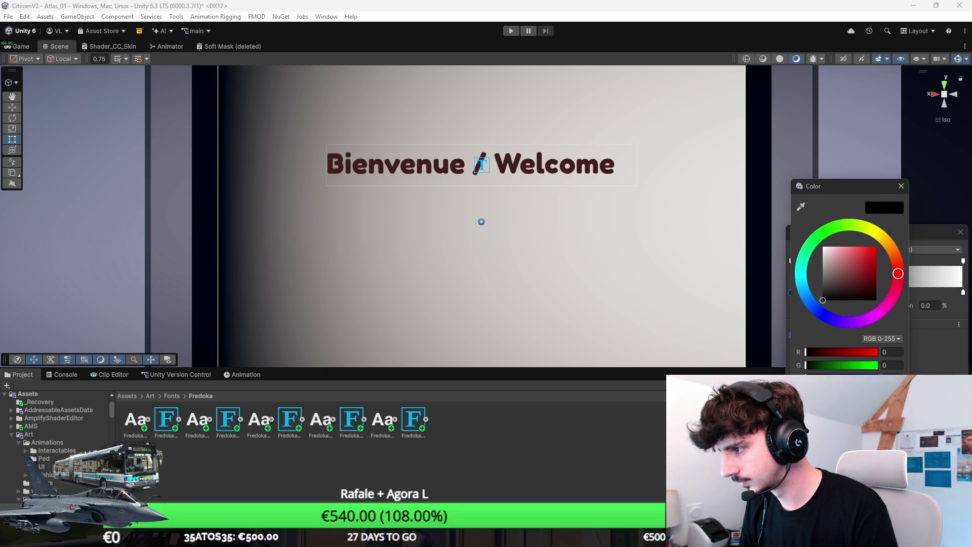
{"action": "left_click", "coordinate": [937, 222]}
Step: Tint the gradient's end key a warmer pale yellow and close the colour windows
{"action": "left_click", "coordinate": [963, 292]}
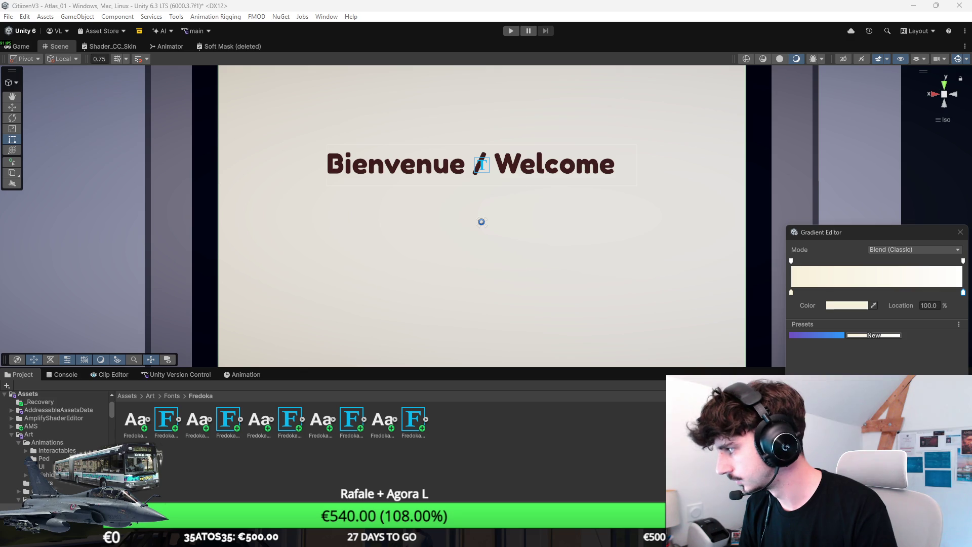
{"action": "left_click", "coordinate": [863, 307]}
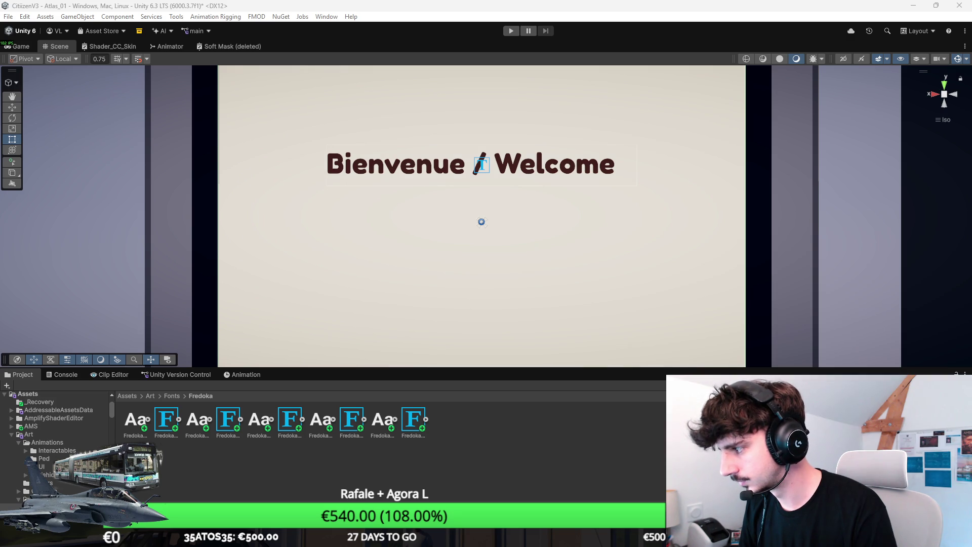
{"action": "left_click", "coordinate": [848, 307]}
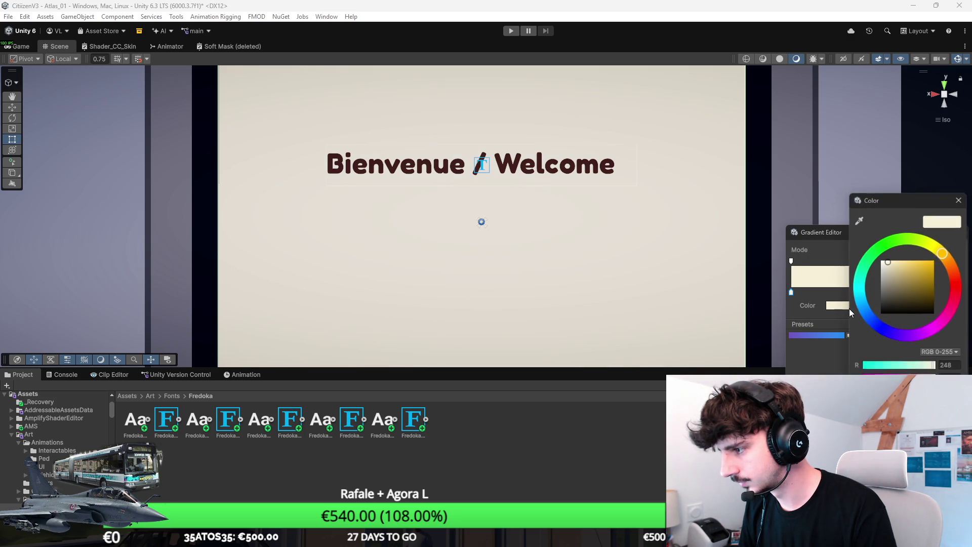
{"action": "left_click", "coordinate": [955, 201]}
{"action": "left_click", "coordinate": [932, 304]}
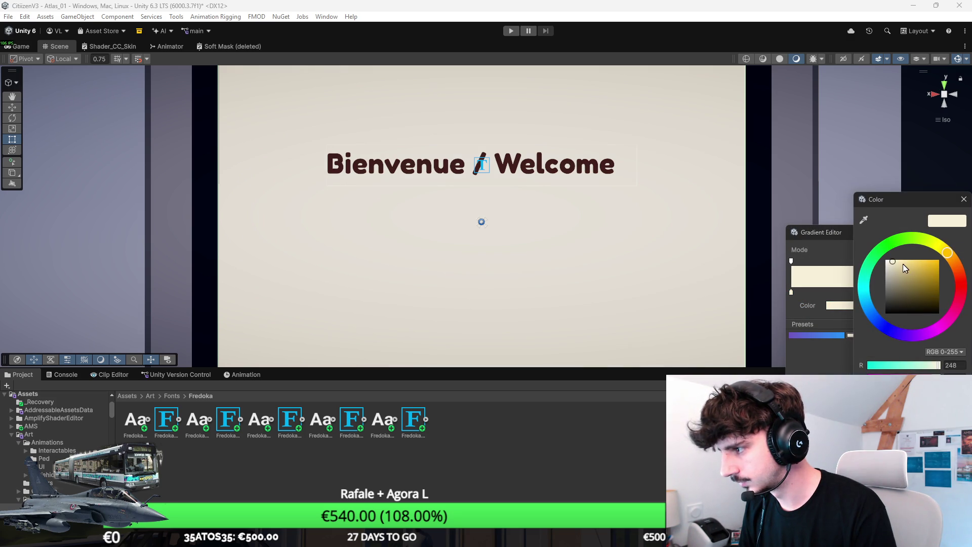
{"action": "left_click_drag", "start_coordinate": [909, 260], "coordinate": [910, 261]}
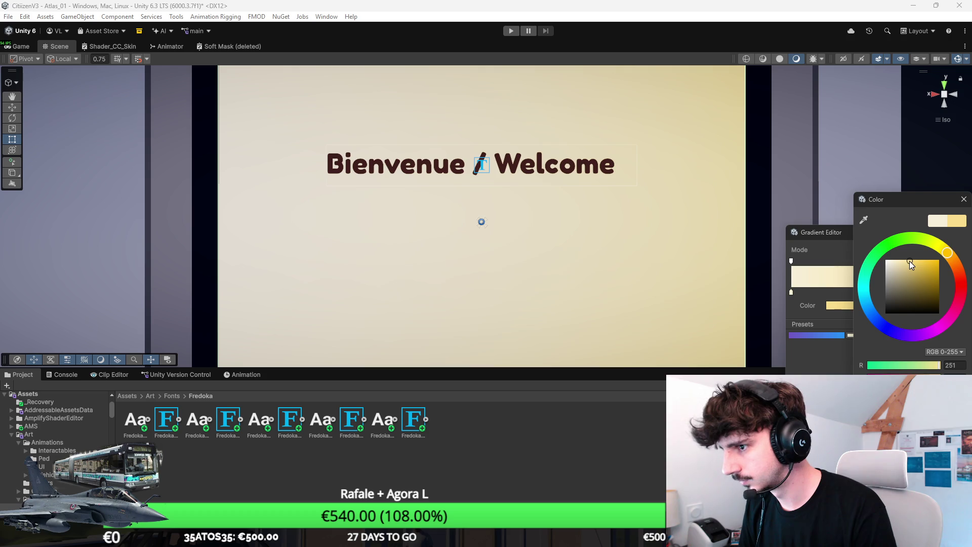
{"action": "right_click", "coordinate": [500, 234]}
{"action": "left_click", "coordinate": [499, 238]}
{"action": "scroll", "coordinate": [507, 243], "scroll_direction": "down", "scroll_amount": 2}
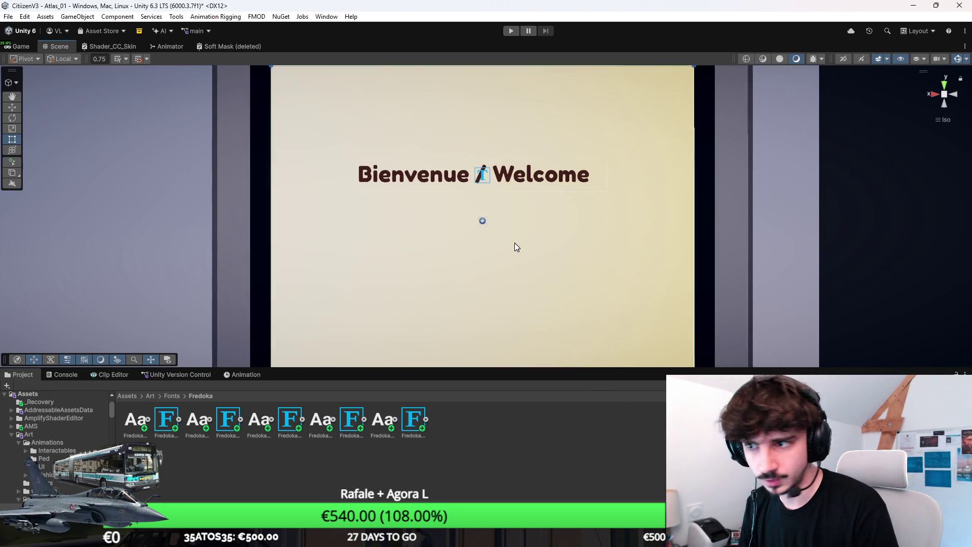
{"action": "scroll", "coordinate": [515, 247], "scroll_direction": "down", "scroll_amount": 1}
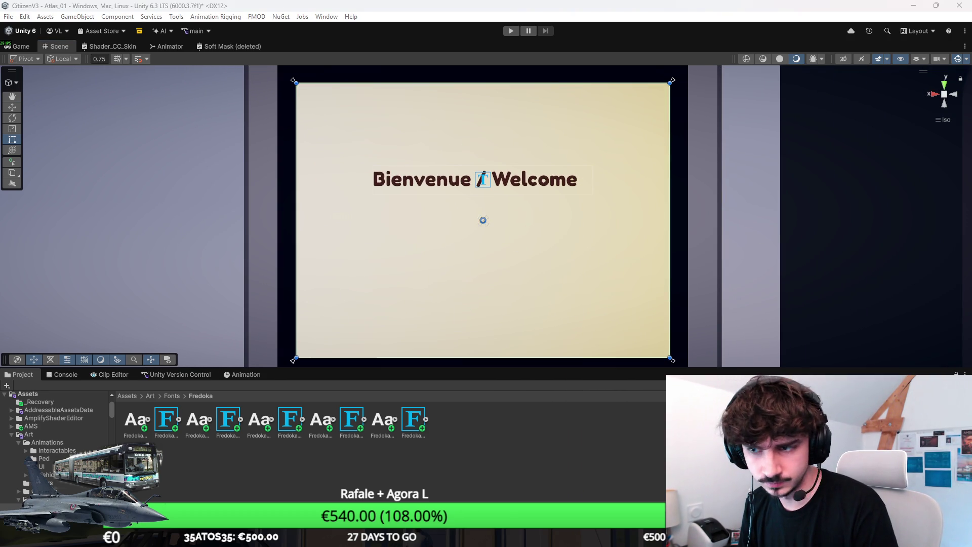
Step: Move the 'Bienvenue / Welcome' title higher on the canvas
{"action": "scroll", "coordinate": [448, 228], "scroll_direction": "up", "scroll_amount": 2}
{"action": "scroll", "coordinate": [500, 196], "scroll_direction": "down", "scroll_amount": 1}
{"action": "key", "text": "w"}
{"action": "mouse_move", "coordinate": [490, 136]}
{"action": "left_mouse_down"}
{"action": "mouse_move", "coordinate": [483, 100]}
{"action": "mouse_move", "coordinate": [483, 131]}
{"action": "left_mouse_up"}
Step: Duplicate the title and change the copy to 'Choisissez votre langue pour commencer / Choose your language to start'
{"action": "key", "text": "ctrl+d"}
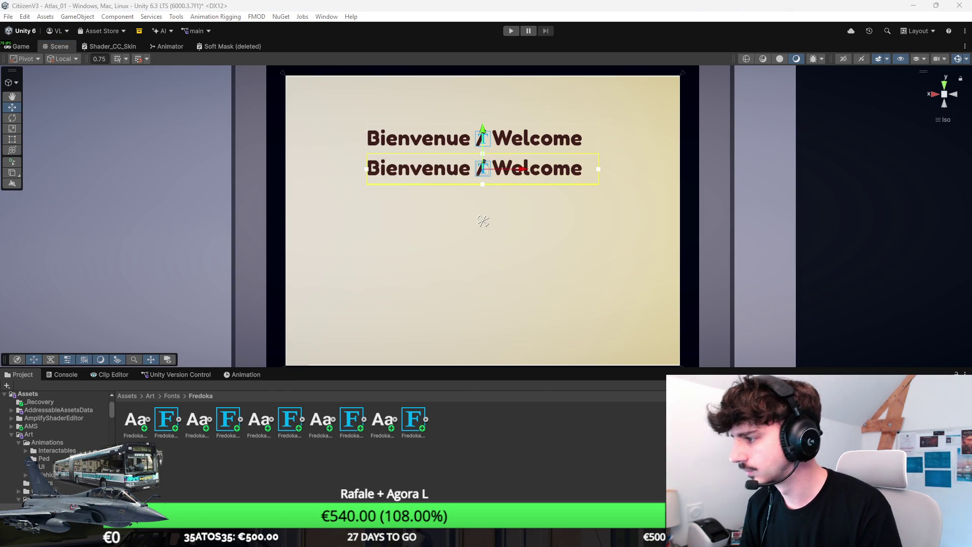
{"action": "type", "text": "Choisi"}
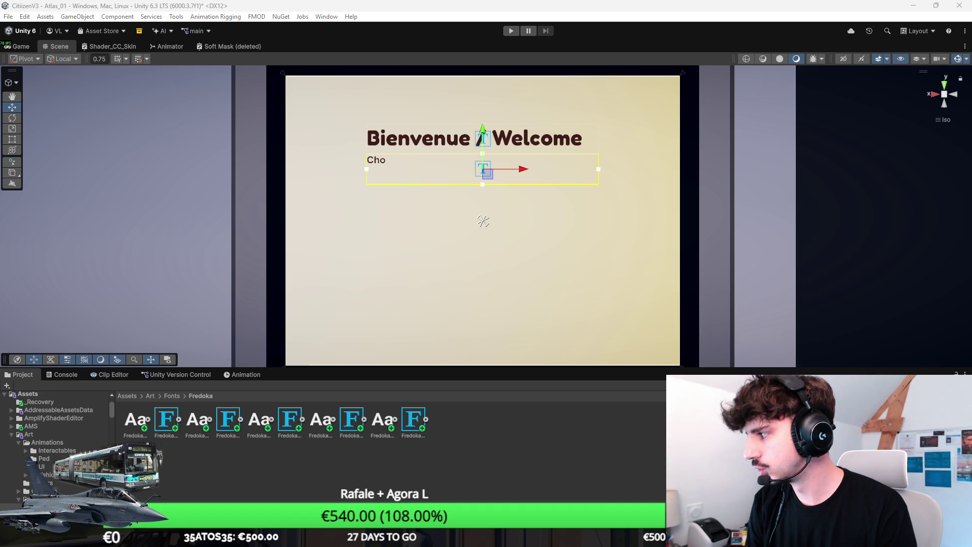
{"action": "type", "text": "ssez votre langue p"}
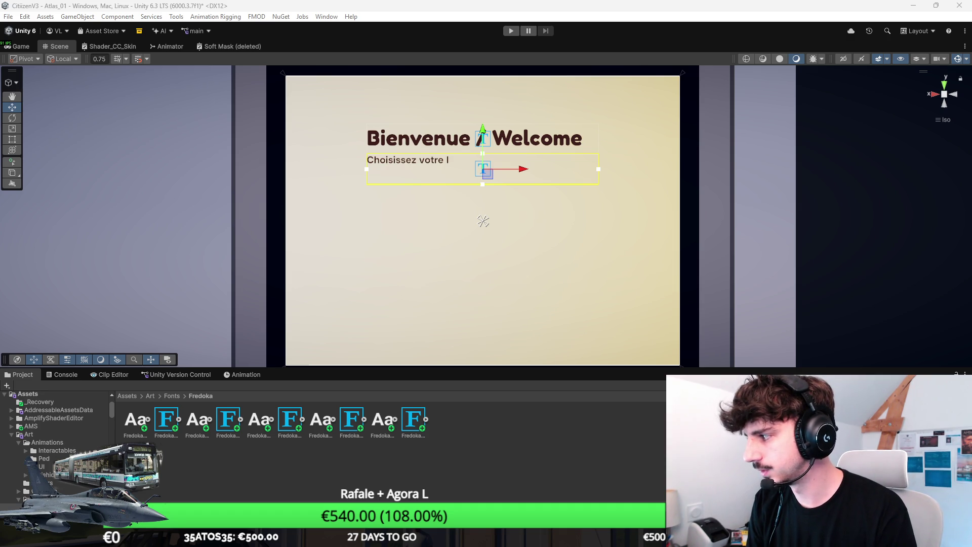
{"action": "type", "text": "our commencer / "}
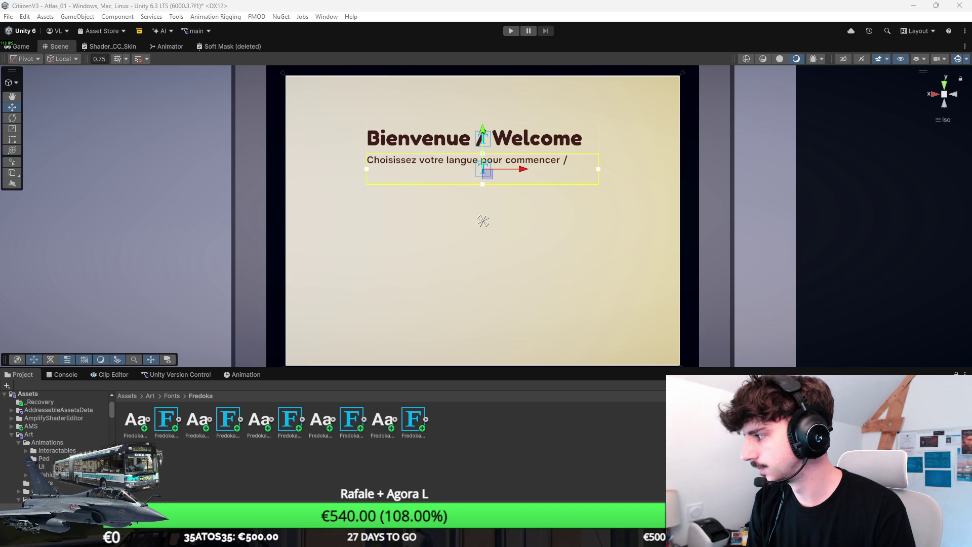
{"action": "type", "text": "Choose yo"}
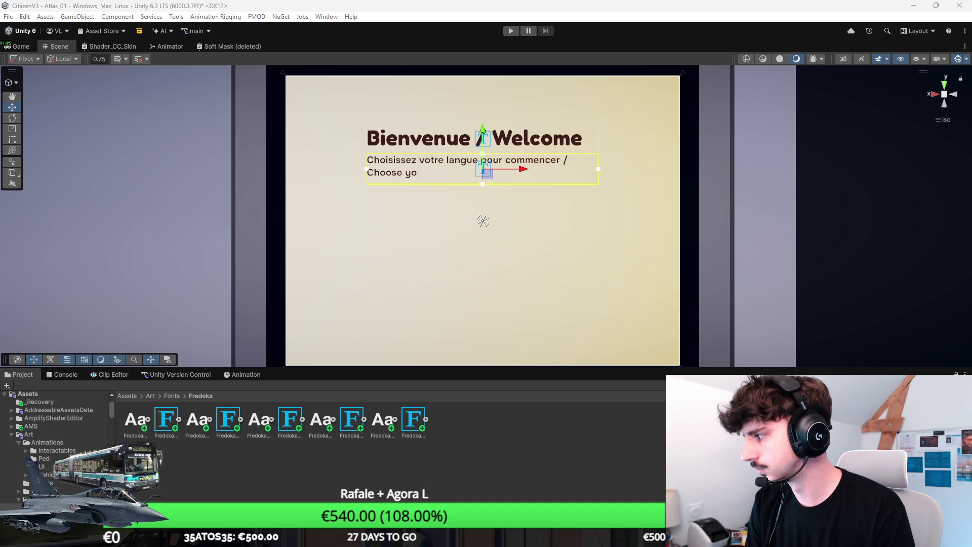
{"action": "type", "text": "ur language"}
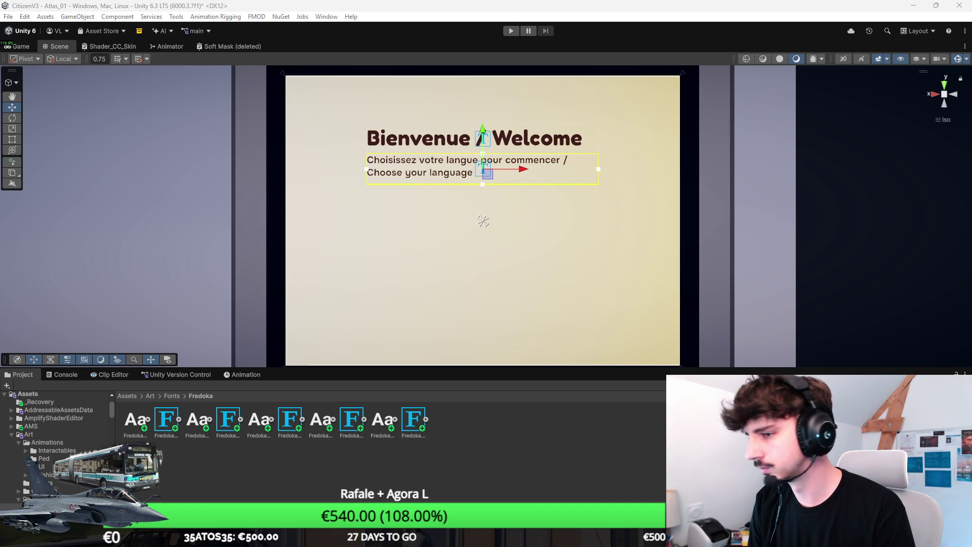
{"action": "type", "text": " to start"}
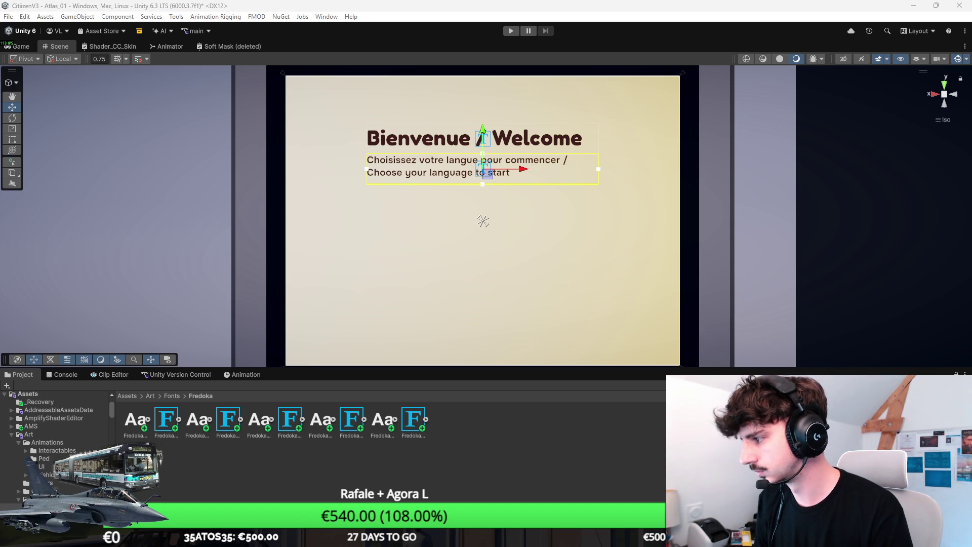
{"action": "key", "text": "BackSpace"}
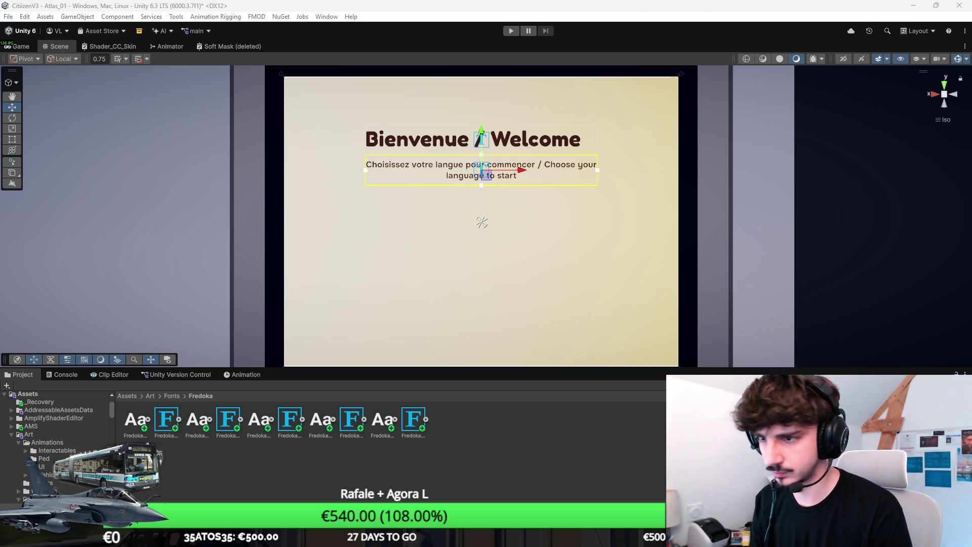
Step: Select the title, then the small rounded card below the subtitle
{"action": "left_click", "coordinate": [481, 140]}
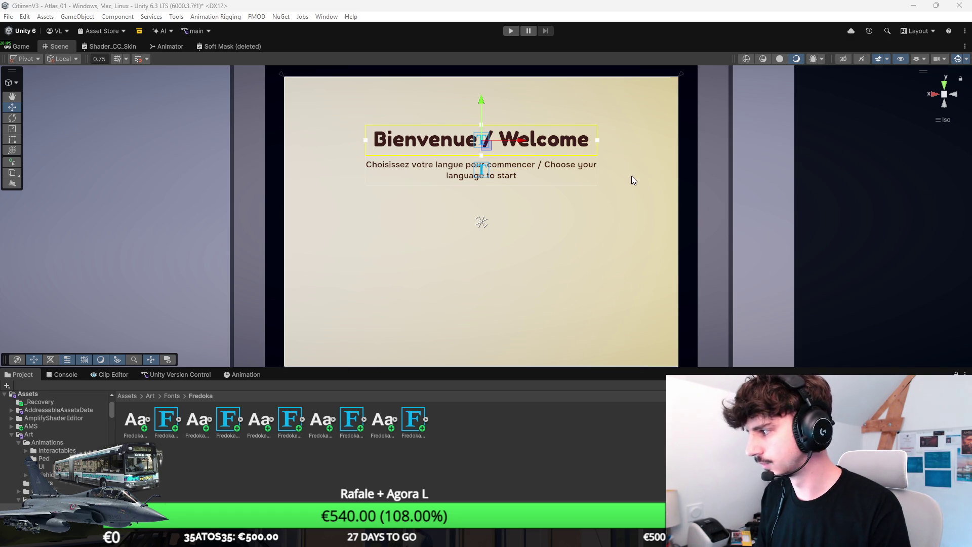
{"action": "scroll", "coordinate": [609, 175], "scroll_direction": "down", "scroll_amount": 2}
{"action": "left_click", "coordinate": [490, 210]}
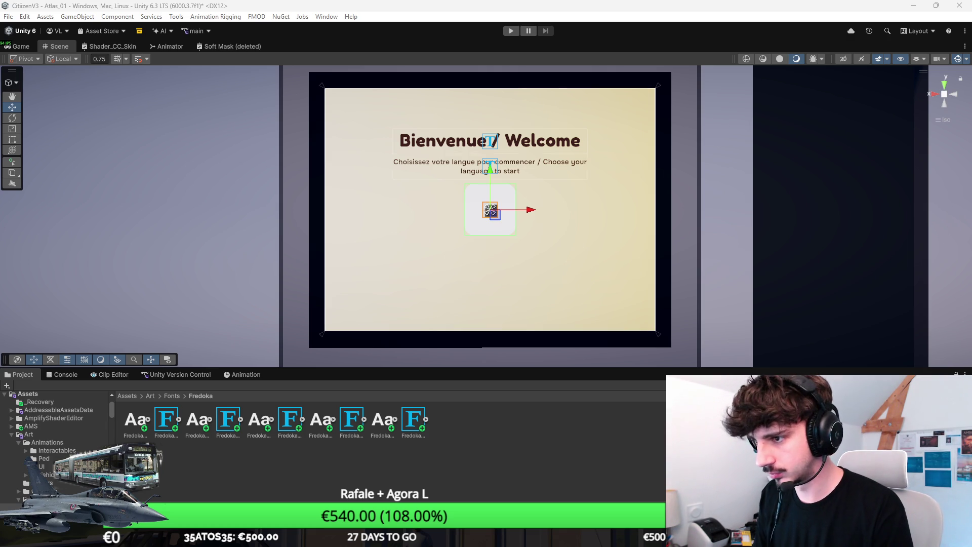
Step: Resize the language card taller and wider with the Rect tool
{"action": "scroll", "coordinate": [531, 201], "scroll_direction": "up", "scroll_amount": 3}
{"action": "key", "text": "t"}
{"action": "left_click_drag", "start_coordinate": [510, 224], "coordinate": [511, 284]}
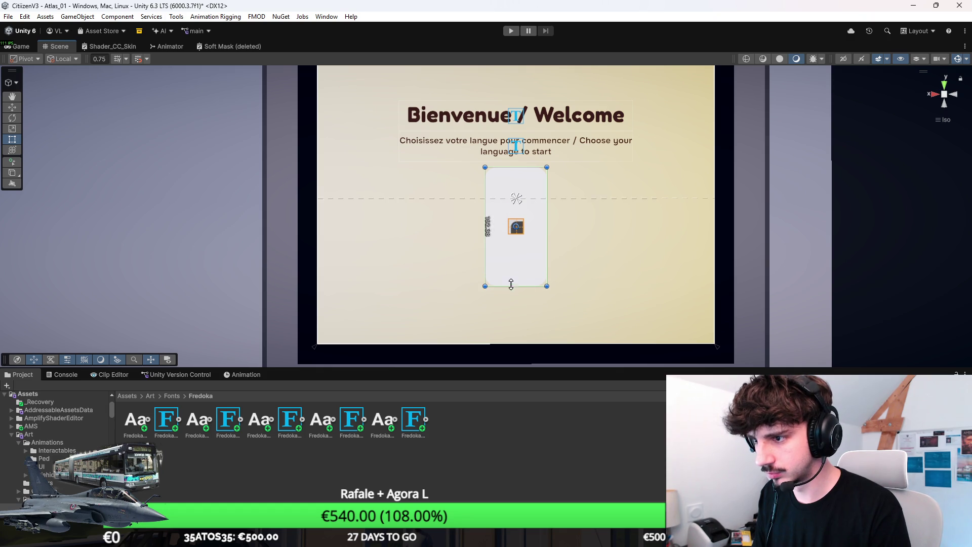
{"action": "mouse_move", "coordinate": [484, 228]}
{"action": "left_mouse_down"}
{"action": "mouse_move", "coordinate": [431, 228]}
{"action": "mouse_move", "coordinate": [475, 237]}
{"action": "mouse_move", "coordinate": [433, 225]}
{"action": "left_mouse_up"}
{"action": "left_click_drag", "start_coordinate": [495, 283], "coordinate": [586, 263]}
Step: Place a second card beside the first, then select the left language card
{"action": "key", "text": "ctrl+z"}
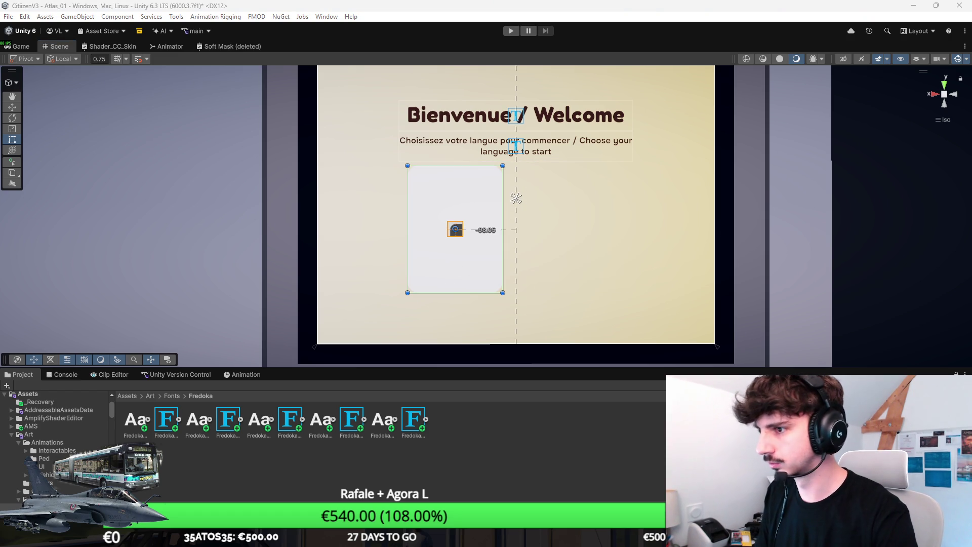
{"action": "key", "text": "ctrl+y"}
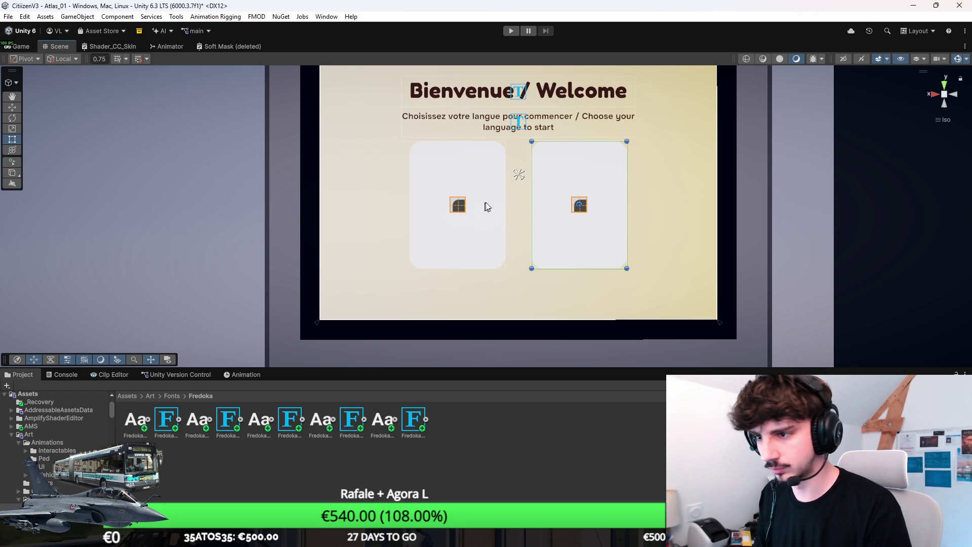
{"action": "scroll", "coordinate": [503, 200], "scroll_direction": "down", "scroll_amount": 2}
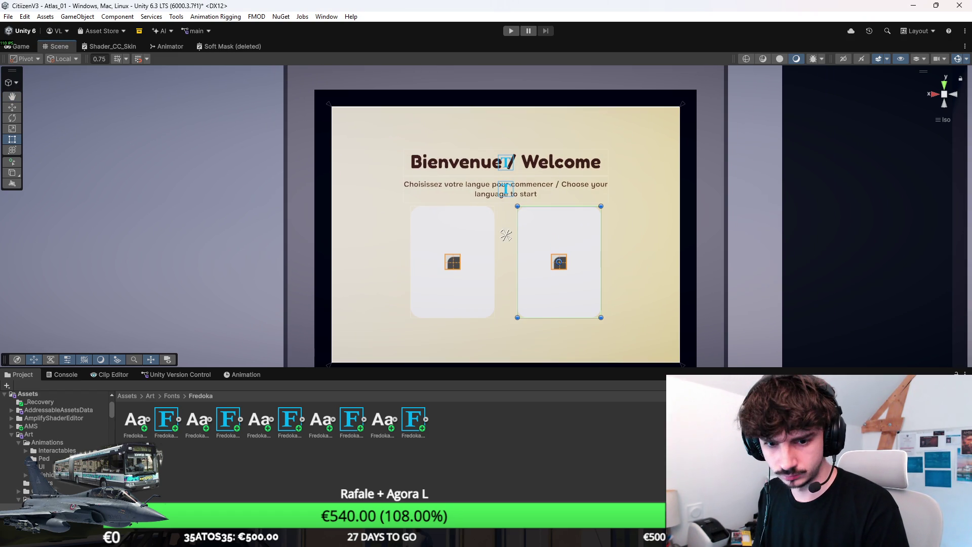
{"action": "key", "text": "w"}
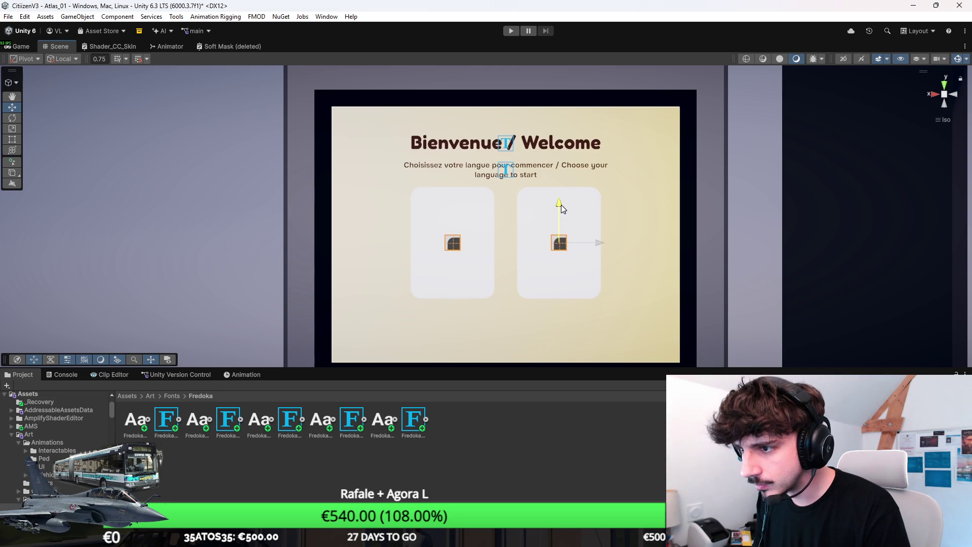
{"action": "left_click", "coordinate": [510, 239]}
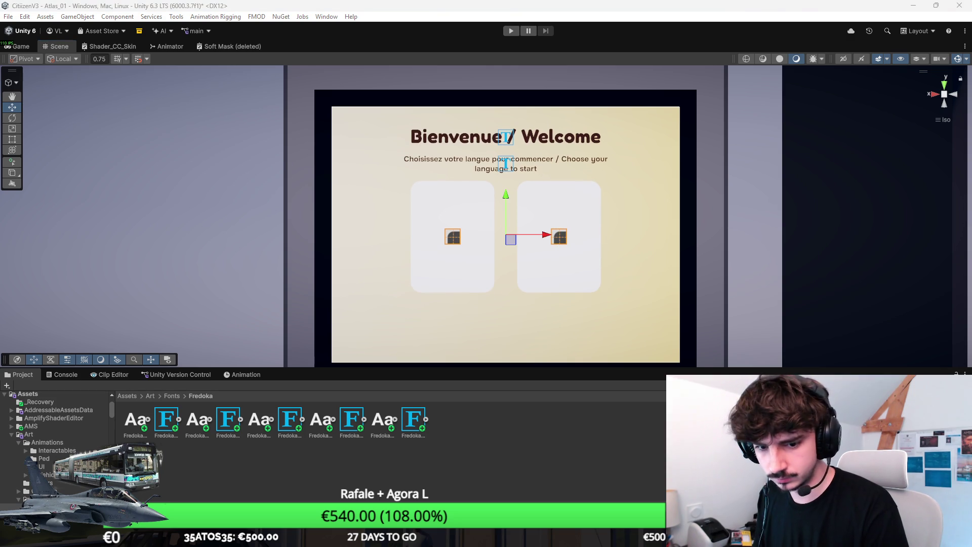
{"action": "left_click", "coordinate": [559, 236]}
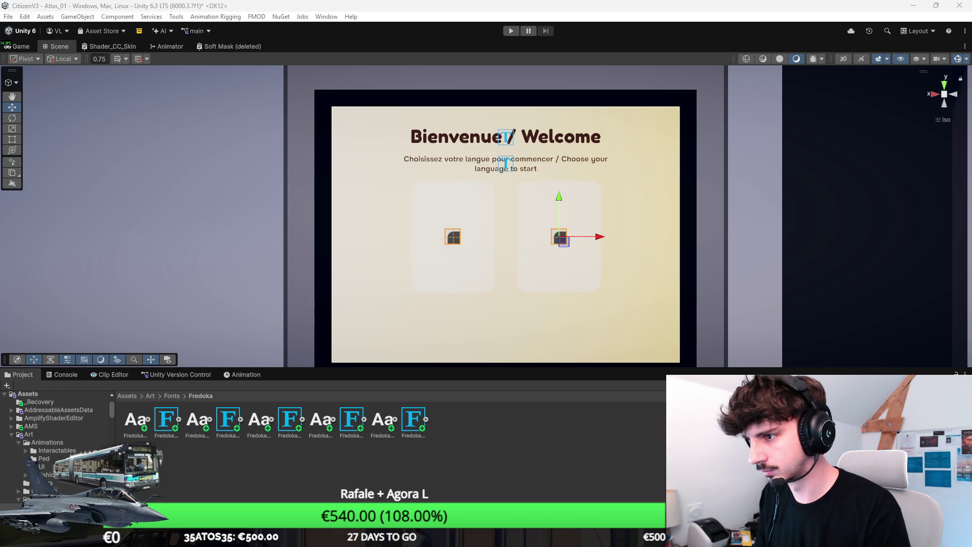
{"action": "left_click", "coordinate": [506, 234]}
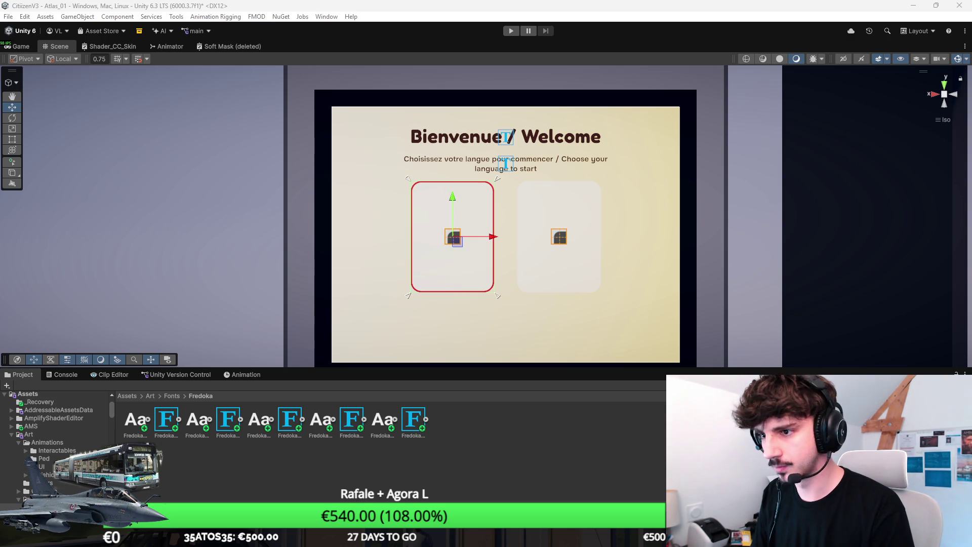
{"action": "scroll", "coordinate": [668, 238], "scroll_direction": "up", "scroll_amount": 5}
{"action": "left_click_drag", "start_coordinate": [598, 227], "coordinate": [632, 195]}
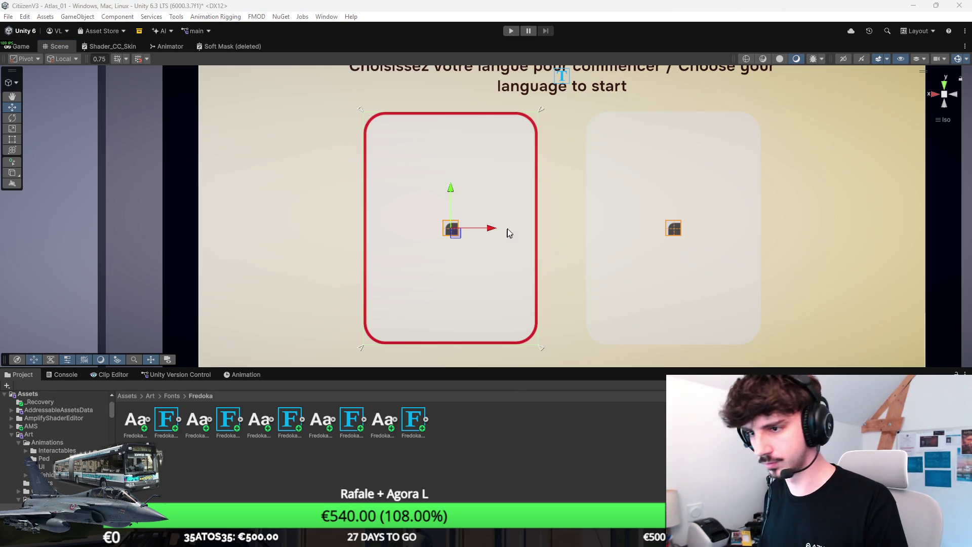
{"action": "scroll", "coordinate": [532, 235], "scroll_direction": "down", "scroll_amount": 2}
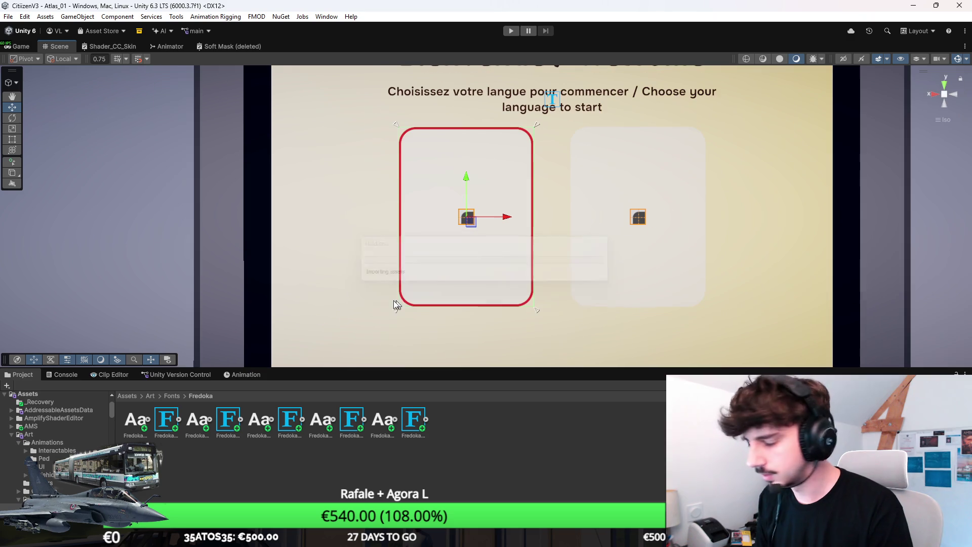
Step: Position the new button beneath the language cards, stretch it wide and trim its height
{"action": "left_click", "coordinate": [557, 218]}
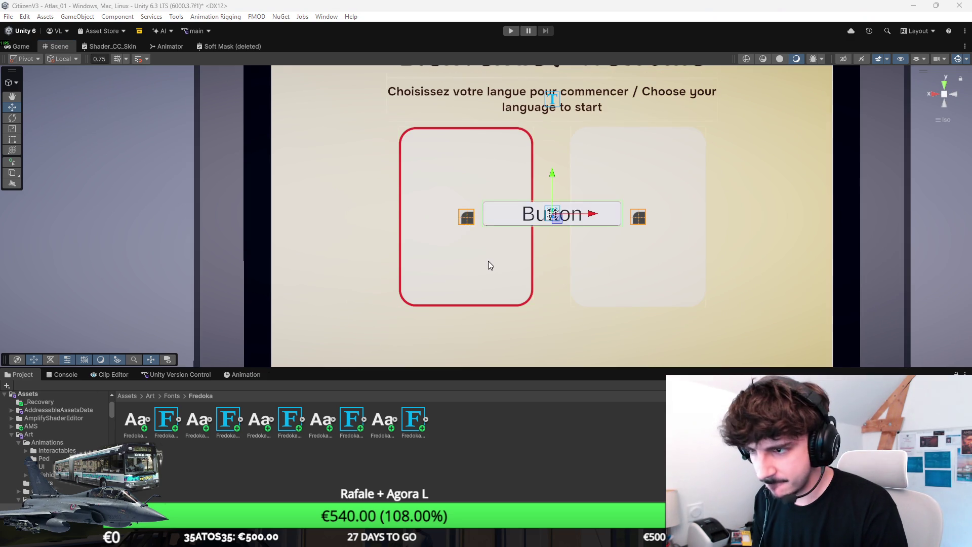
{"action": "key", "text": "t"}
{"action": "mouse_move", "coordinate": [579, 192]}
{"action": "left_mouse_down"}
{"action": "mouse_move", "coordinate": [572, 308]}
{"action": "mouse_move", "coordinate": [581, 324]}
{"action": "left_mouse_up"}
{"action": "scroll", "coordinate": [575, 260], "scroll_direction": "down", "scroll_amount": 2}
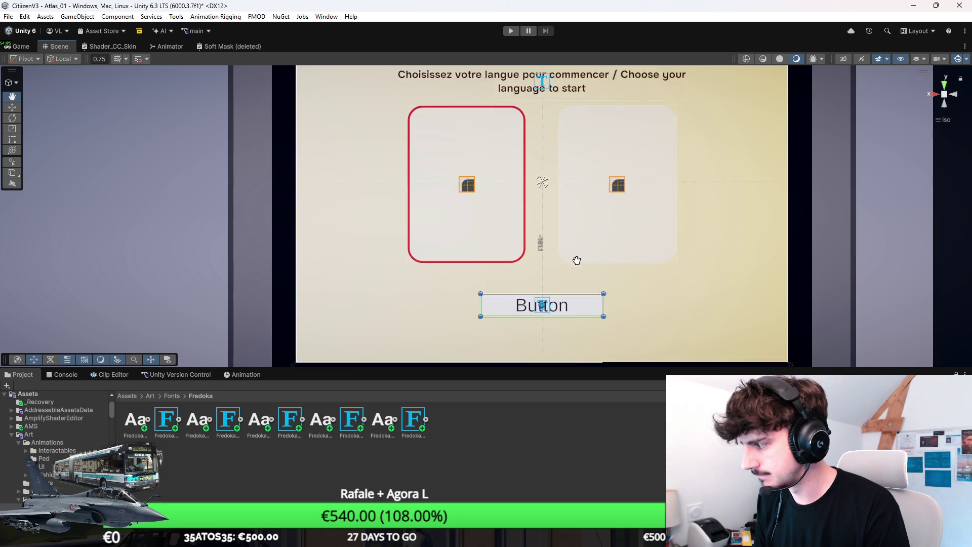
{"action": "mouse_move", "coordinate": [603, 290]}
{"action": "left_mouse_down"}
{"action": "mouse_move", "coordinate": [686, 291]}
{"action": "mouse_move", "coordinate": [589, 290]}
{"action": "mouse_move", "coordinate": [587, 316]}
{"action": "mouse_move", "coordinate": [588, 308]}
{"action": "left_mouse_up"}
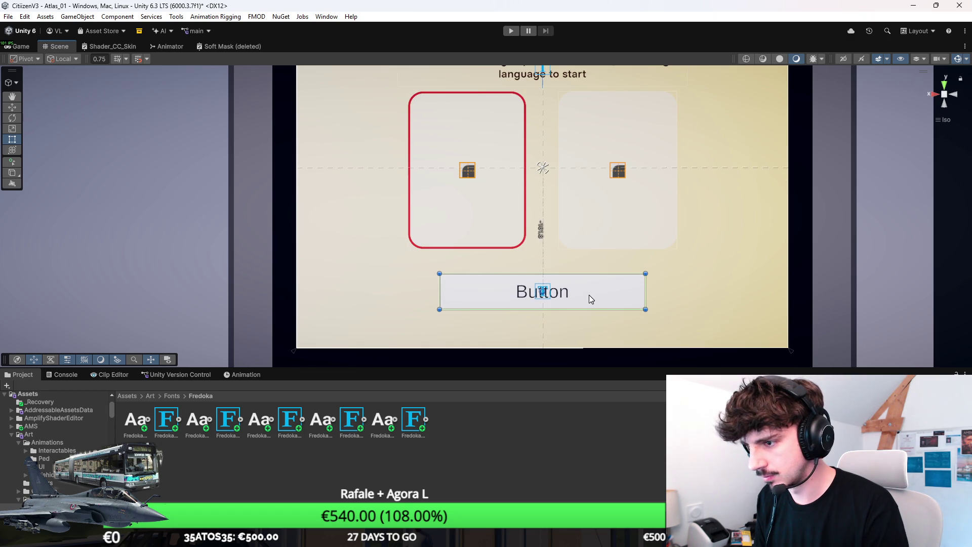
{"action": "key", "text": "ctrl+z"}
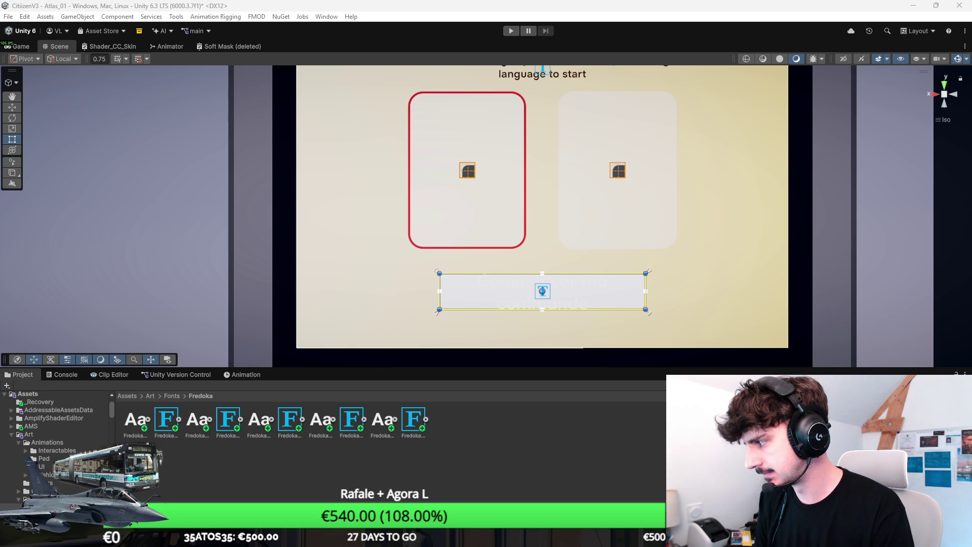
{"action": "left_click", "coordinate": [748, 326]}
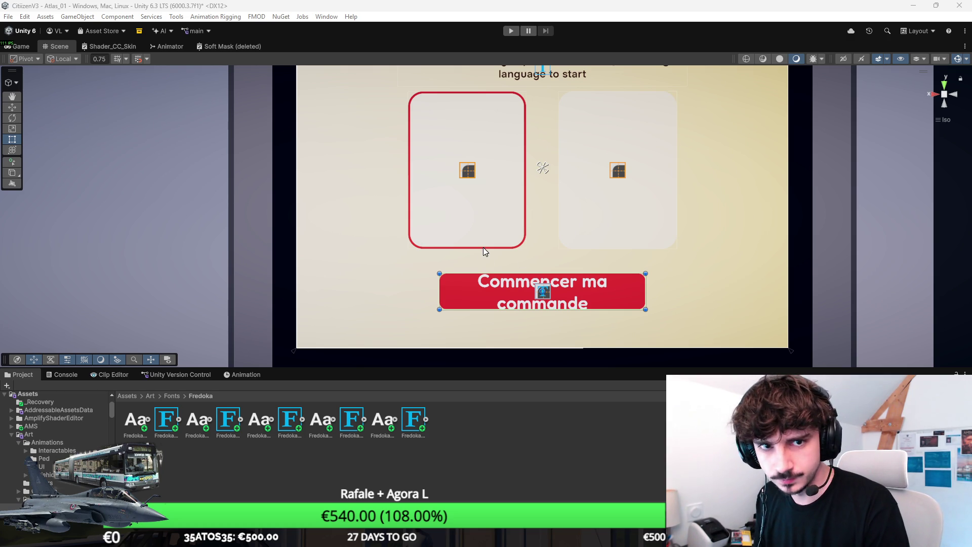
{"action": "left_click_drag", "start_coordinate": [542, 288], "coordinate": [536, 275]}
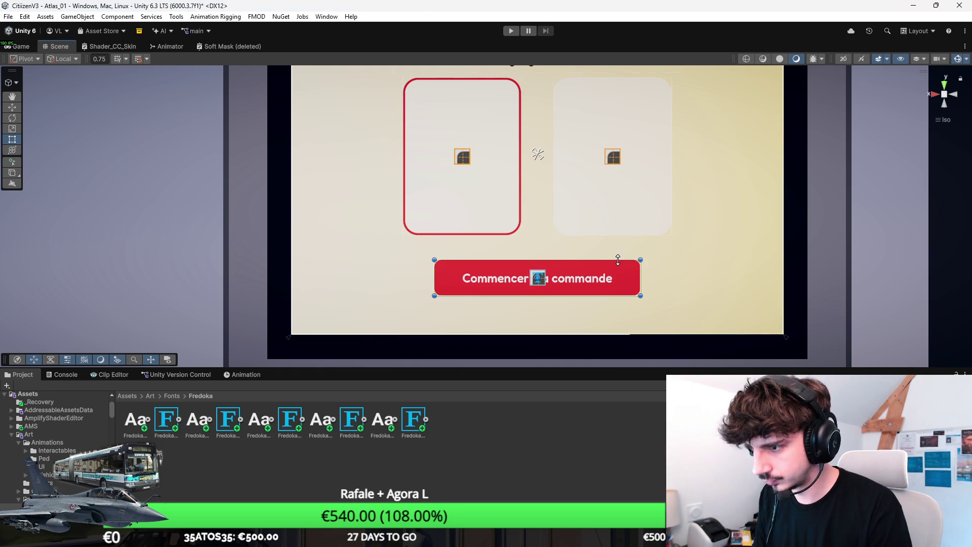
{"action": "left_click_drag", "start_coordinate": [618, 259], "coordinate": [619, 263]}
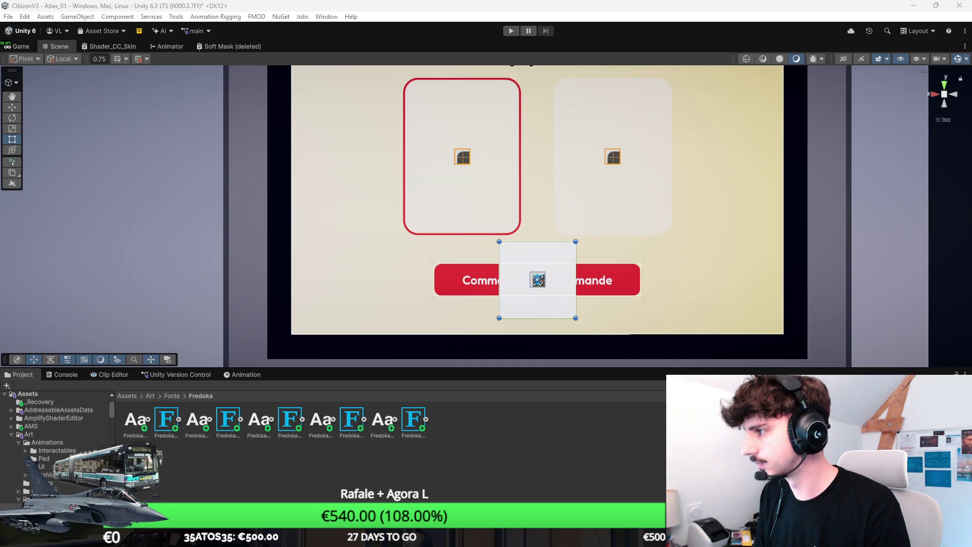
Step: Move the white arrow image inside the right end of the red button
{"action": "left_click_drag", "start_coordinate": [537, 279], "coordinate": [602, 279]}
{"action": "scroll", "coordinate": [663, 290], "scroll_direction": "up", "scroll_amount": 2}
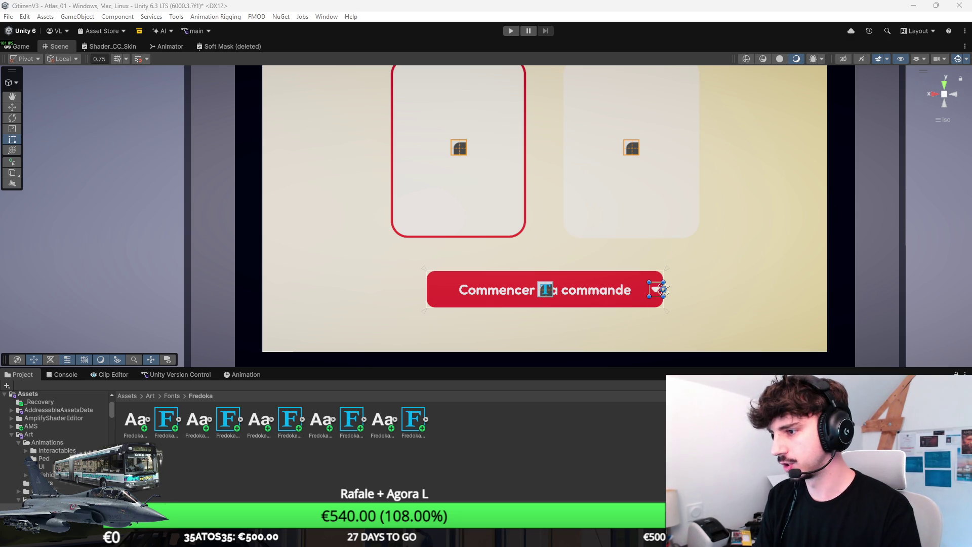
{"action": "scroll", "coordinate": [752, 272], "scroll_direction": "up", "scroll_amount": 5}
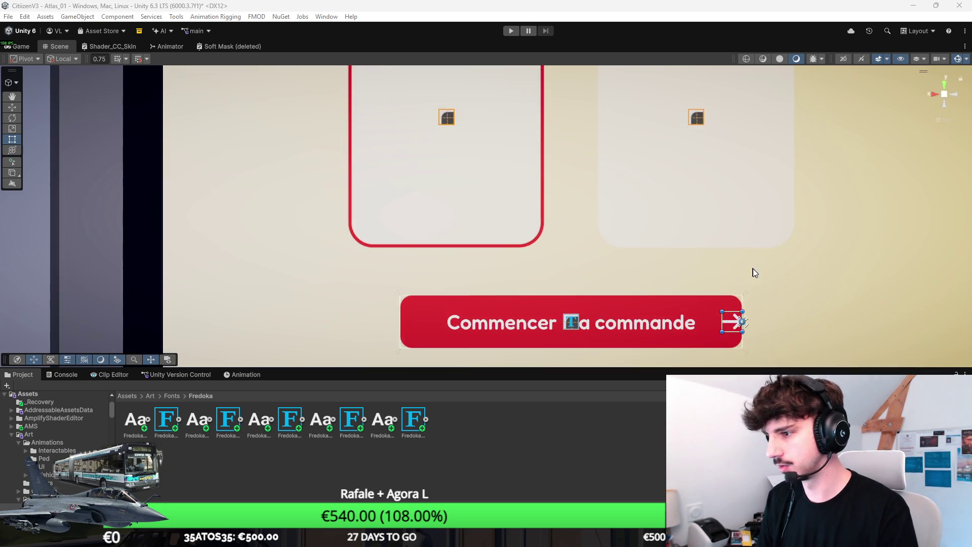
{"action": "left_click_drag", "start_coordinate": [655, 253], "coordinate": [618, 249]}
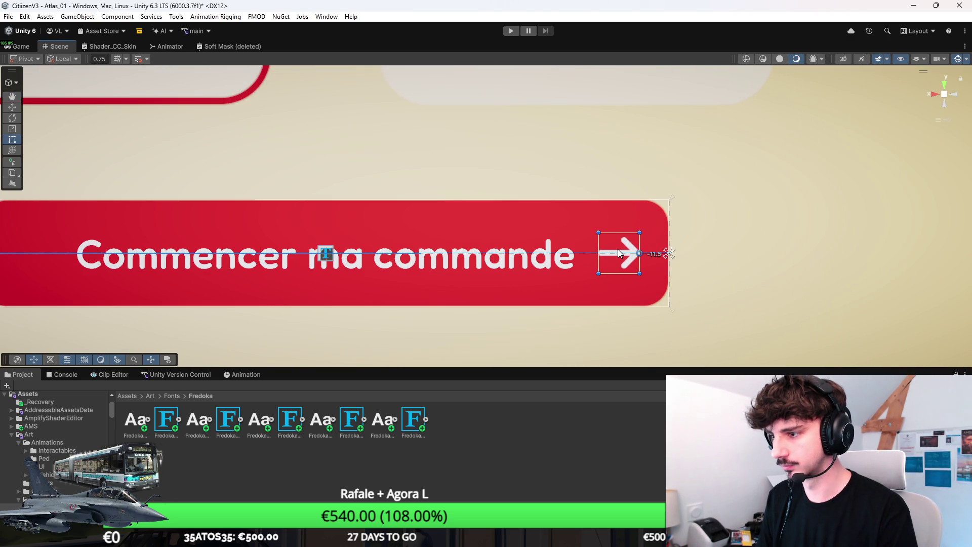
Step: Raise the button's bottom edge slightly and return the scene to perspective view
{"action": "left_click", "coordinate": [469, 305]}
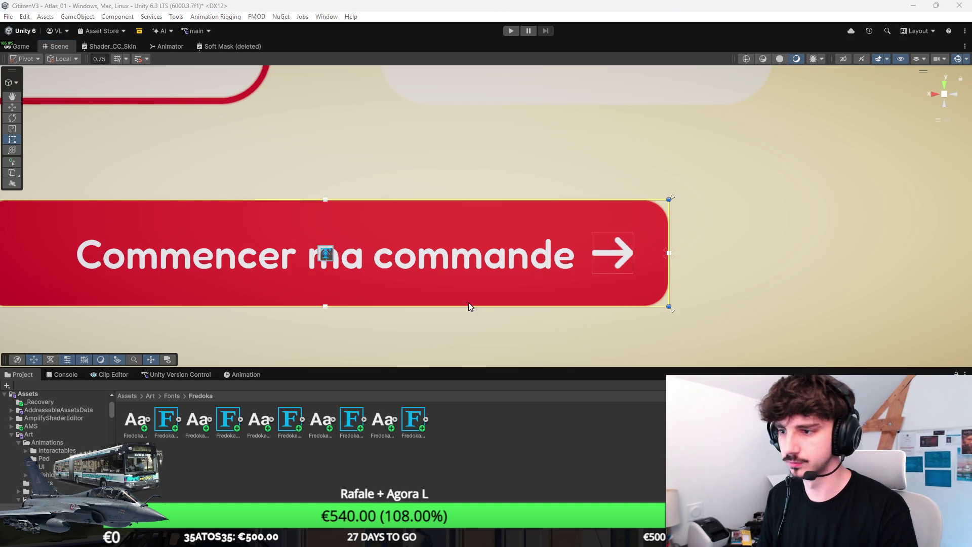
{"action": "left_click_drag", "start_coordinate": [541, 308], "coordinate": [541, 302]}
{"action": "scroll", "coordinate": [506, 228], "scroll_direction": "down", "scroll_amount": 2}
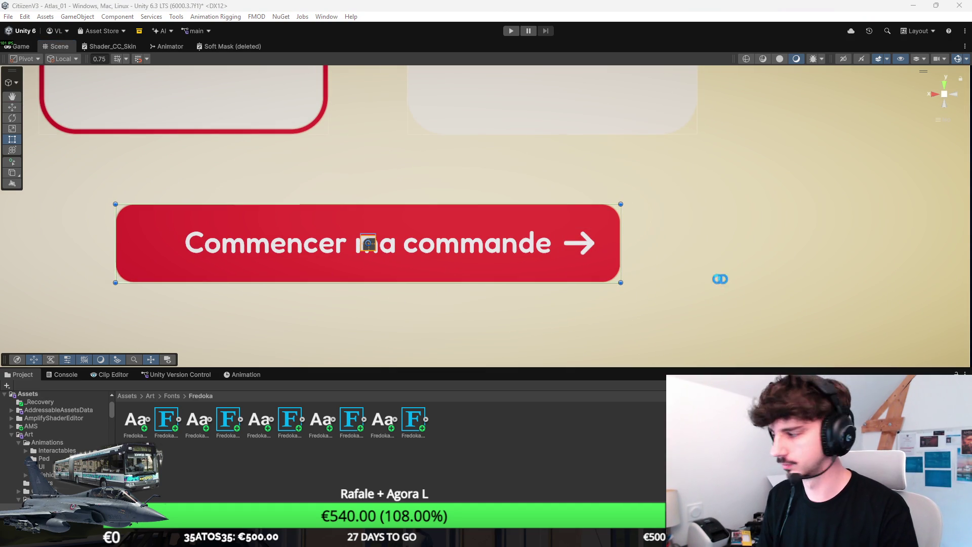
{"action": "scroll", "coordinate": [733, 247], "scroll_direction": "down", "scroll_amount": 6}
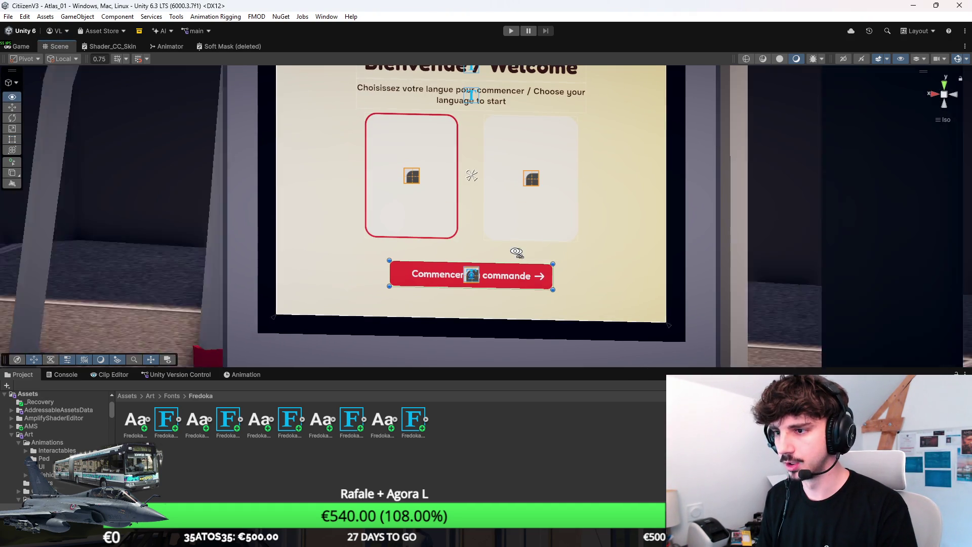
{"action": "left_click_drag", "start_coordinate": [517, 252], "coordinate": [521, 252]}
{"action": "left_click", "coordinate": [944, 94]}
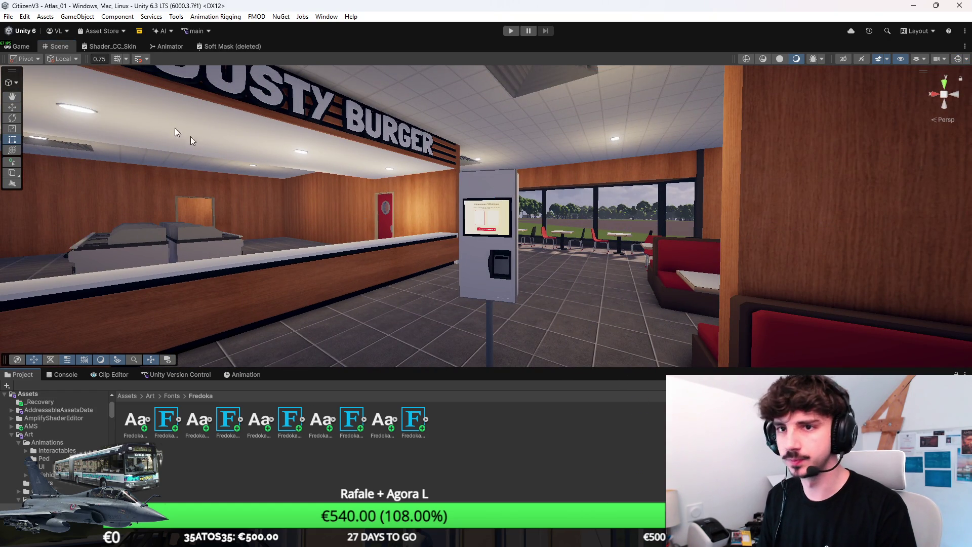
Step: Enter Play mode to bring up the game's home menu
{"action": "left_click", "coordinate": [958, 59]}
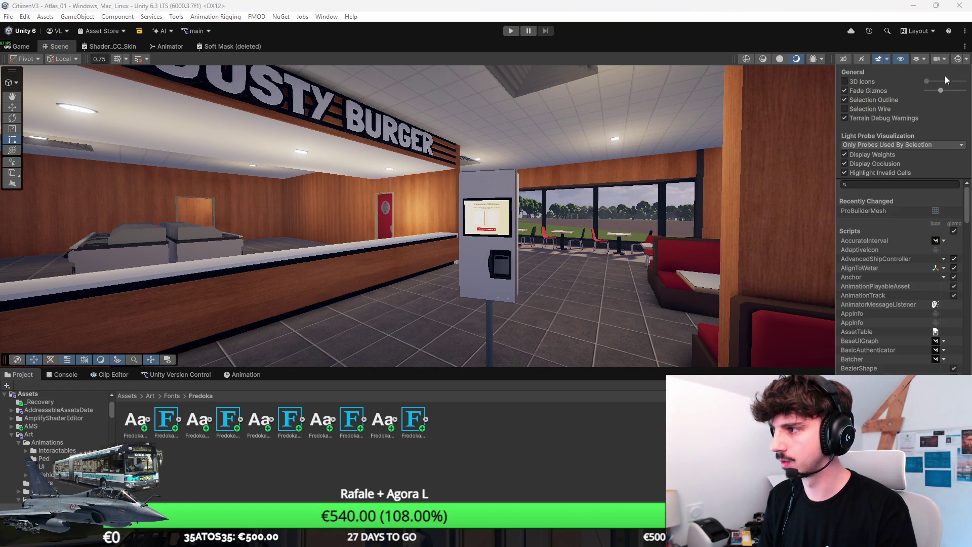
{"action": "left_click", "coordinate": [511, 31]}
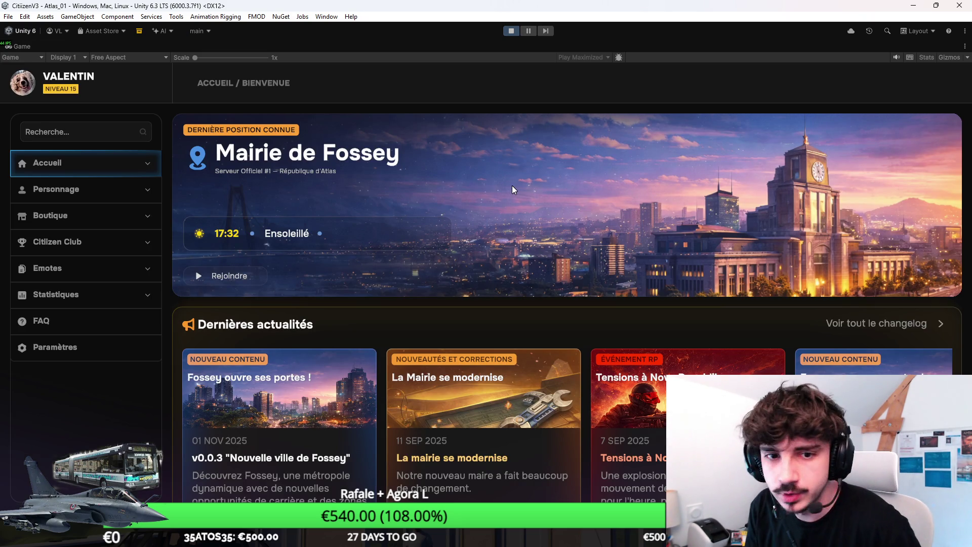
Step: Via Accueil > Mes serveurs, join the server and play the existing character
{"action": "left_click", "coordinate": [104, 174]}
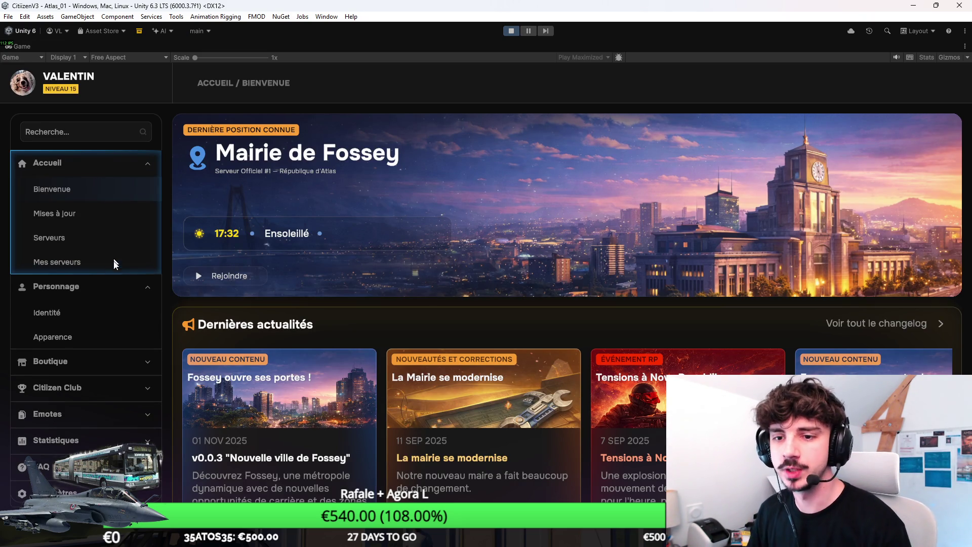
{"action": "left_click", "coordinate": [46, 261]}
{"action": "left_click", "coordinate": [920, 226]}
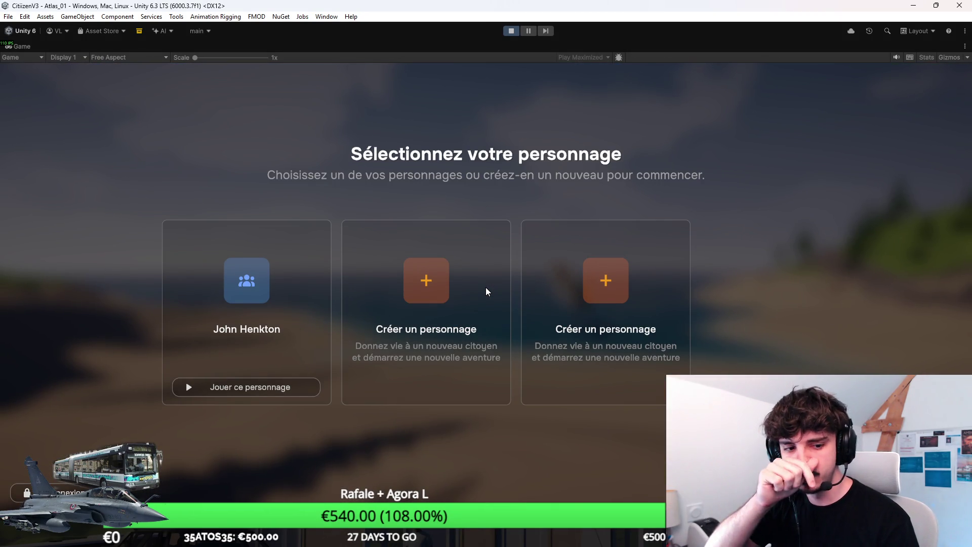
{"action": "left_click", "coordinate": [241, 387]}
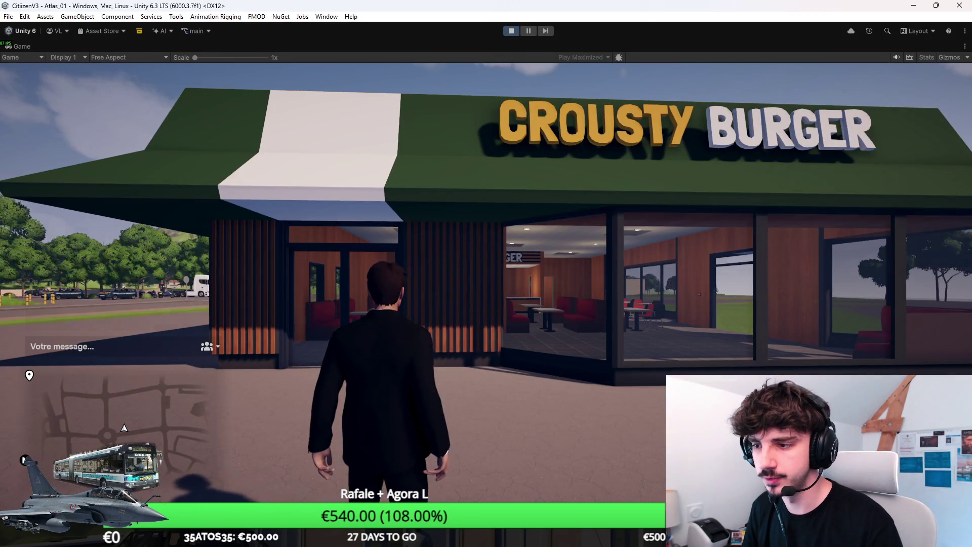
Step: Walk into Crousty Burger and view the kiosk's welcome screen up close
{"action": "key", "text": "w"}
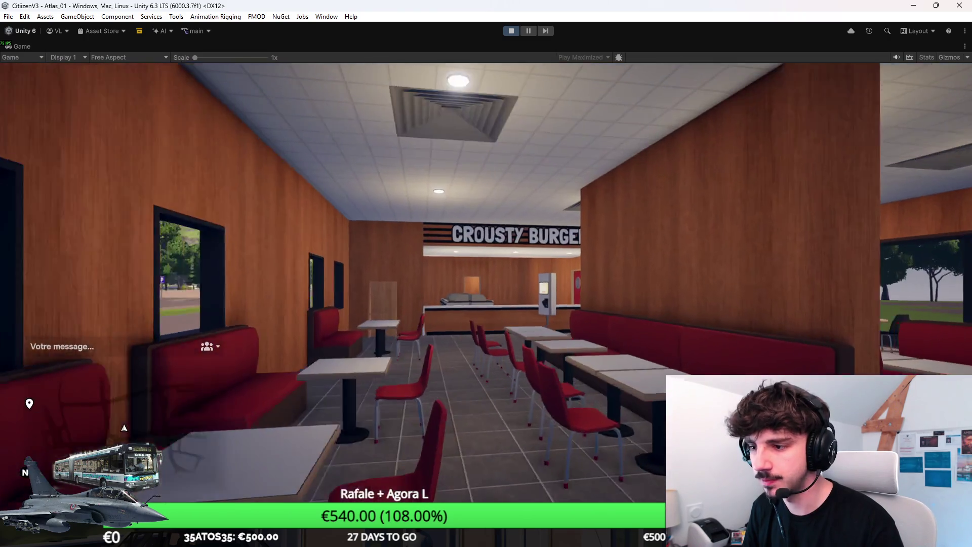
{"action": "key", "text": "w"}
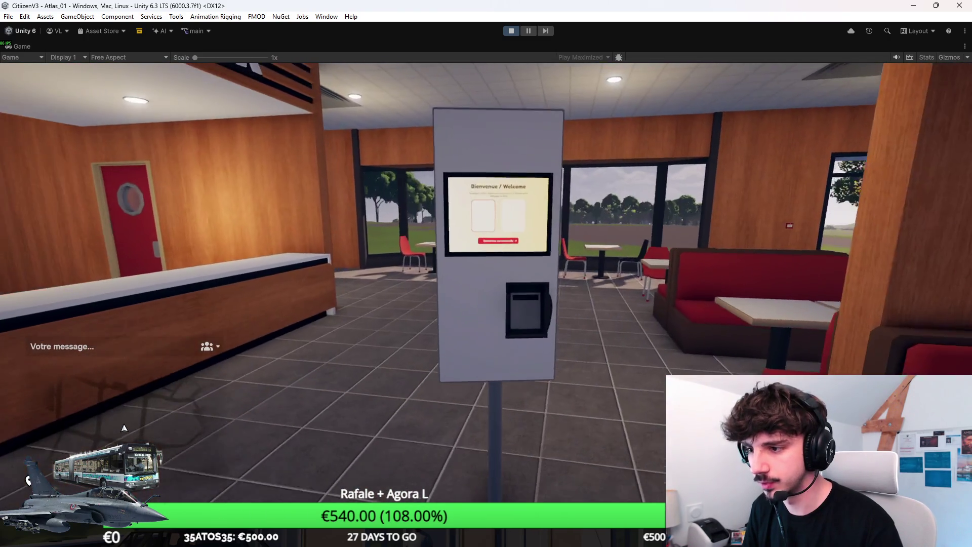
{"action": "key", "text": "e"}
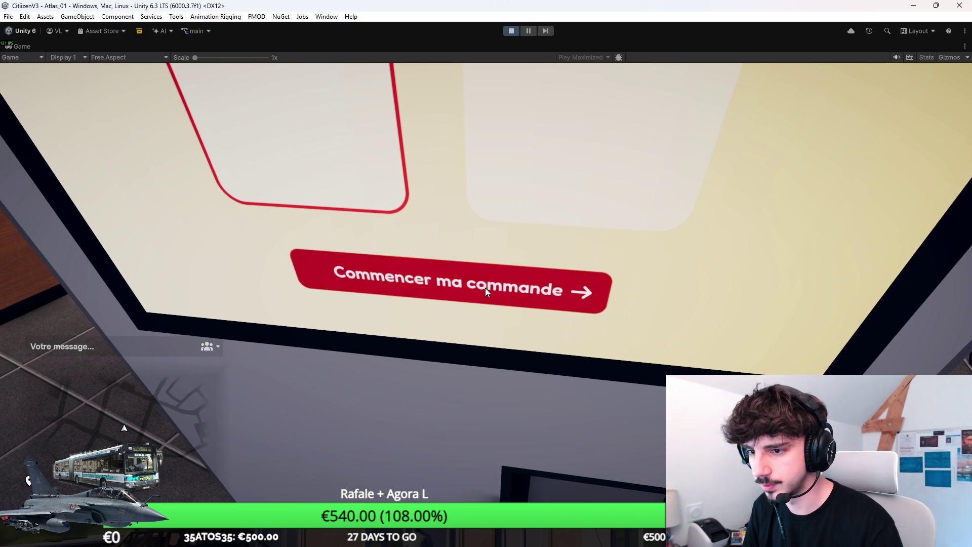
{"action": "key", "text": "Escape"}
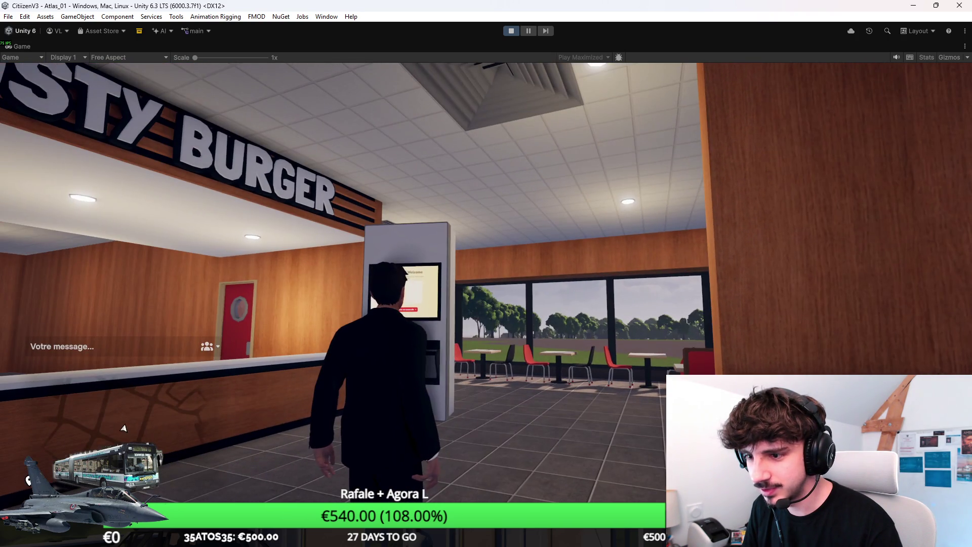
{"action": "key", "text": "e"}
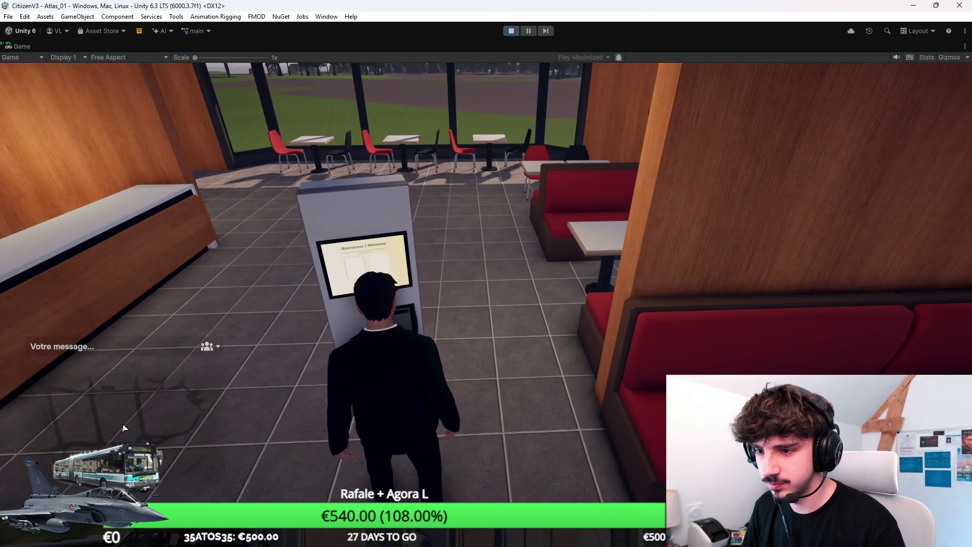
Step: Return to the Scene view, then switch to Blender to edit the Order_Terminal_01 mesh
{"action": "key", "text": "super"}
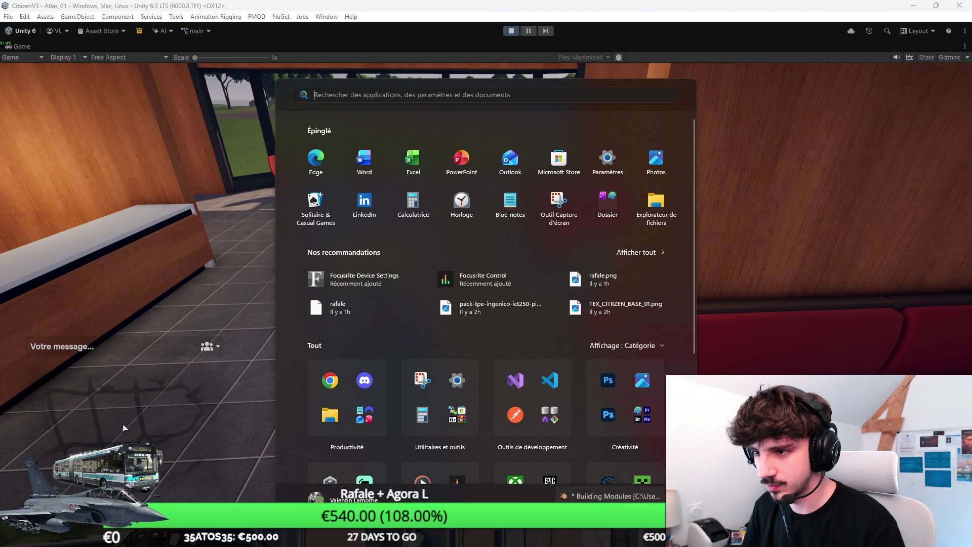
{"action": "key", "text": "Escape"}
{"action": "left_click", "coordinate": [59, 46]}
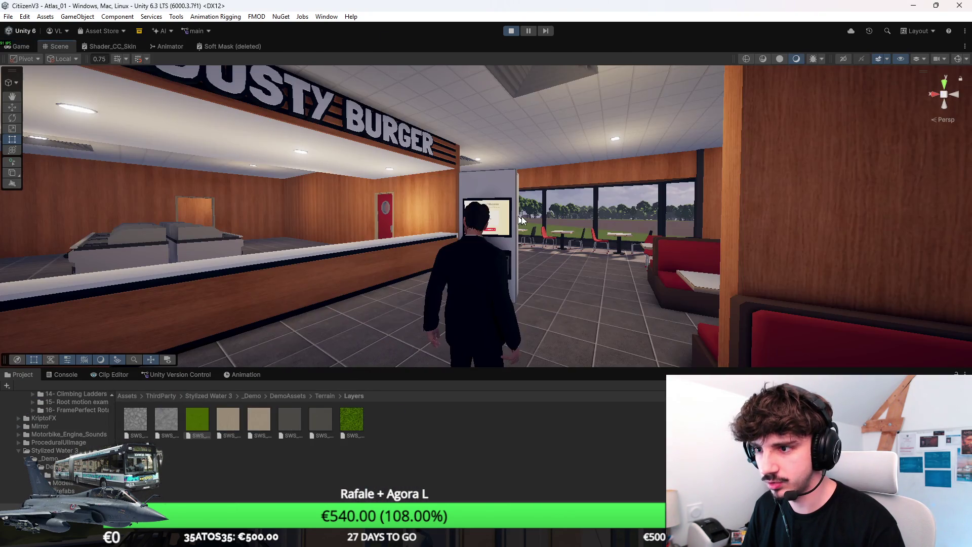
{"action": "left_click_drag", "start_coordinate": [487, 298], "coordinate": [483, 336]}
{"action": "key", "text": "r"}
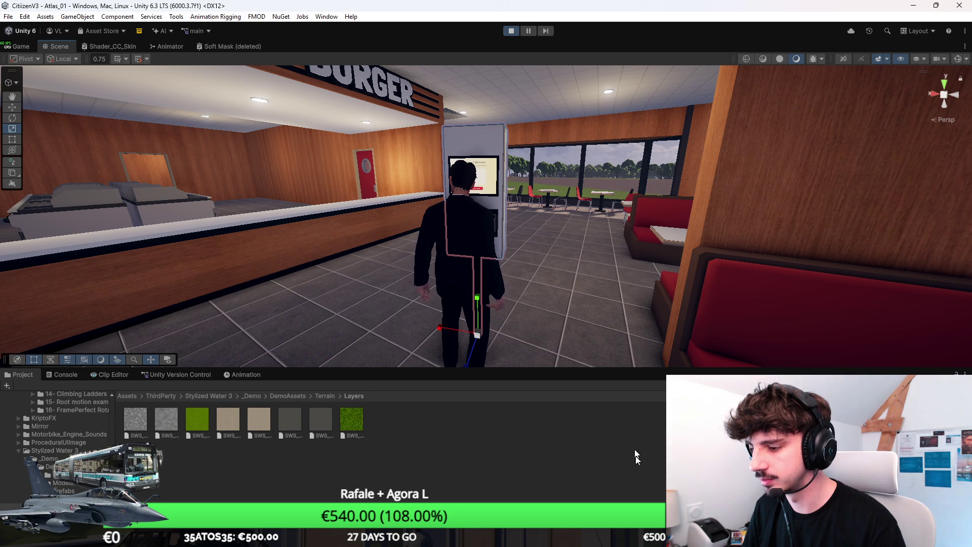
{"action": "key", "text": "alt+Tab"}
{"action": "key", "text": "Tab"}
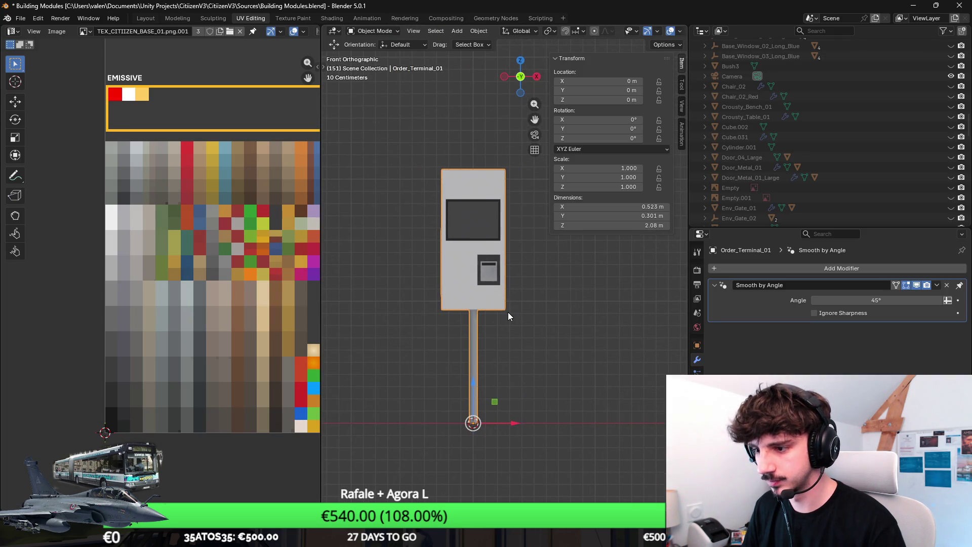
Step: Frame the terminal and scale the whole Order_Terminal_01 object up to 1.2
{"action": "key", "text": "KP_Decimal"}
{"action": "left_click", "coordinate": [501, 349]}
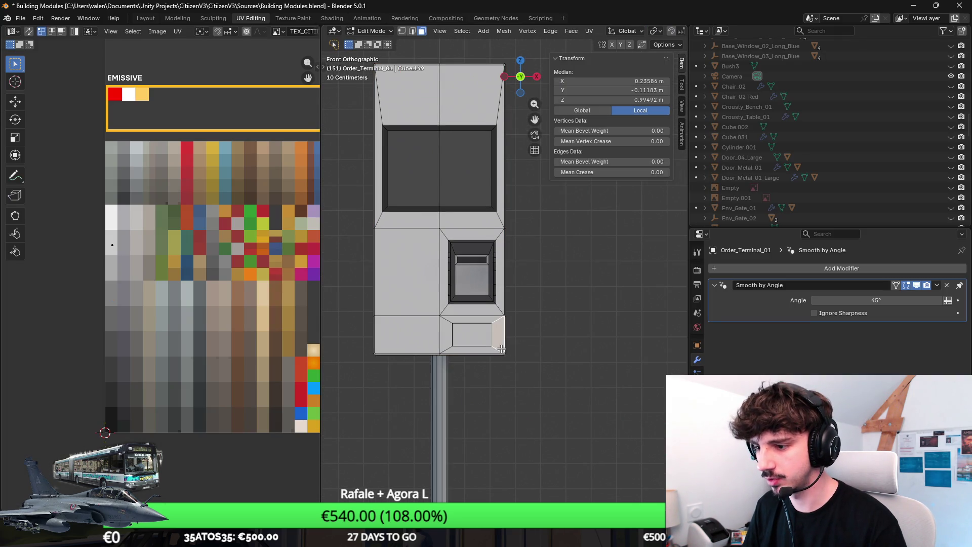
{"action": "left_click", "coordinate": [412, 30]}
{"action": "left_click", "coordinate": [414, 348]}
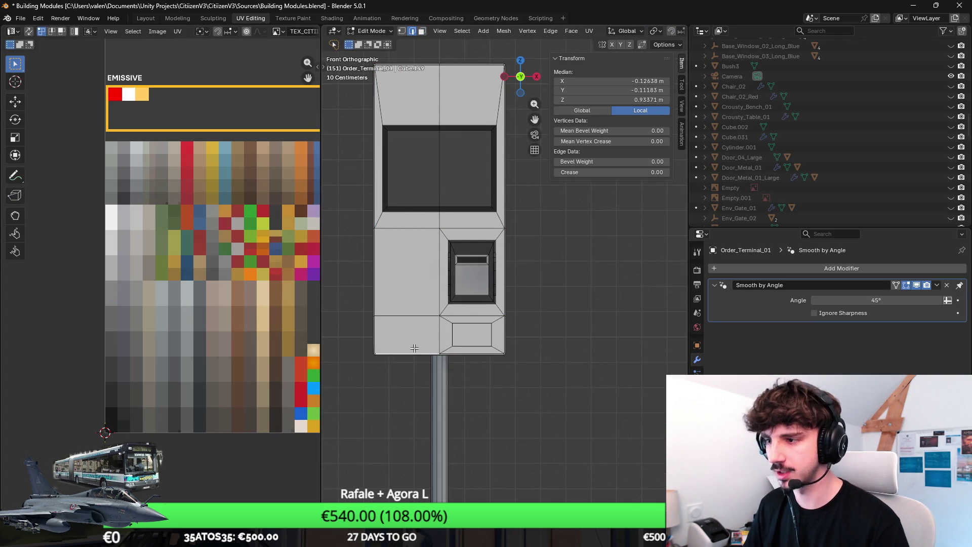
{"action": "key", "text": "Tab"}
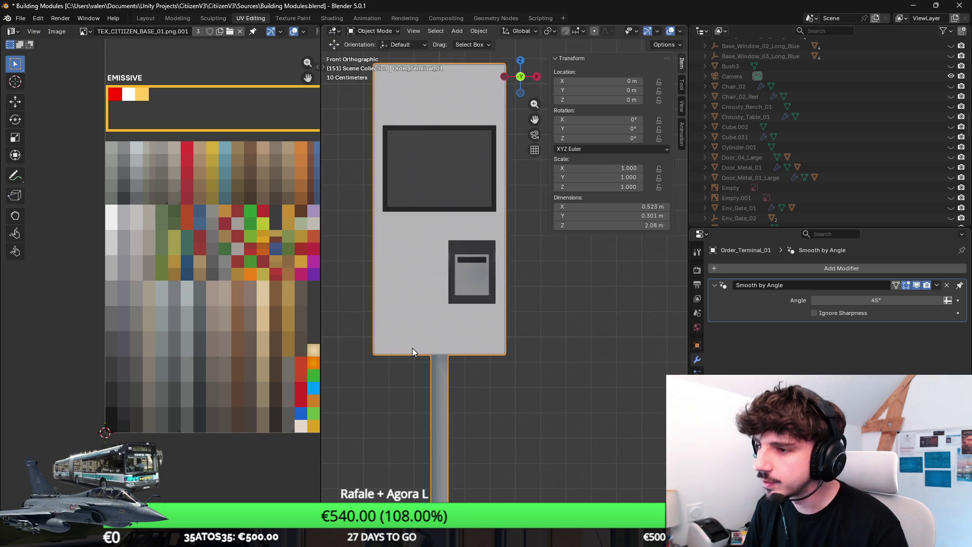
{"action": "scroll", "coordinate": [412, 347], "scroll_direction": "down", "scroll_amount": 5}
{"action": "key", "text": "s"}
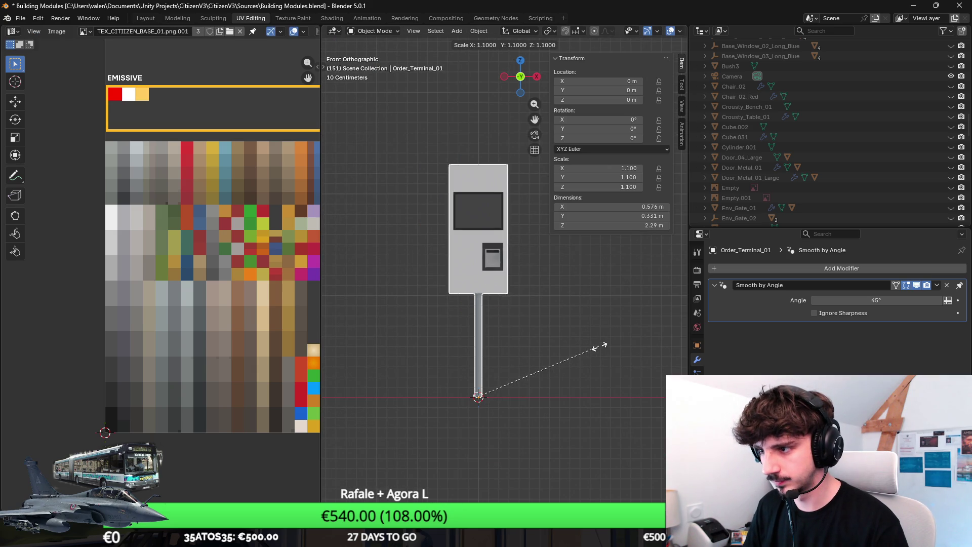
{"action": "left_click", "coordinate": [606, 340]}
Step: In wireframe, select the whole terminal mesh and lower it along Z by about 0.36 m
{"action": "key", "text": "Tab"}
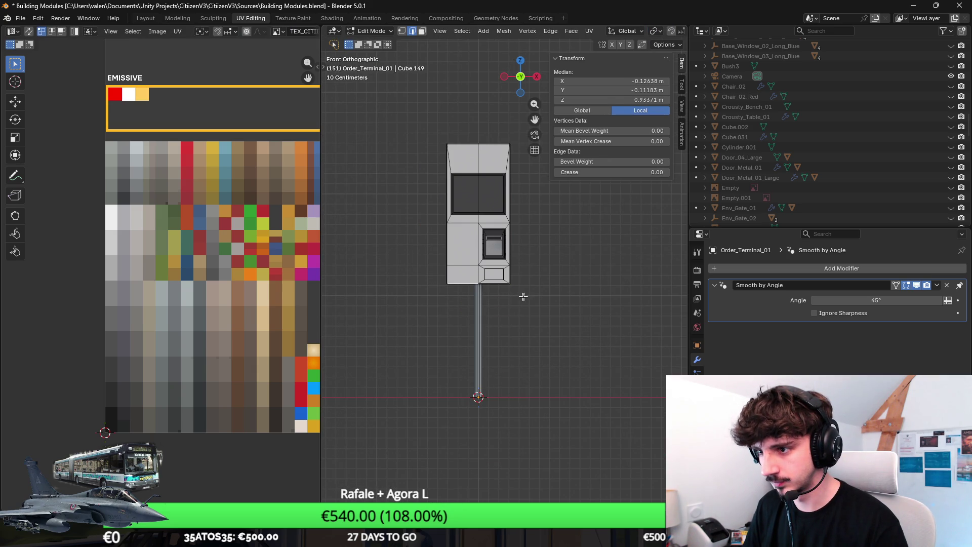
{"action": "left_click", "coordinate": [401, 31]}
{"action": "left_click", "coordinate": [570, 325]}
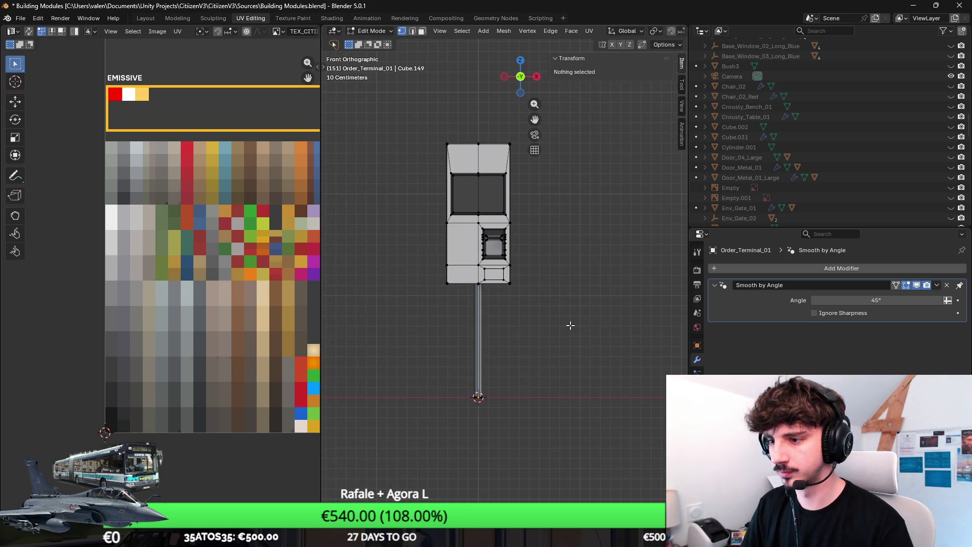
{"action": "key", "text": "shift+z"}
{"action": "left_click", "coordinate": [512, 276]}
{"action": "key", "text": "c"}
{"action": "mouse_move", "coordinate": [516, 282]}
{"action": "left_mouse_down"}
{"action": "mouse_move", "coordinate": [516, 217]}
{"action": "mouse_move", "coordinate": [412, 152]}
{"action": "left_mouse_up"}
{"action": "key", "text": "Escape"}
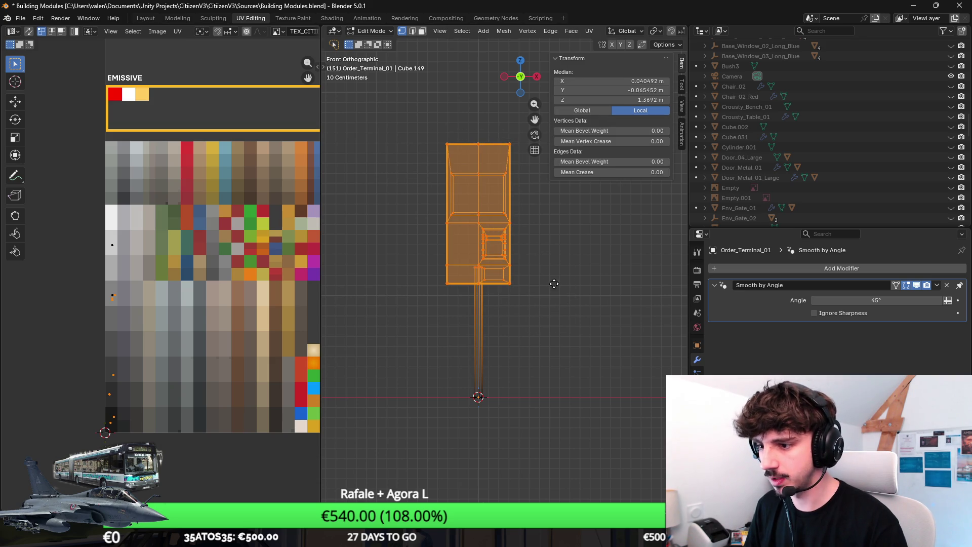
{"action": "key", "text": "g"}
{"action": "key", "text": "z"}
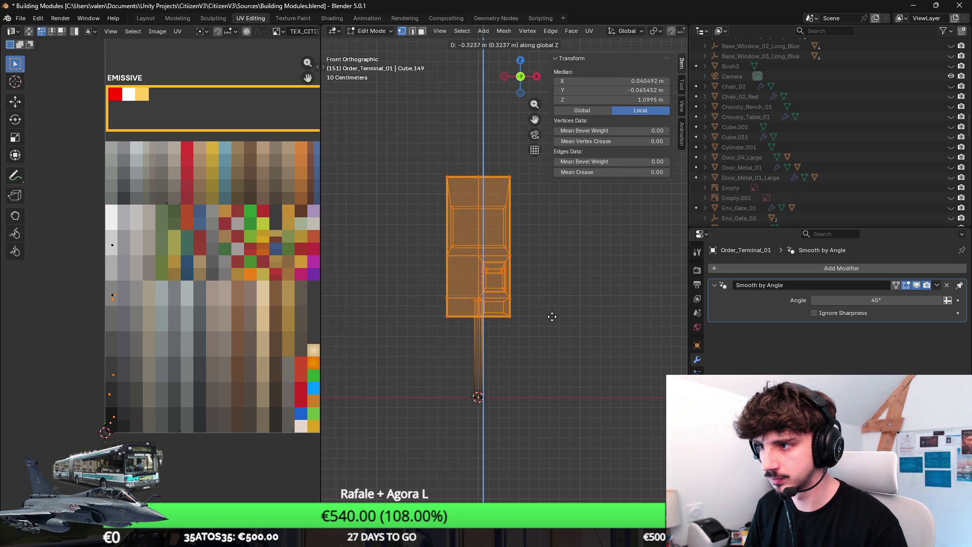
{"action": "left_click", "coordinate": [551, 320]}
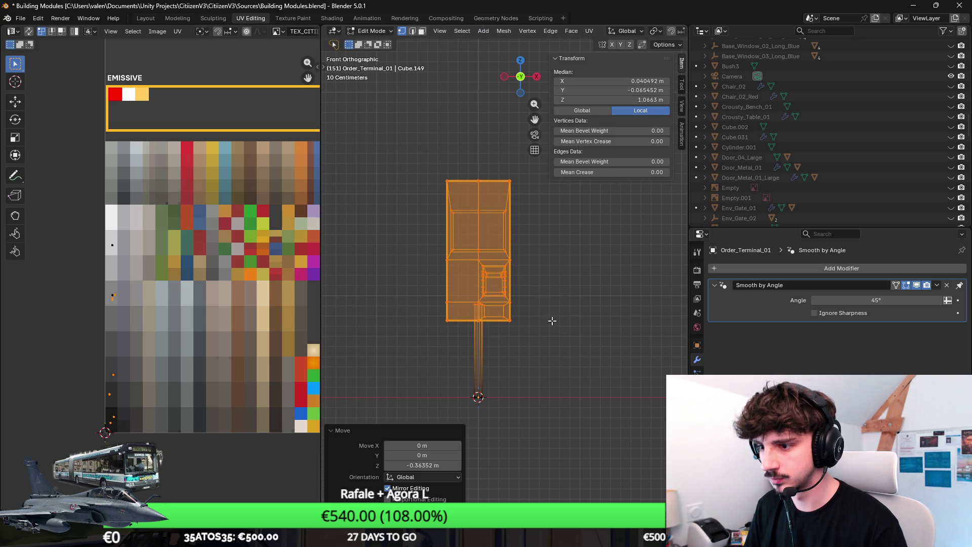
Step: Check a vertex's global coordinates, then undo the body move and clear the selection
{"action": "left_click", "coordinate": [517, 325]}
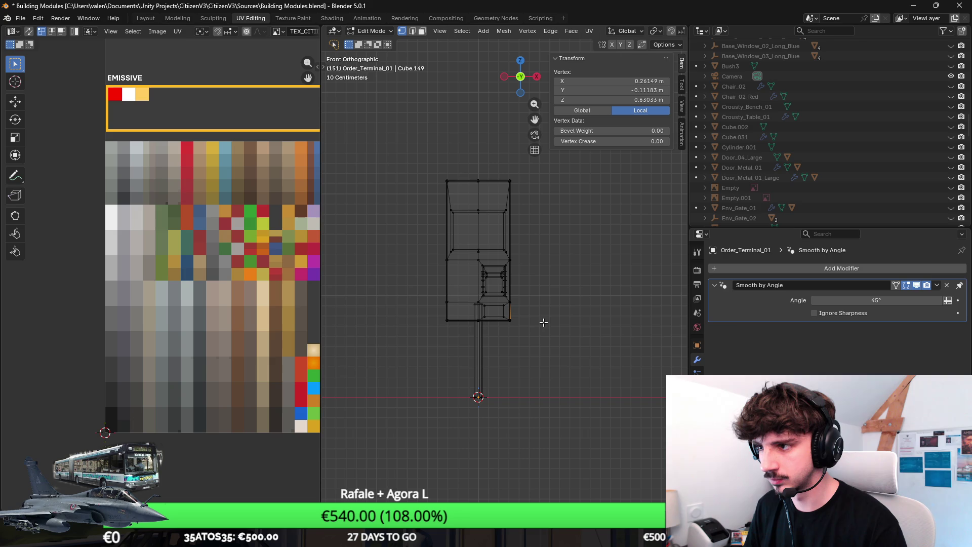
{"action": "left_click", "coordinate": [602, 111]}
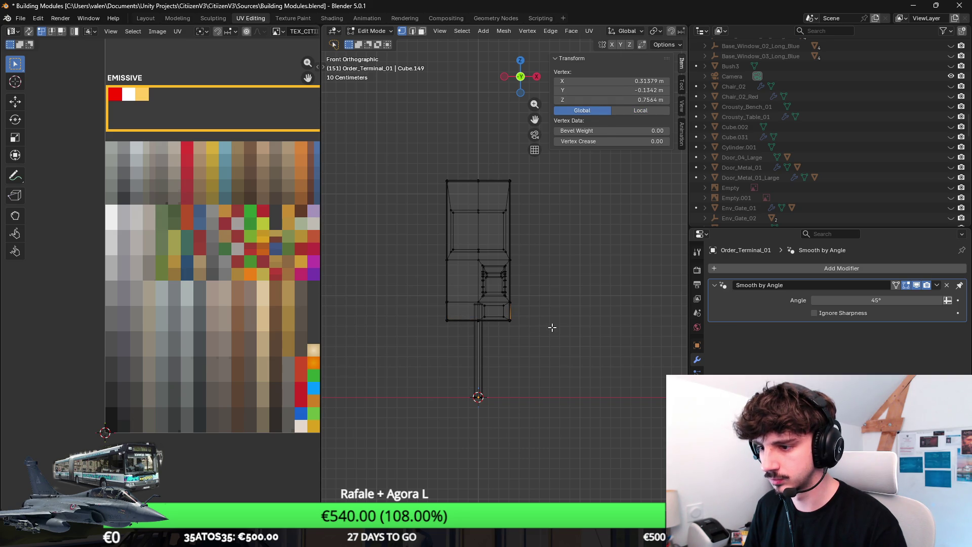
{"action": "type", "text": "agz0.3"}
{"action": "key", "text": "Return"}
{"action": "key", "text": "alt+a"}
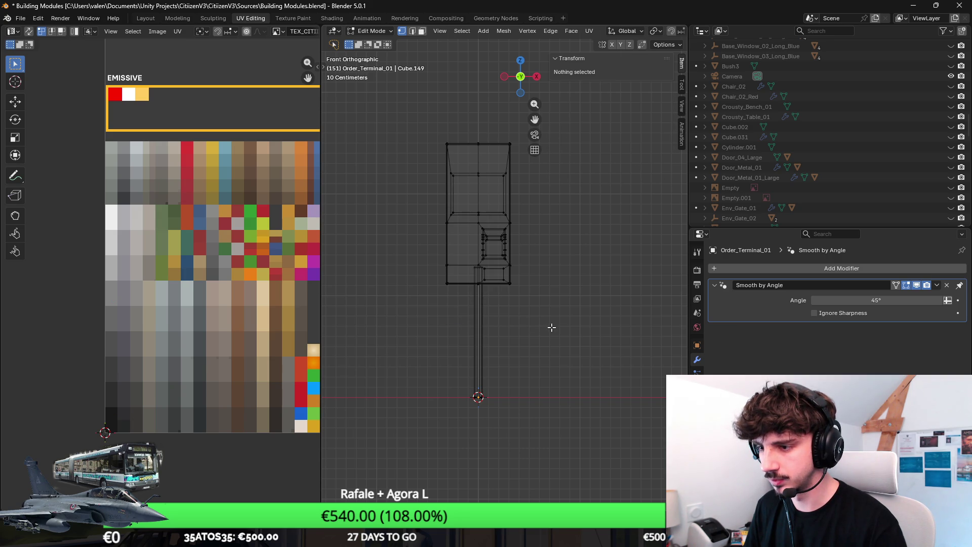
Step: Reselect the whole terminal mesh and lower the screen body down its pole again
{"action": "key", "text": "c"}
{"action": "mouse_move", "coordinate": [456, 163]}
{"action": "left_mouse_down"}
{"action": "mouse_move", "coordinate": [478, 213]}
{"action": "mouse_move", "coordinate": [540, 284]}
{"action": "left_mouse_up"}
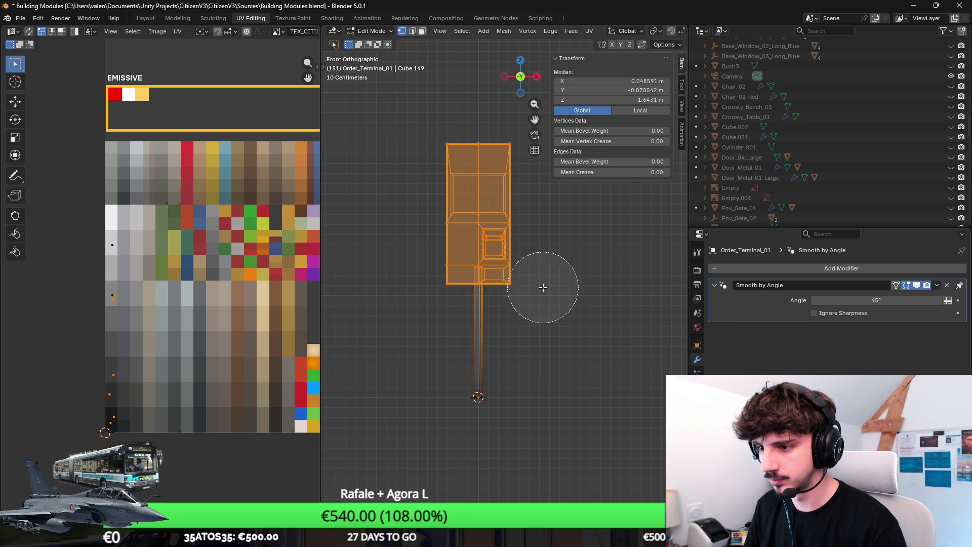
{"action": "key", "text": "Escape"}
{"action": "key", "text": "g"}
{"action": "key", "text": "z"}
{"action": "left_click", "coordinate": [541, 276]}
{"action": "left_click", "coordinate": [450, 306]}
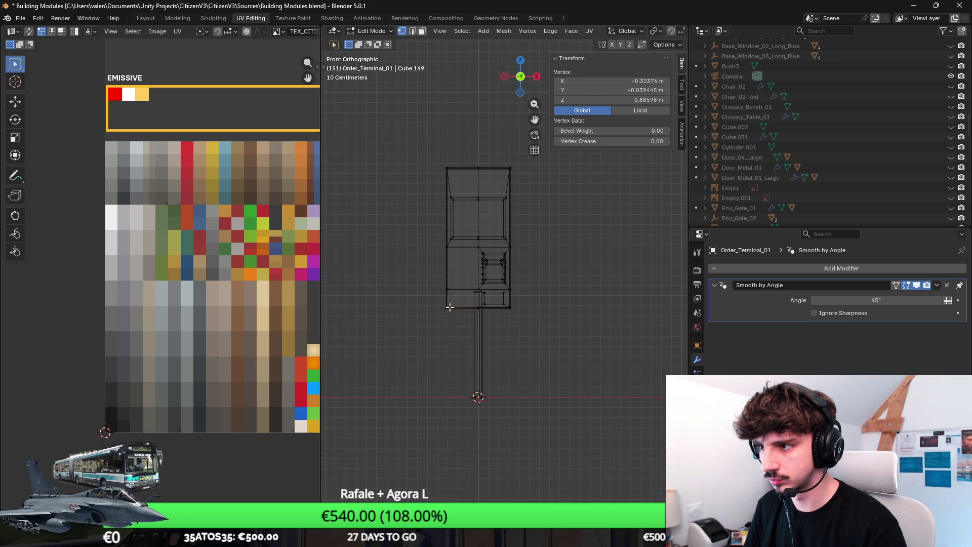
{"action": "key", "text": "alt+a"}
Step: Export the terminal as FBX and orbit around the kiosk in Unity to check it
{"action": "key", "text": "Tab"}
{"action": "left_click", "coordinate": [21, 18]}
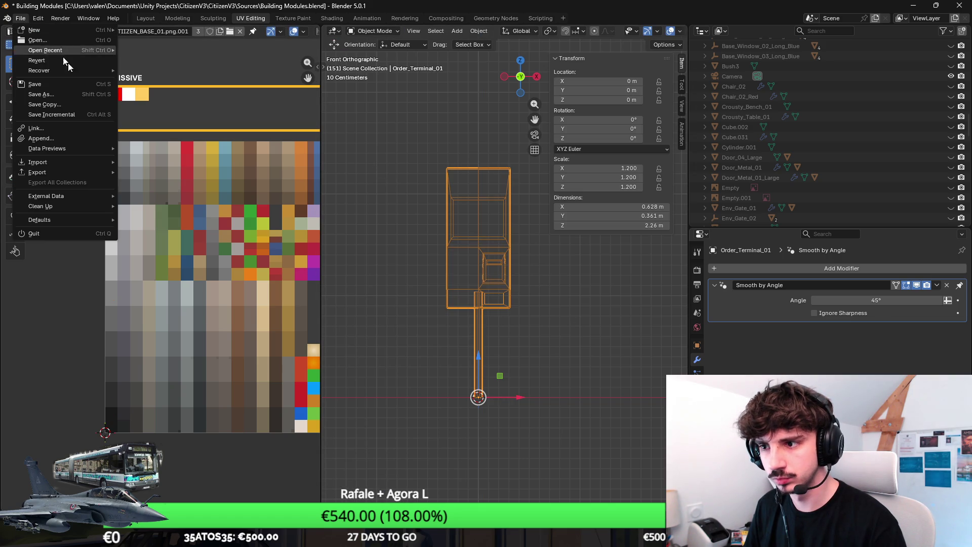
{"action": "mouse_move", "coordinate": [79, 176]}
{"action": "left_click", "coordinate": [152, 252]}
{"action": "left_click", "coordinate": [633, 367]}
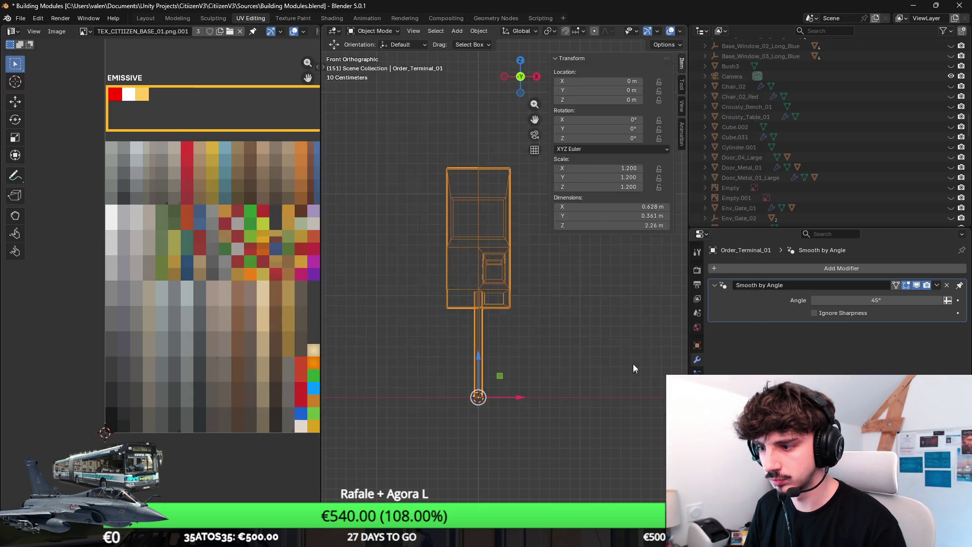
{"action": "key", "text": "alt+Tab"}
{"action": "left_click_drag", "start_coordinate": [576, 191], "coordinate": [462, 195]}
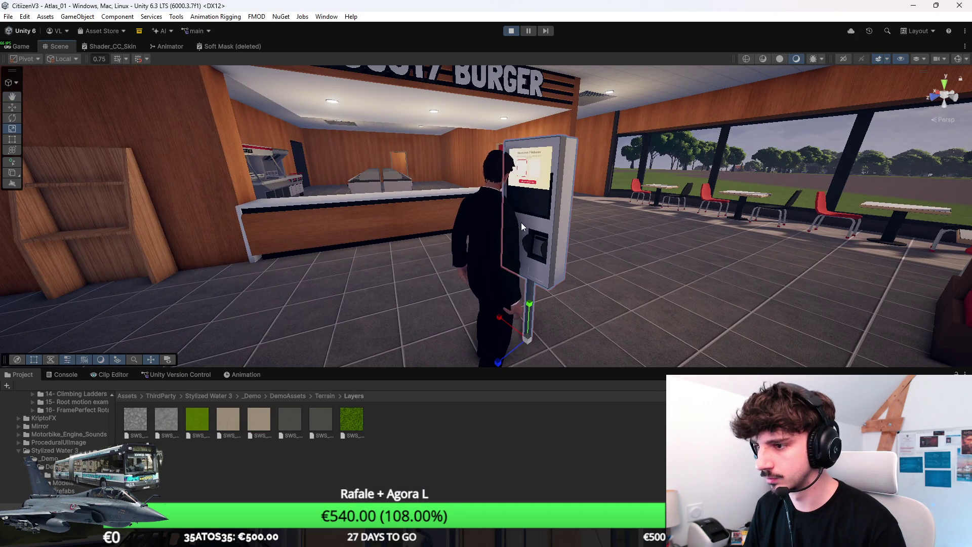
Step: Back in Blender, select the entire terminal mesh and raise it along Z
{"action": "key", "text": "alt+Tab"}
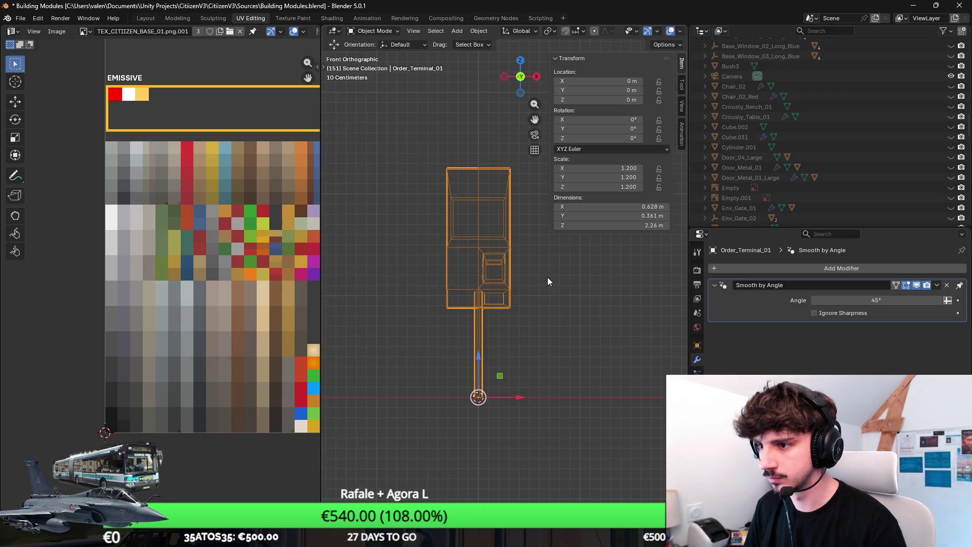
{"action": "key", "text": "Tab"}
{"action": "key", "text": "a"}
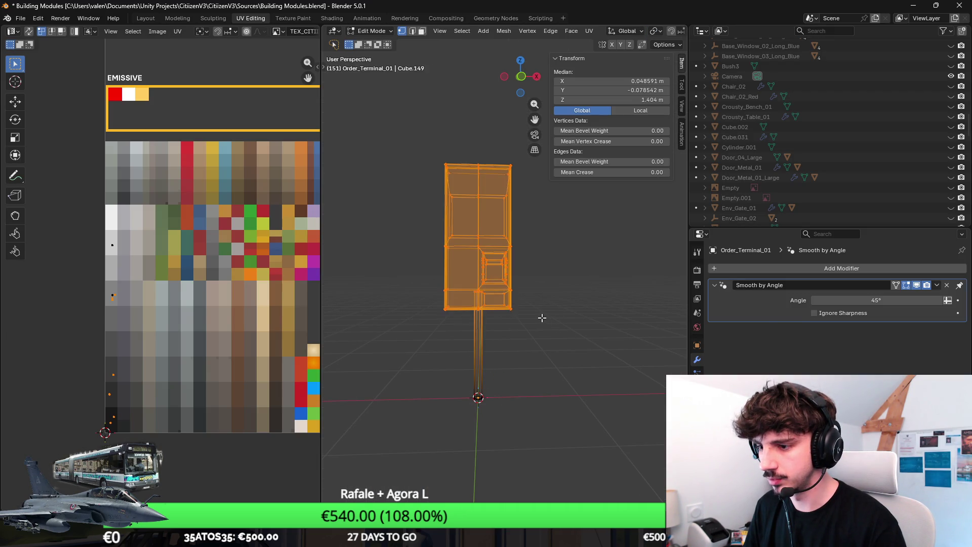
{"action": "key", "text": "g"}
{"action": "key", "text": "z"}
{"action": "left_click", "coordinate": [542, 317]}
Step: Apply the terminal's scale so the object's scale reads 1.0
{"action": "key", "text": "Tab"}
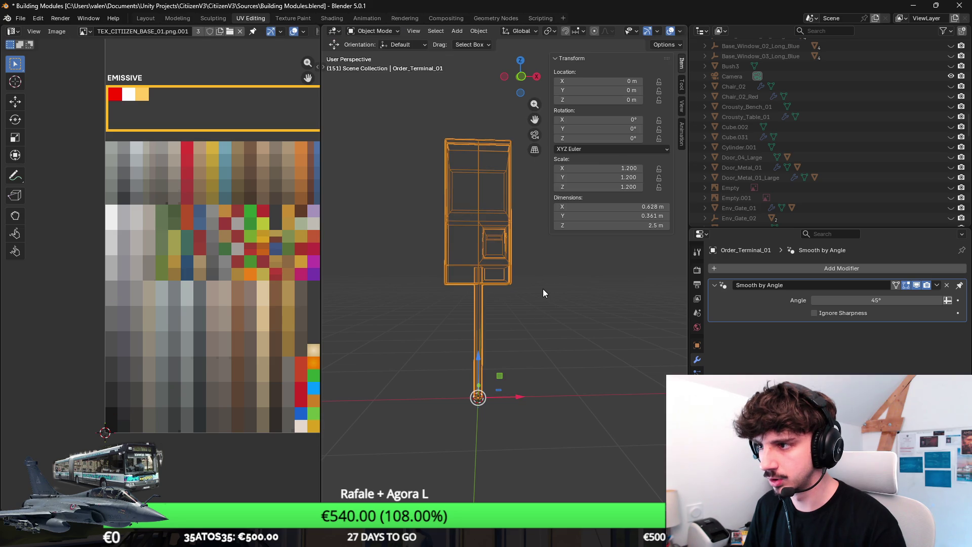
{"action": "key", "text": "ctrl+a"}
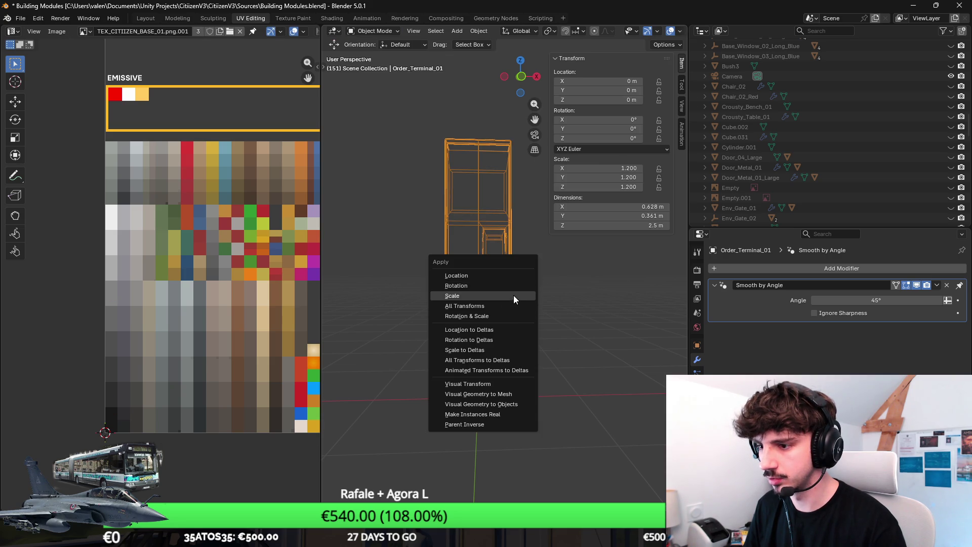
{"action": "left_click", "coordinate": [513, 295]}
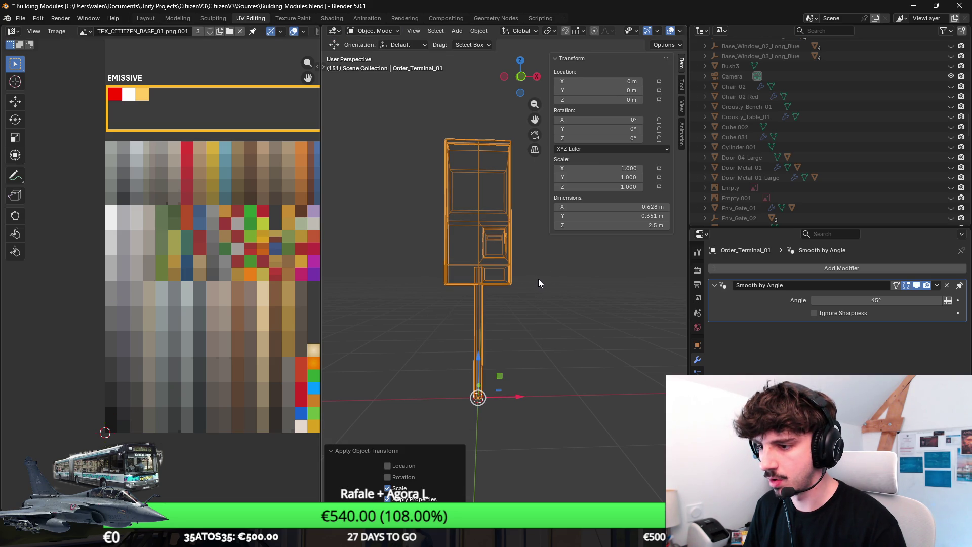
Step: Nudge the terminal mesh down along Z by about 0.14 m
{"action": "key", "text": "Tab"}
{"action": "key", "text": "g"}
{"action": "key", "text": "z"}
{"action": "left_click", "coordinate": [521, 275]}
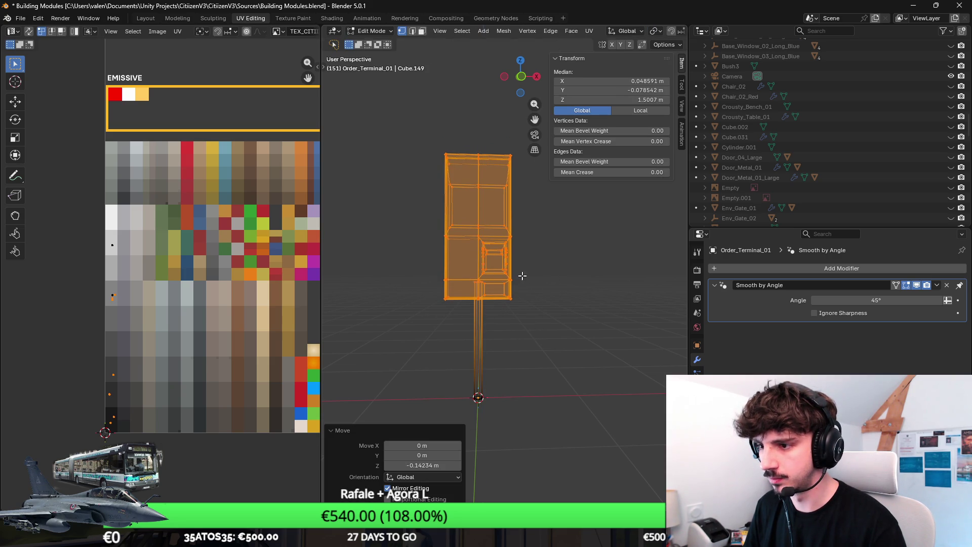
{"action": "left_click", "coordinate": [20, 18]}
Step: Export the terminal as an FBX file
{"action": "mouse_move", "coordinate": [65, 184]}
{"action": "left_click", "coordinate": [241, 247]}
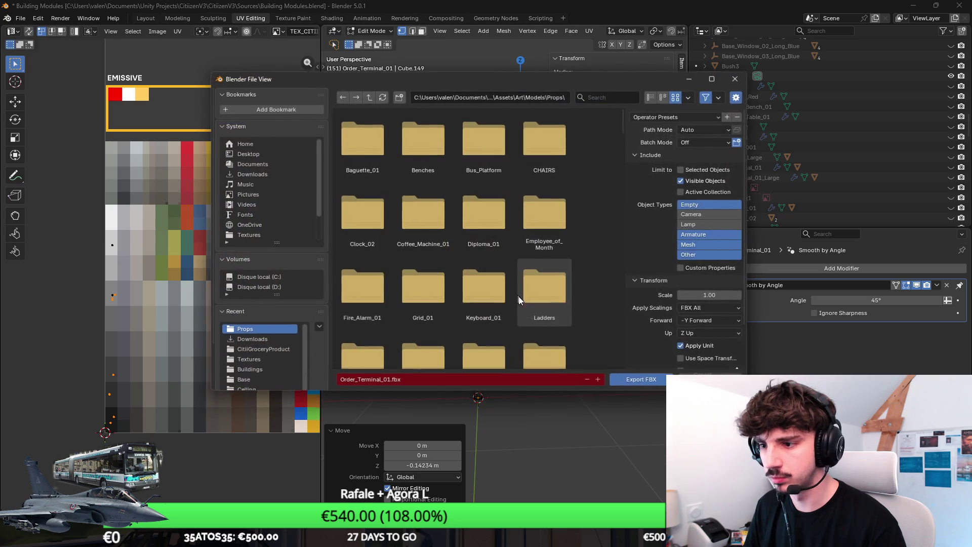
{"action": "left_click", "coordinate": [643, 377]}
Step: Lower the terminal mesh along Z by about 0.13 m
{"action": "key", "text": "alt+Tab"}
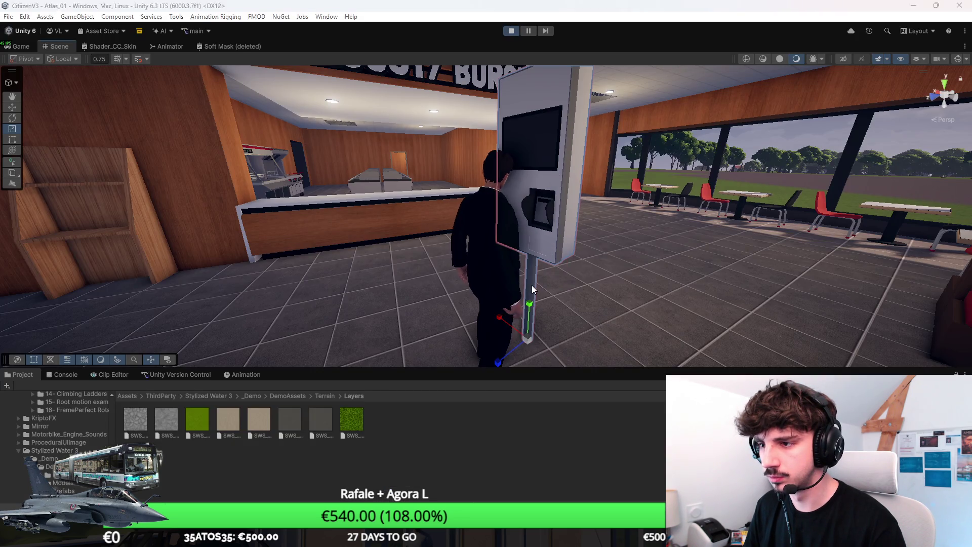
{"action": "key", "text": "alt+Tab"}
{"action": "key", "text": "g"}
{"action": "key", "text": "z"}
{"action": "left_click", "coordinate": [542, 294]}
Step: Re-export the terminal as FBX and compare the kiosk in Unity
{"action": "left_click", "coordinate": [20, 18]}
{"action": "left_click", "coordinate": [20, 18]}
{"action": "left_click", "coordinate": [20, 18]}
{"action": "mouse_move", "coordinate": [75, 172]}
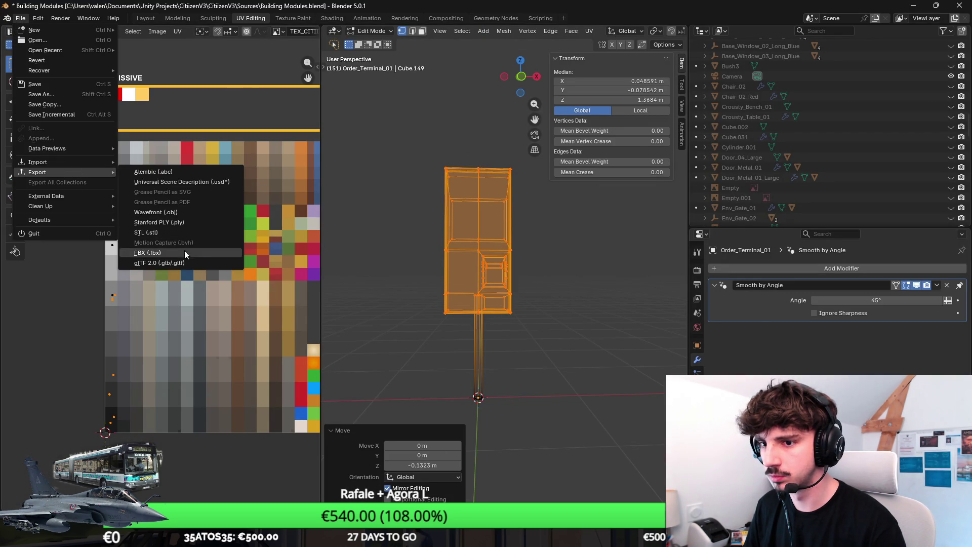
{"action": "left_click", "coordinate": [147, 252]}
{"action": "left_click", "coordinate": [640, 380]}
{"action": "key", "text": "alt+Tab"}
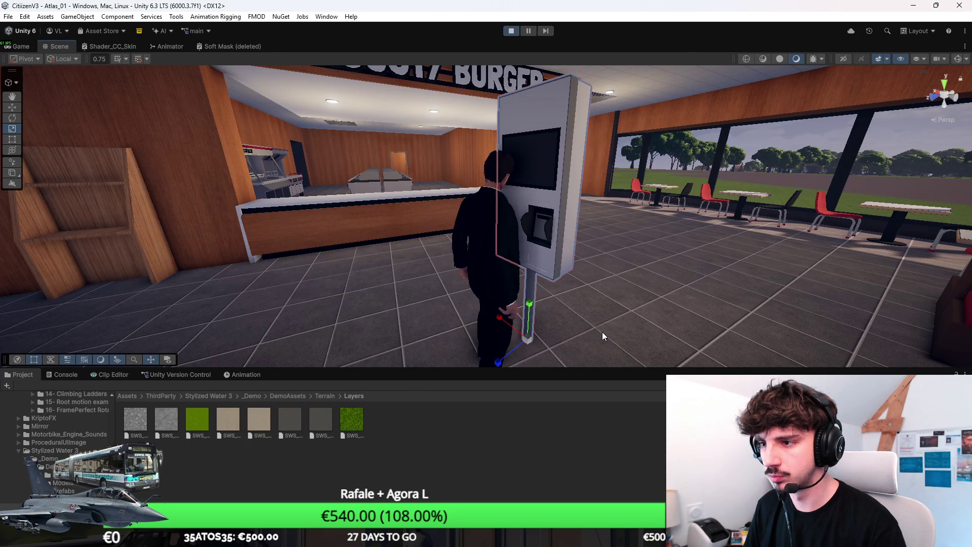
{"action": "key", "text": "alt+Tab"}
Step: Export the FBX again and inspect the kiosk in Unity's maximized Game view
{"action": "left_click", "coordinate": [20, 18]}
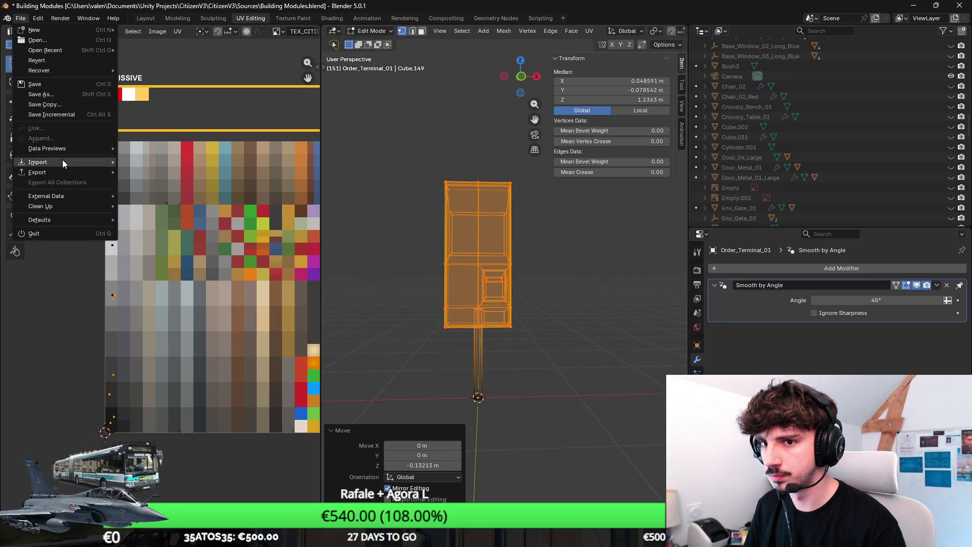
{"action": "mouse_move", "coordinate": [66, 173]}
{"action": "left_click", "coordinate": [202, 251]}
{"action": "left_click", "coordinate": [641, 380]}
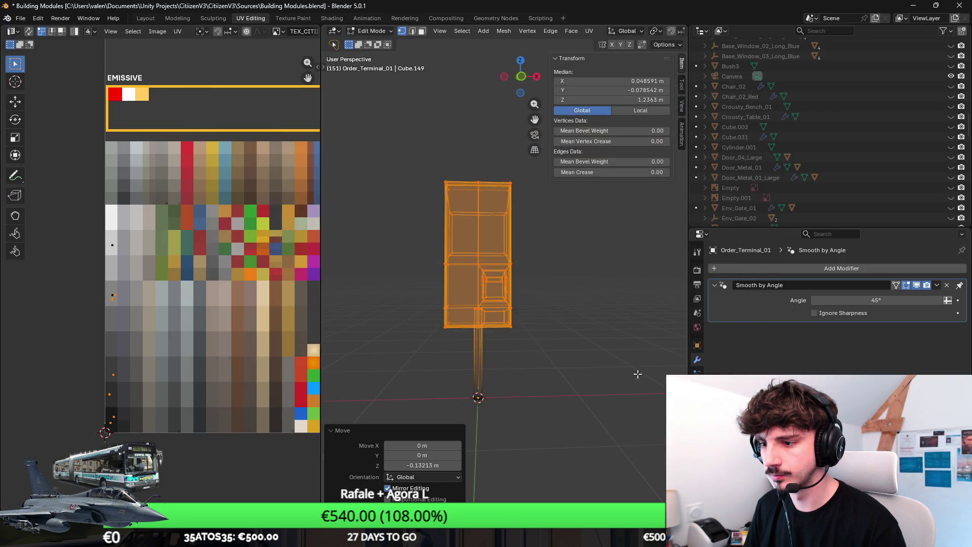
{"action": "key", "text": "alt+Tab"}
{"action": "left_click_drag", "start_coordinate": [411, 280], "coordinate": [606, 252]}
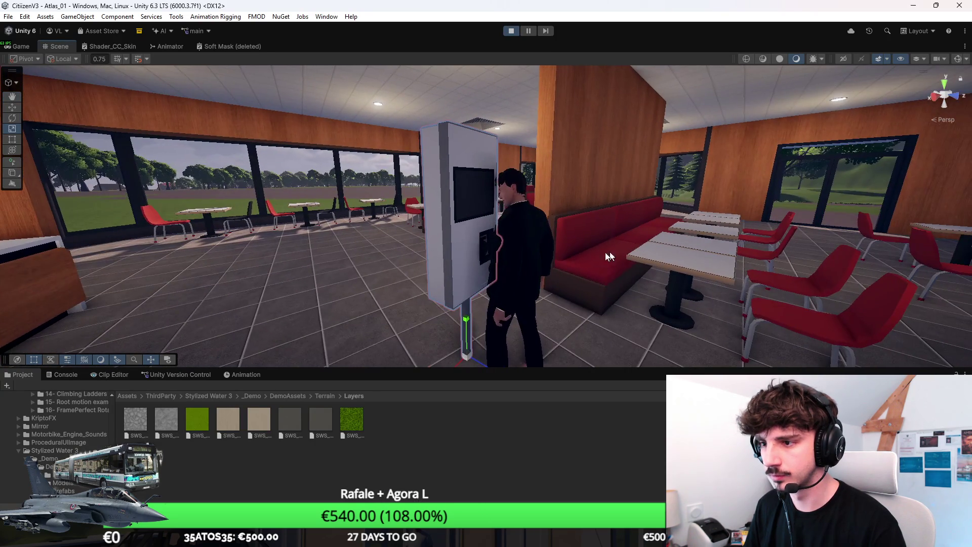
{"action": "double_click", "coordinate": [28, 46]}
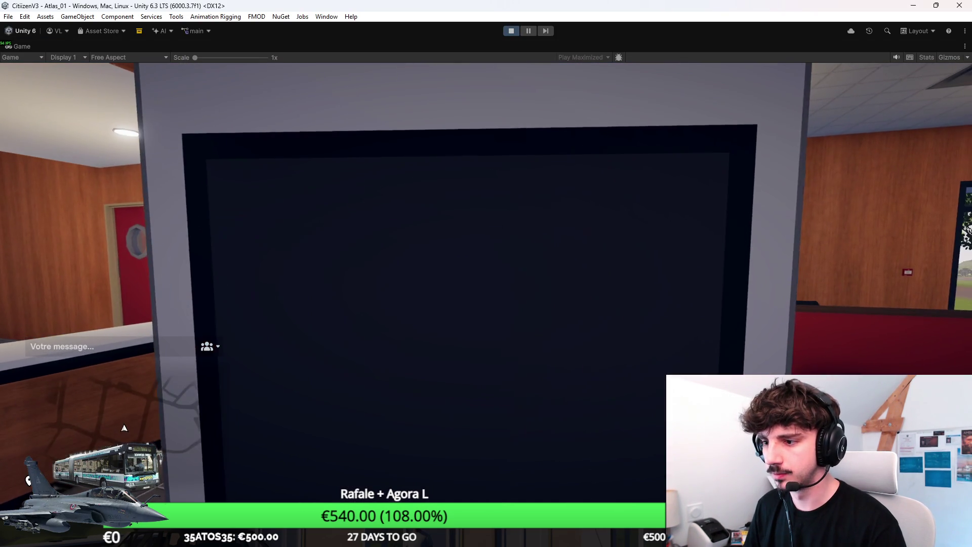
{"action": "key", "text": "alt+Tab"}
Step: Raise the mesh slightly and export Order_Terminal_01.fbx into Props, back to Unity
{"action": "key", "text": "g"}
{"action": "key", "text": "z"}
{"action": "left_click", "coordinate": [486, 279]}
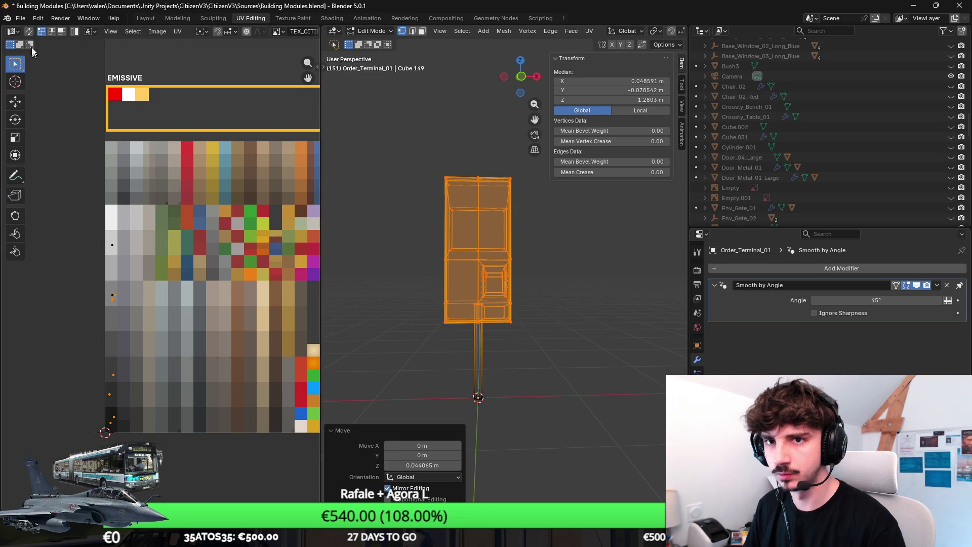
{"action": "left_click", "coordinate": [20, 18]}
{"action": "mouse_move", "coordinate": [60, 161]}
{"action": "left_click", "coordinate": [205, 250]}
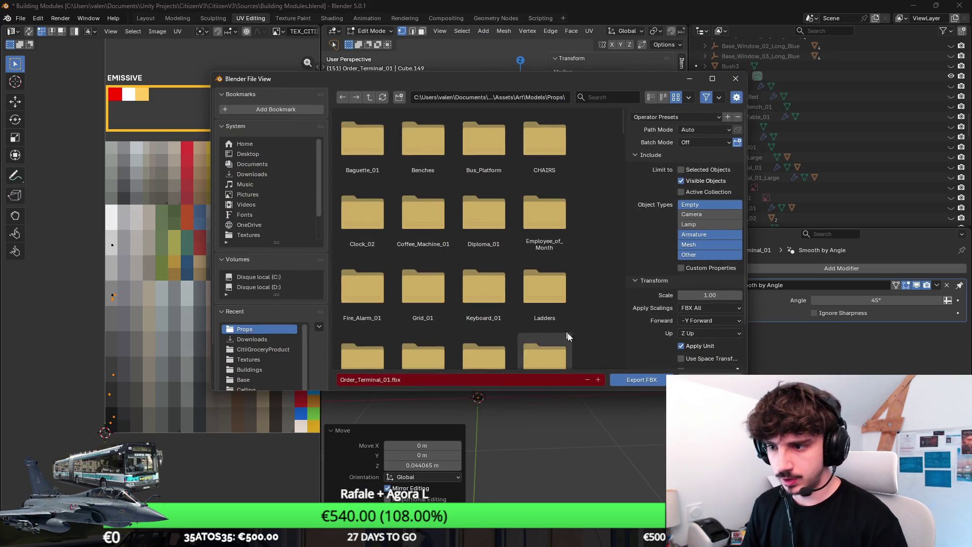
{"action": "key", "text": "alt+Tab"}
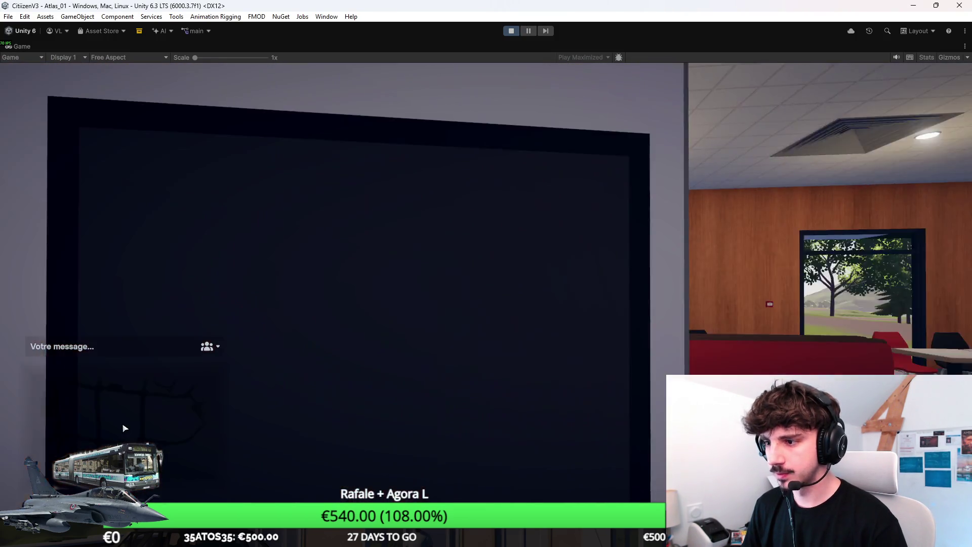
{"action": "key", "text": "super"}
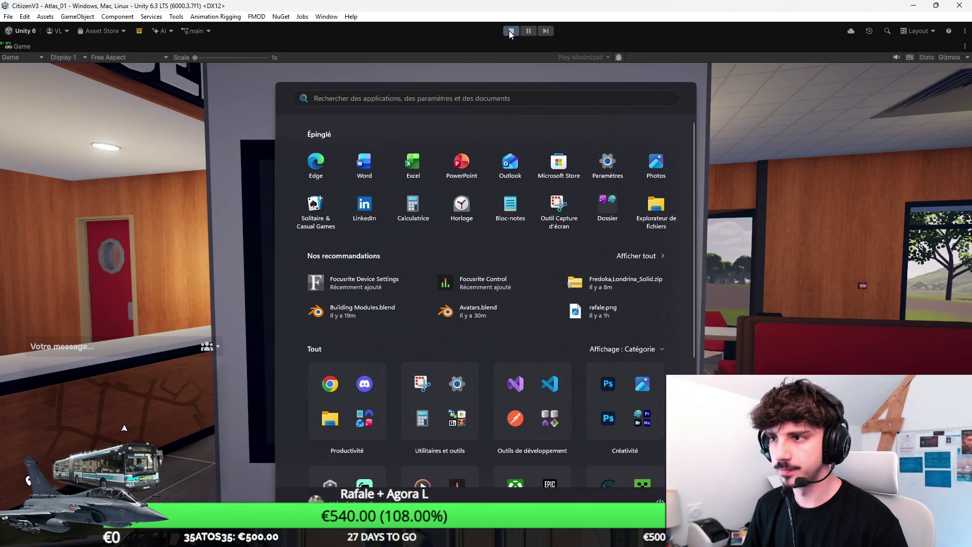
Step: Stop the game, select the kiosk screen in the Scene view and frame it front-on
{"action": "left_click", "coordinate": [511, 30]}
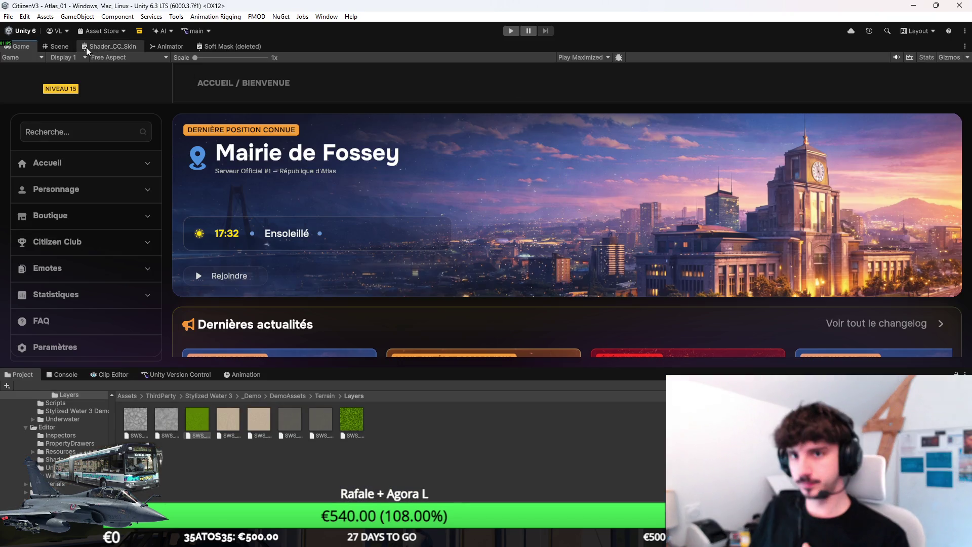
{"action": "left_click", "coordinate": [59, 46]}
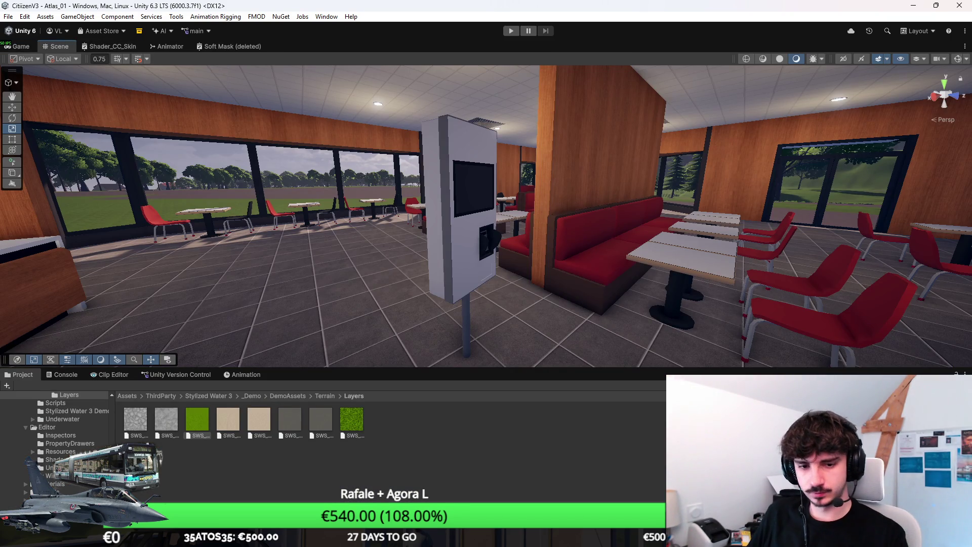
{"action": "left_click", "coordinate": [454, 187]}
{"action": "key", "text": "w"}
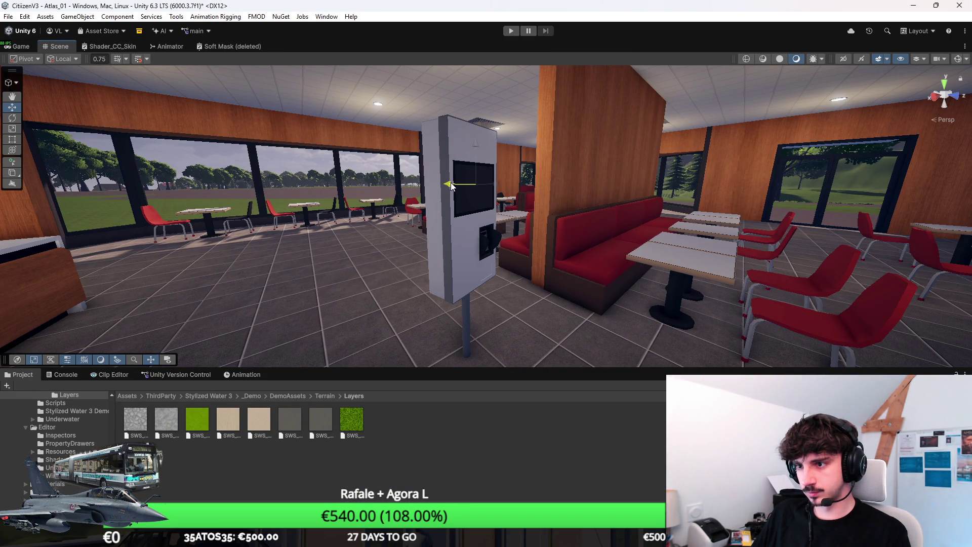
{"action": "left_click", "coordinate": [938, 91]}
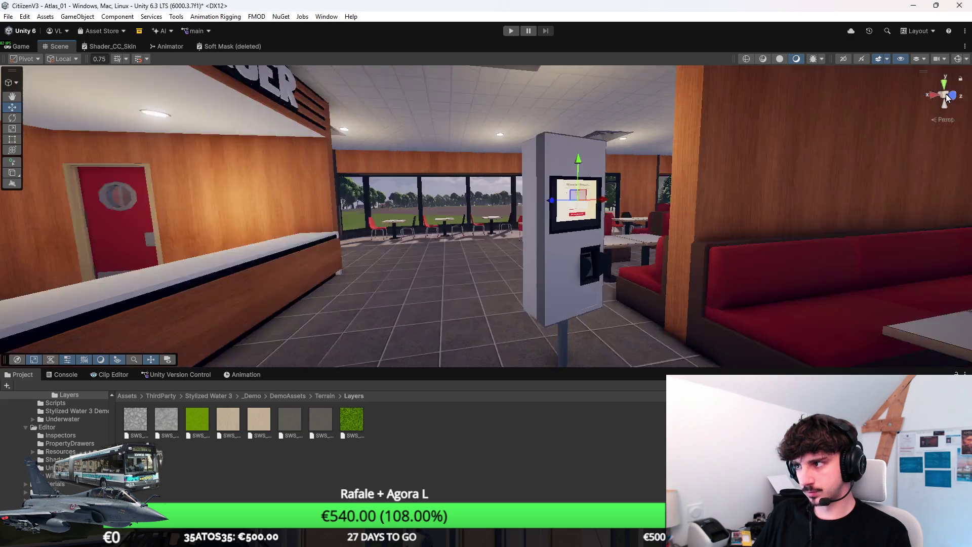
{"action": "key", "text": "f"}
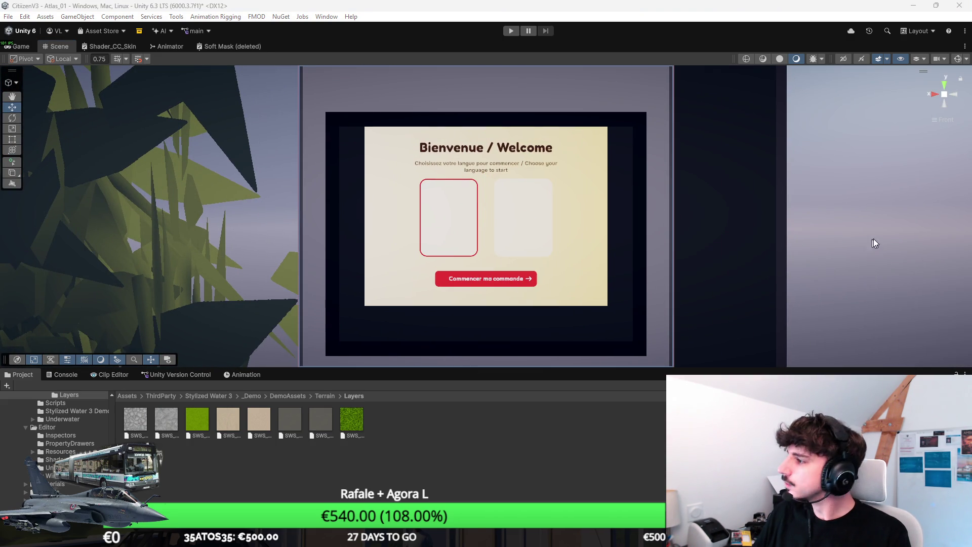
{"action": "left_click_drag", "start_coordinate": [619, 366], "coordinate": [956, 115]}
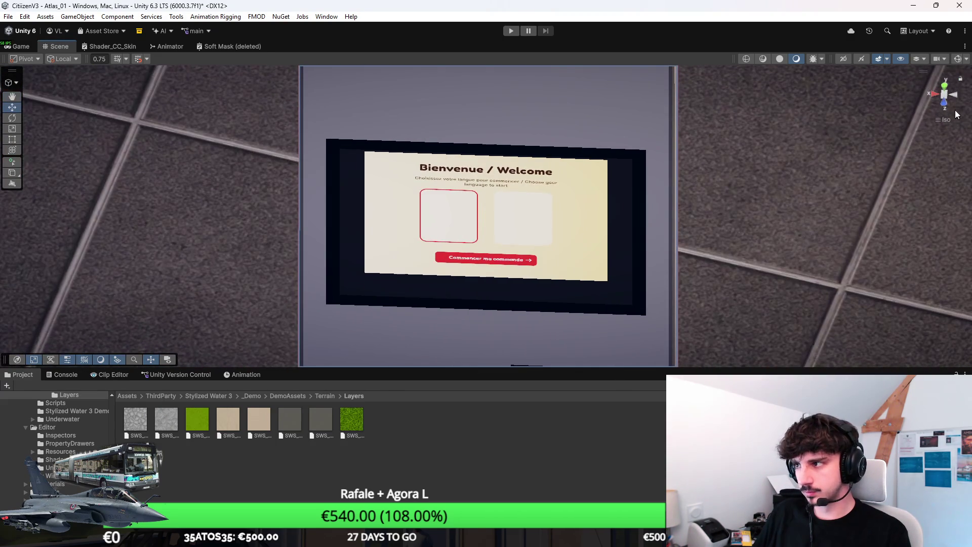
{"action": "left_click", "coordinate": [945, 104]}
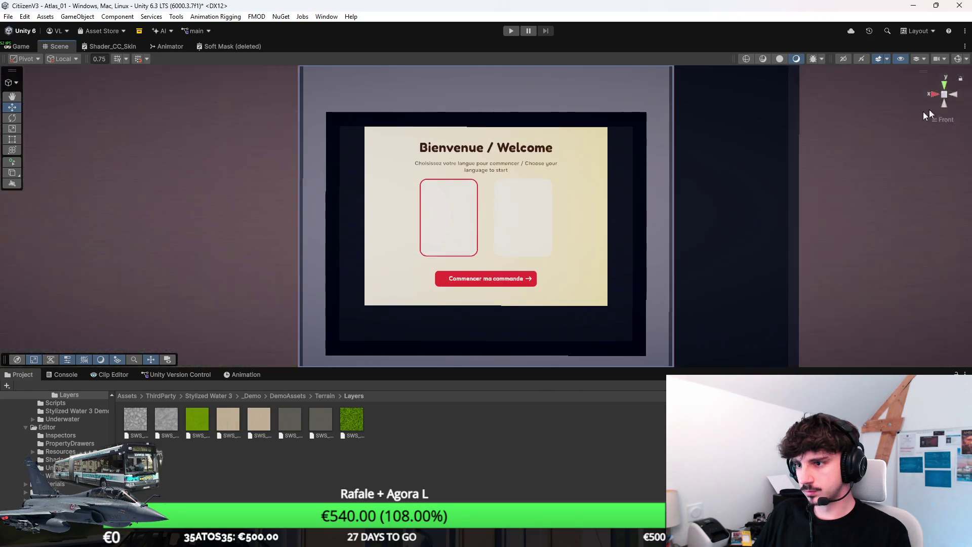
Step: Select the left language card and inspect it with move and scale tools from front and side
{"action": "left_click", "coordinate": [449, 218]}
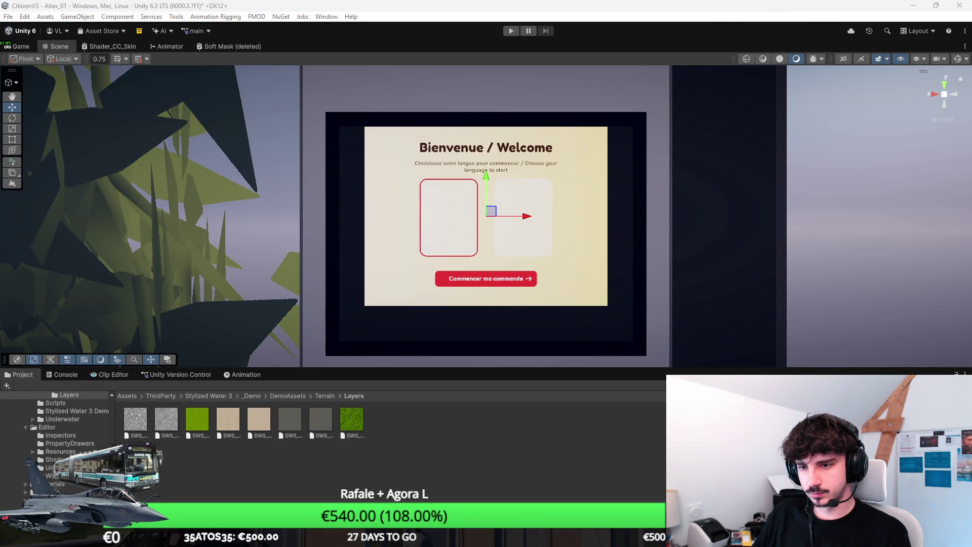
{"action": "scroll", "coordinate": [476, 267], "scroll_direction": "up", "scroll_amount": 3}
{"action": "key", "text": "r"}
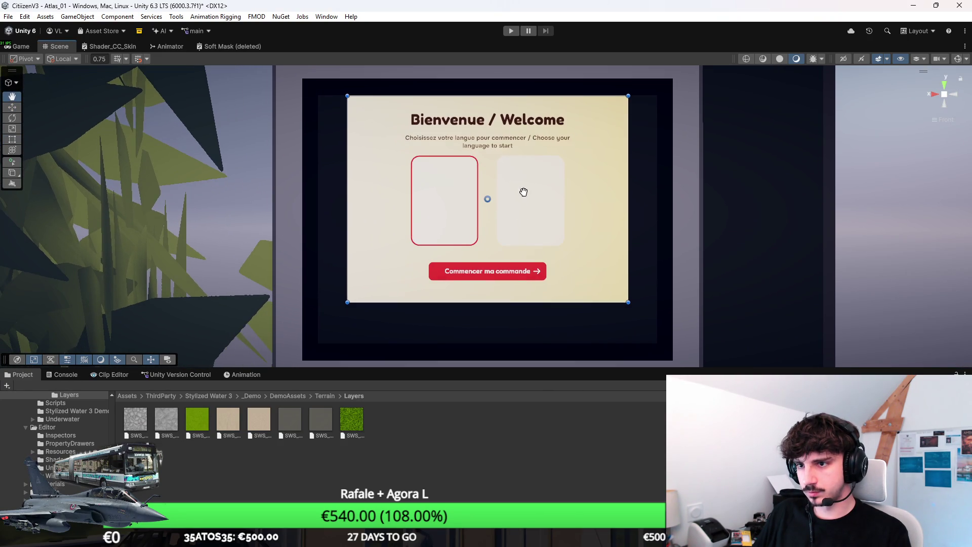
{"action": "scroll", "coordinate": [495, 198], "scroll_direction": "up", "scroll_amount": 2}
{"action": "key", "text": "w"}
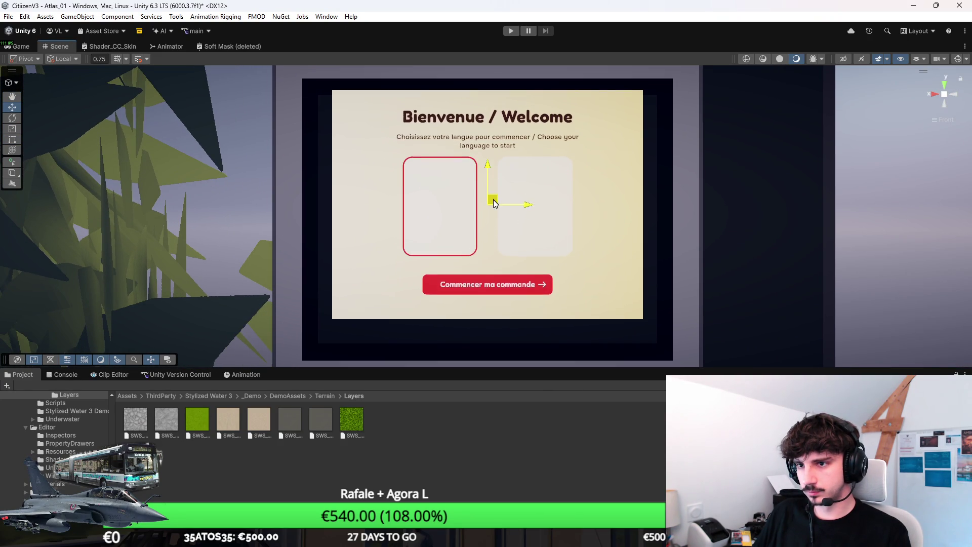
{"action": "key", "text": "r"}
{"action": "scroll", "coordinate": [488, 220], "scroll_direction": "up", "scroll_amount": 2}
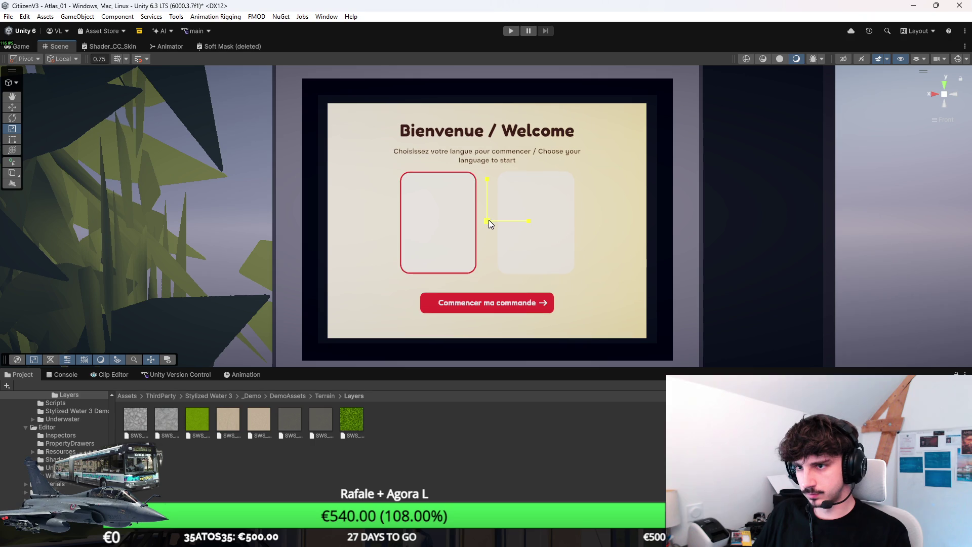
{"action": "scroll", "coordinate": [491, 218], "scroll_direction": "up", "scroll_amount": 1}
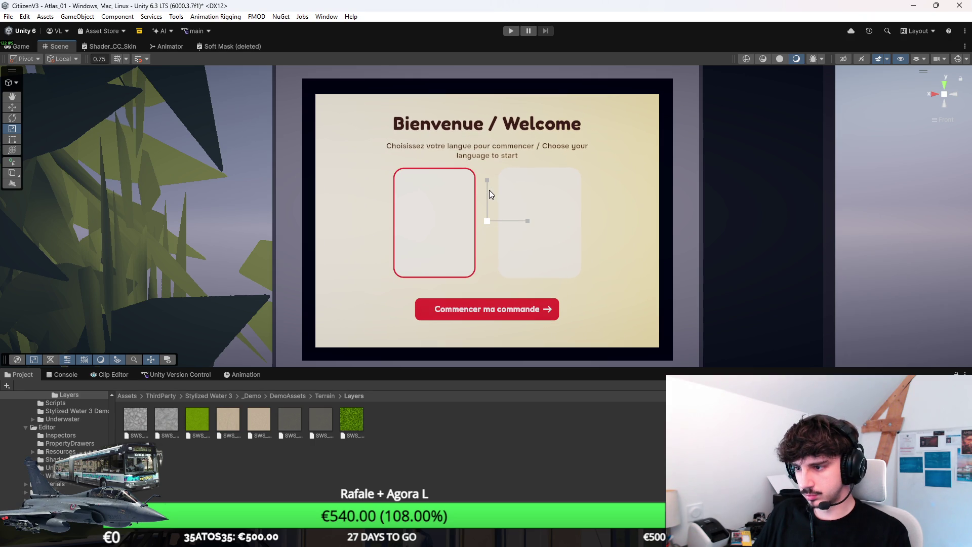
{"action": "mouse_move", "coordinate": [484, 196]}
{"action": "left_mouse_down"}
{"action": "mouse_move", "coordinate": [560, 206]}
{"action": "mouse_move", "coordinate": [636, 276]}
{"action": "mouse_move", "coordinate": [906, 110]}
{"action": "left_mouse_up"}
{"action": "left_click", "coordinate": [954, 95]}
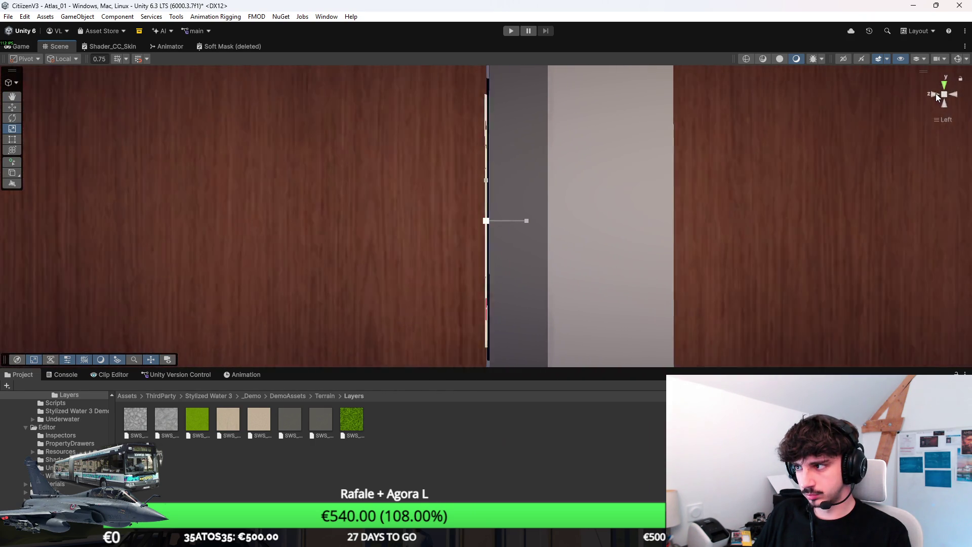
{"action": "left_click", "coordinate": [935, 94]}
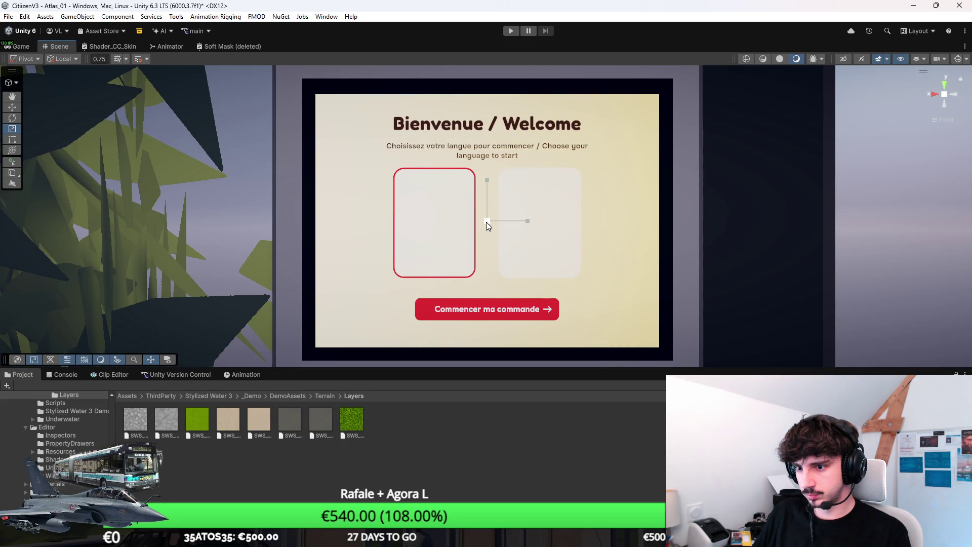
Step: Return to perspective and frame the left card from the kiosk's front-left
{"action": "key", "text": "w"}
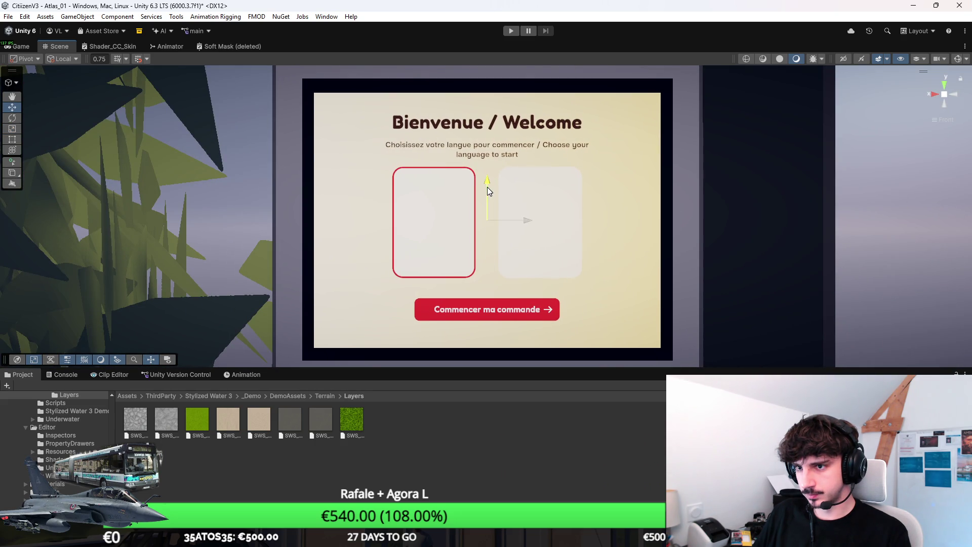
{"action": "scroll", "coordinate": [487, 186], "scroll_direction": "down", "scroll_amount": 5}
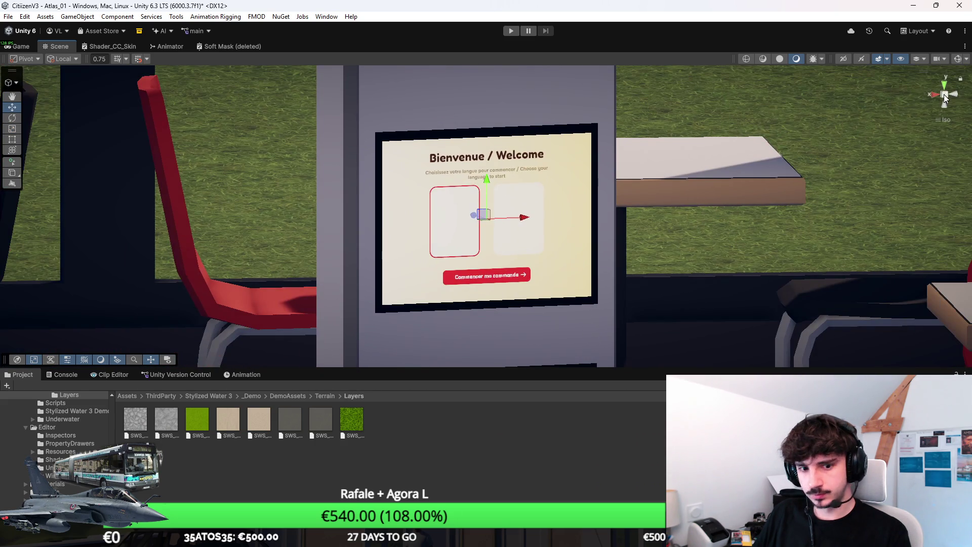
{"action": "left_click", "coordinate": [944, 96]}
{"action": "left_click_drag", "start_coordinate": [532, 213], "coordinate": [563, 215]}
{"action": "key", "text": "f"}
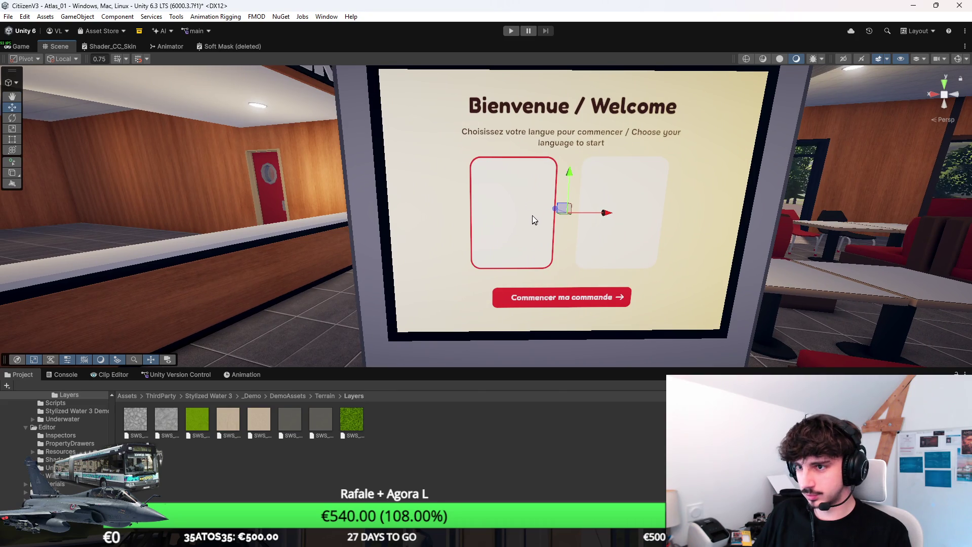
{"action": "scroll", "coordinate": [532, 215], "scroll_direction": "down", "scroll_amount": 5}
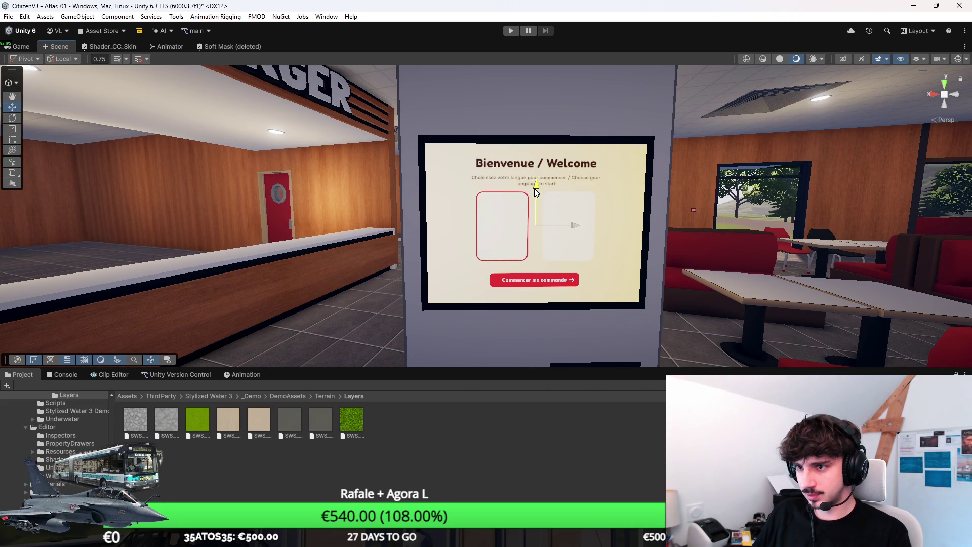
{"action": "scroll", "coordinate": [534, 189], "scroll_direction": "down", "scroll_amount": 5}
{"action": "mouse_move", "coordinate": [534, 189]}
{"action": "left_mouse_down"}
{"action": "mouse_move", "coordinate": [512, 238]}
{"action": "mouse_move", "coordinate": [621, 220]}
{"action": "mouse_move", "coordinate": [782, 218]}
{"action": "mouse_move", "coordinate": [468, 240]}
{"action": "mouse_move", "coordinate": [491, 241]}
{"action": "left_mouse_up"}
Step: Tilt the Scene view up toward the kiosk and start Play mode
{"action": "key", "text": "alt+Tab"}
{"action": "key", "text": "alt+Tab"}
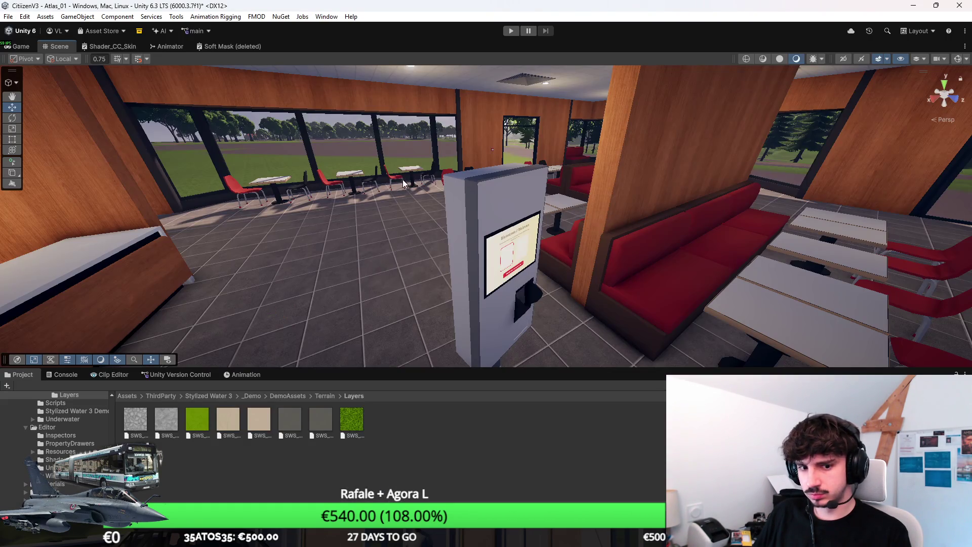
{"action": "left_click_drag", "start_coordinate": [403, 183], "coordinate": [410, 163]}
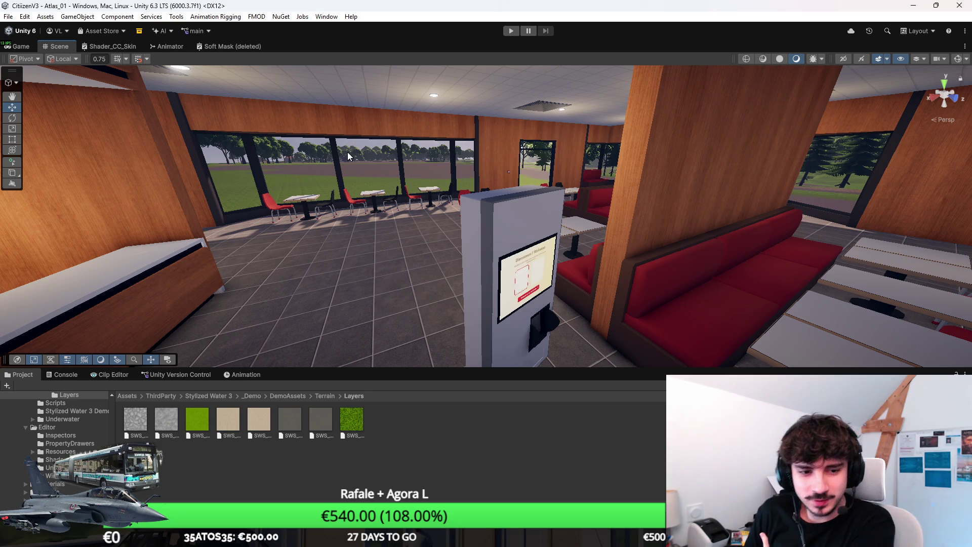
{"action": "left_click", "coordinate": [511, 31]}
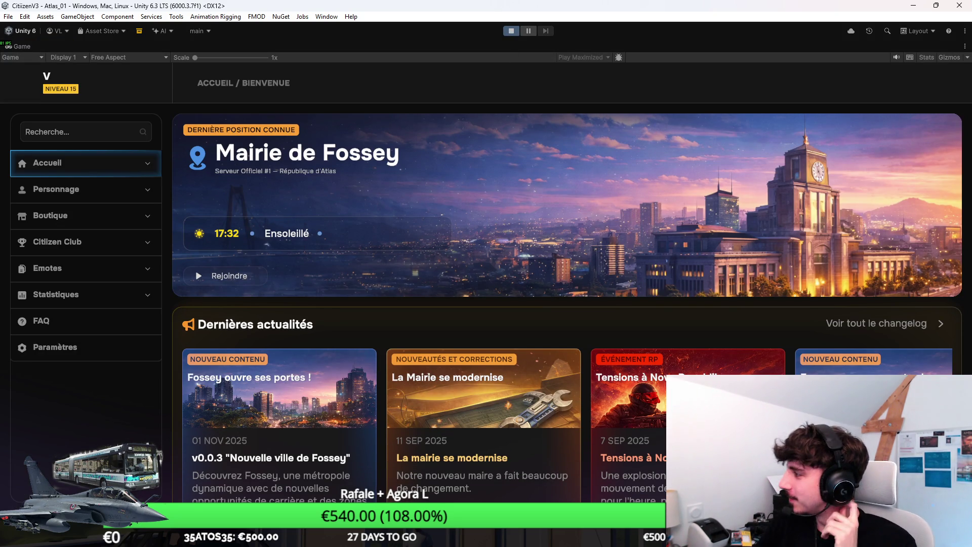
Step: Via Accueil > Mes serveurs, launch the server, play the existing character and walk to the kiosk
{"action": "left_click", "coordinate": [94, 164]}
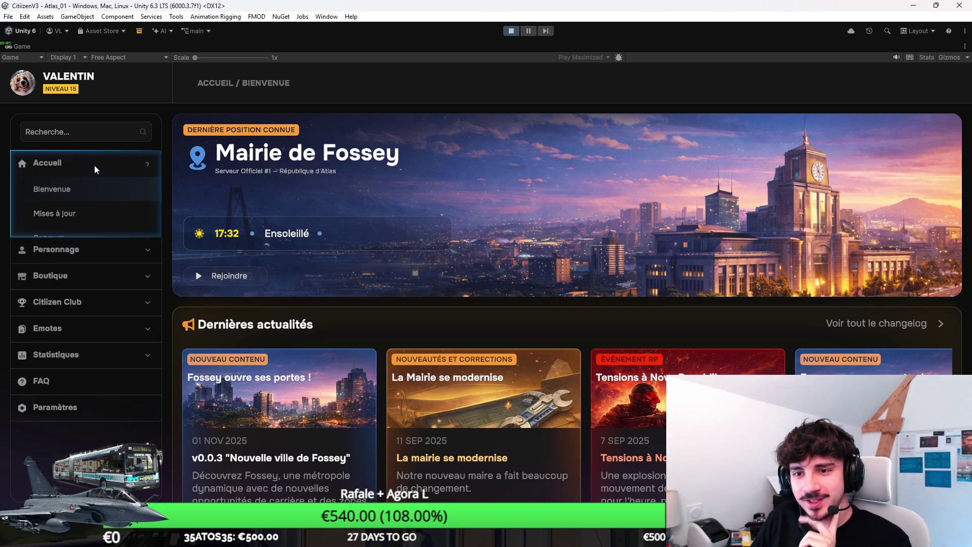
{"action": "left_click", "coordinate": [84, 265]}
{"action": "left_click", "coordinate": [911, 234]}
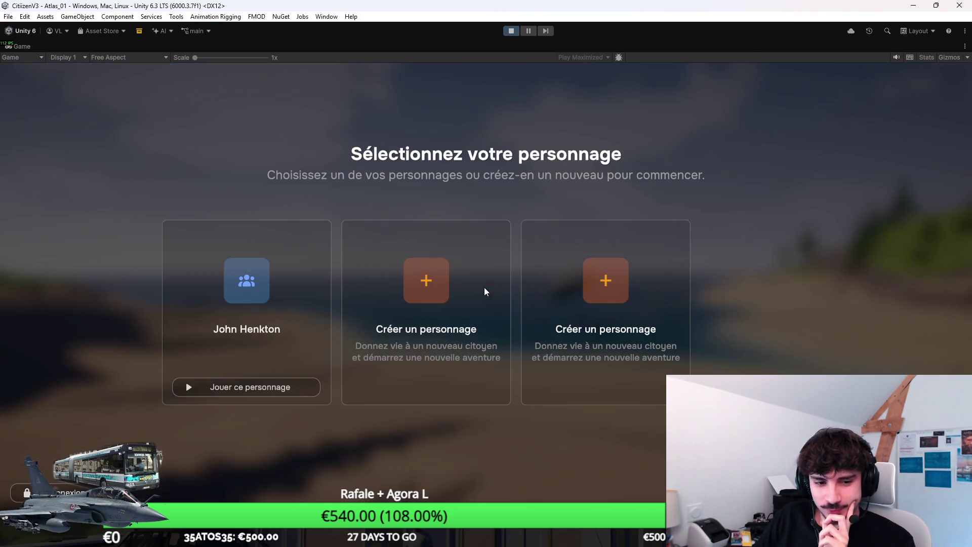
{"action": "left_click", "coordinate": [253, 387]}
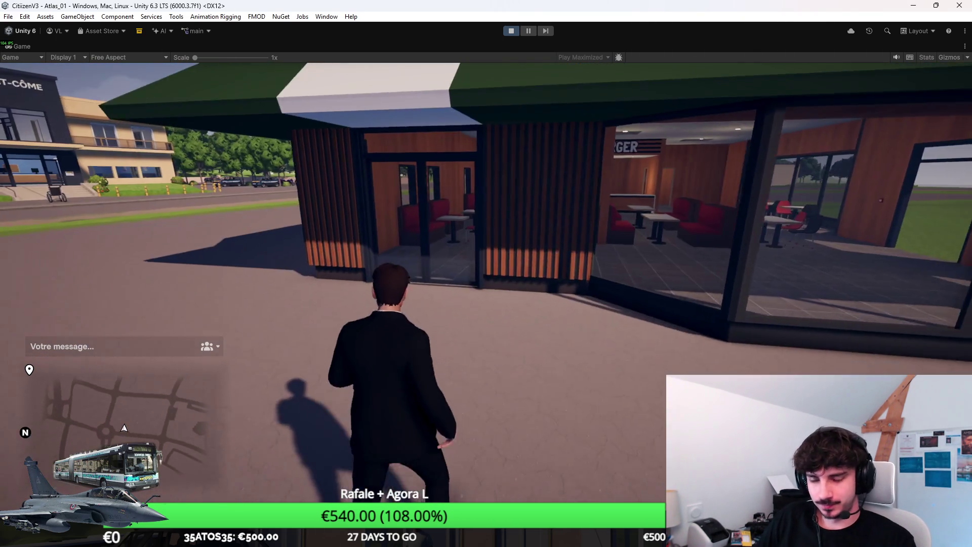
{"action": "key", "text": "w"}
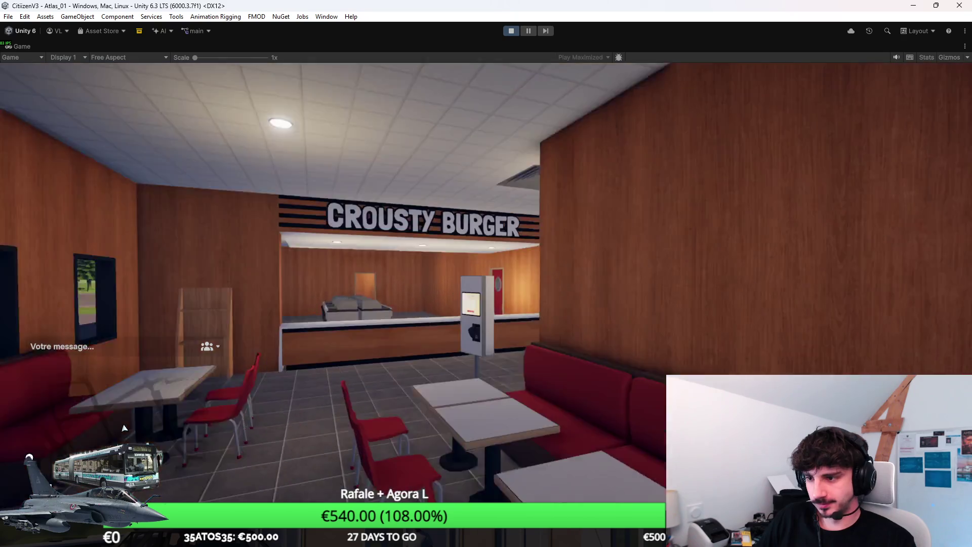
{"action": "key", "text": "e"}
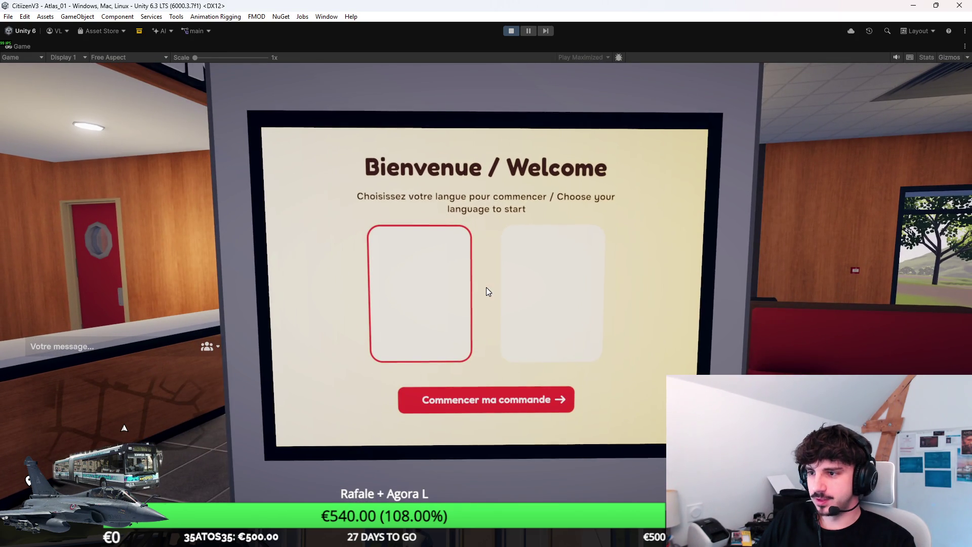
{"action": "key", "text": "super"}
{"action": "key", "text": "super"}
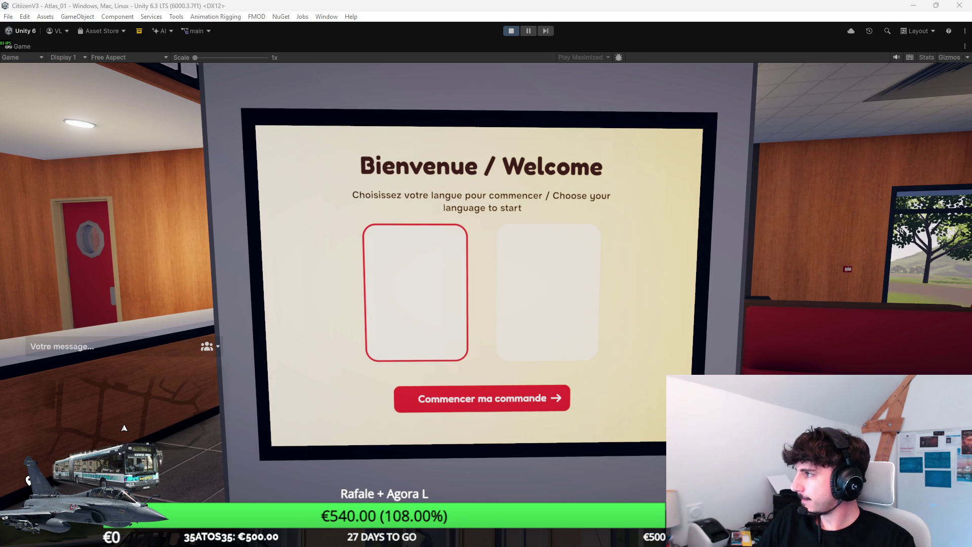
{"action": "key", "text": "alt+Tab"}
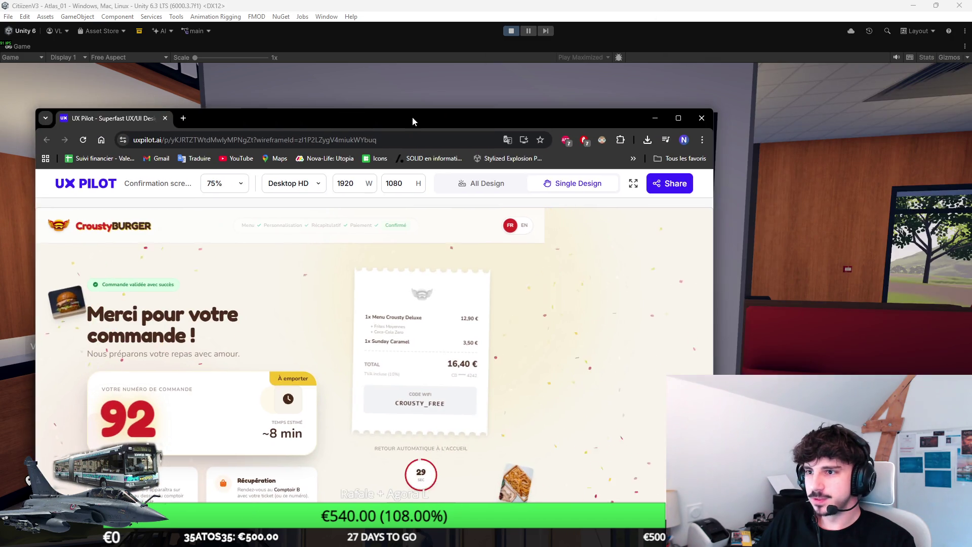
Step: View the Crousty Burger confirmation design full screen in UX Pilot, then go back to Unity
{"action": "double_click", "coordinate": [412, 117]}
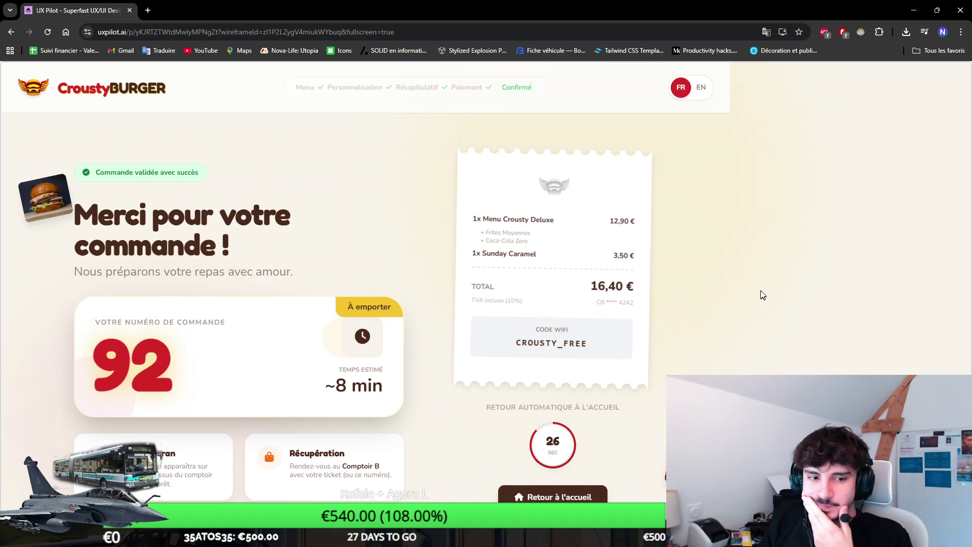
{"action": "key", "text": "alt+Tab"}
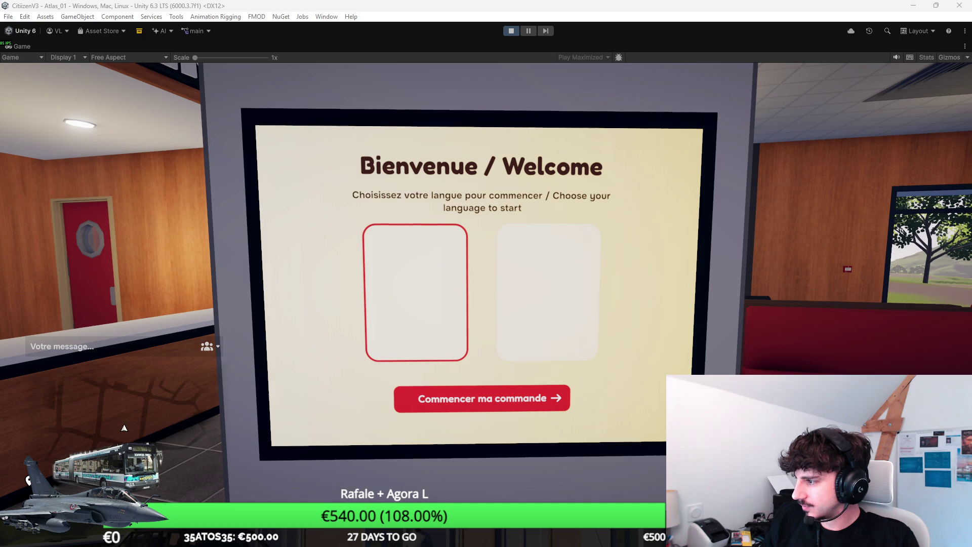
Step: From the inventory, place the grill (Placer) in the restaurant
{"action": "key", "text": "Escape"}
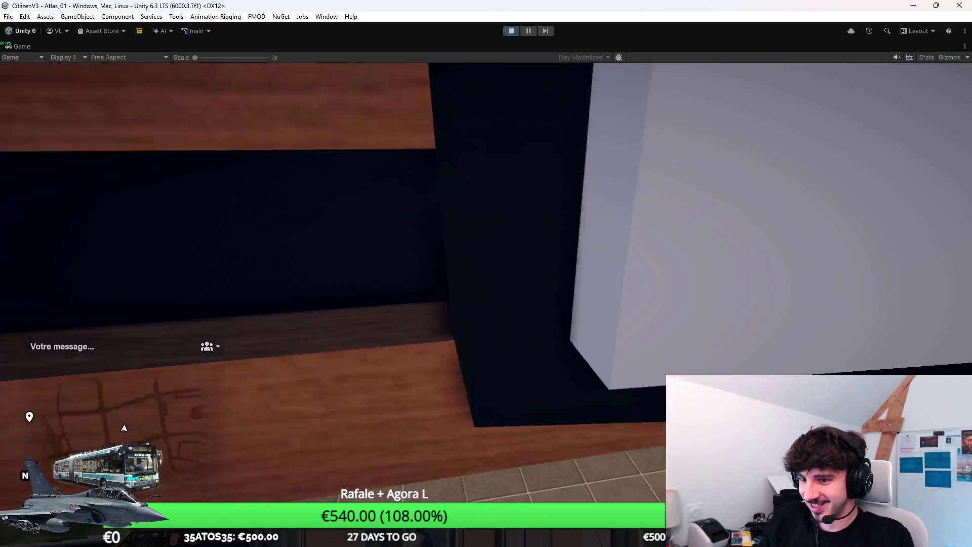
{"action": "key", "text": "Tab"}
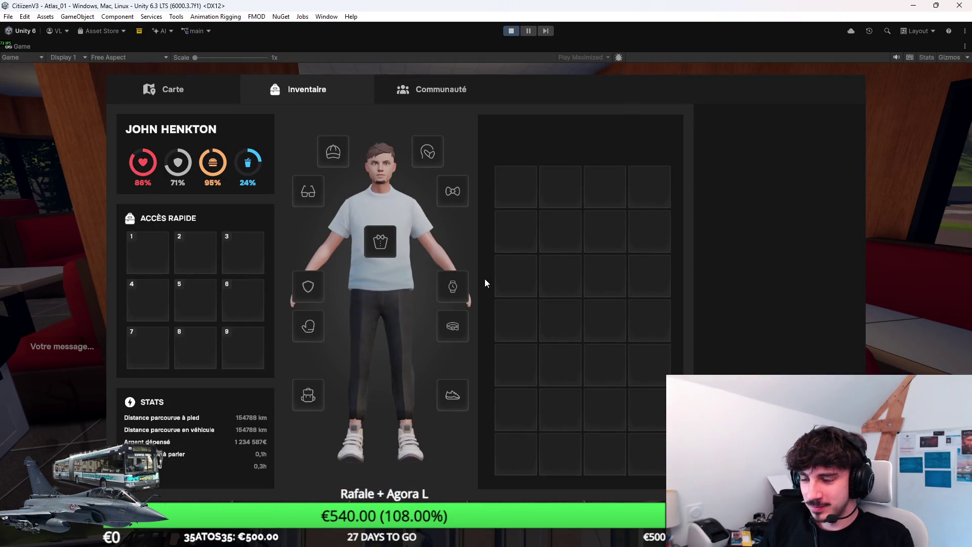
{"action": "key", "text": "Tab"}
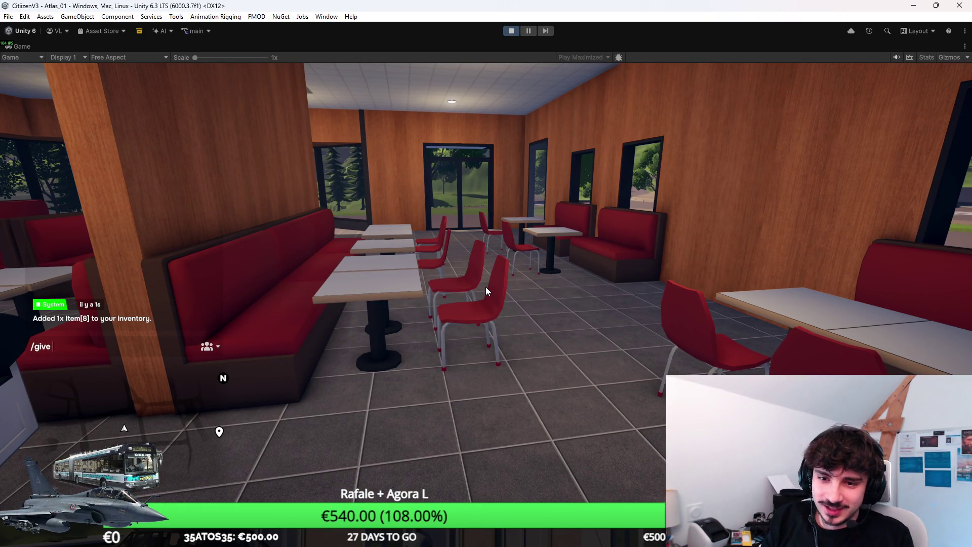
{"action": "key", "text": "Tab"}
{"action": "right_click", "coordinate": [525, 180]}
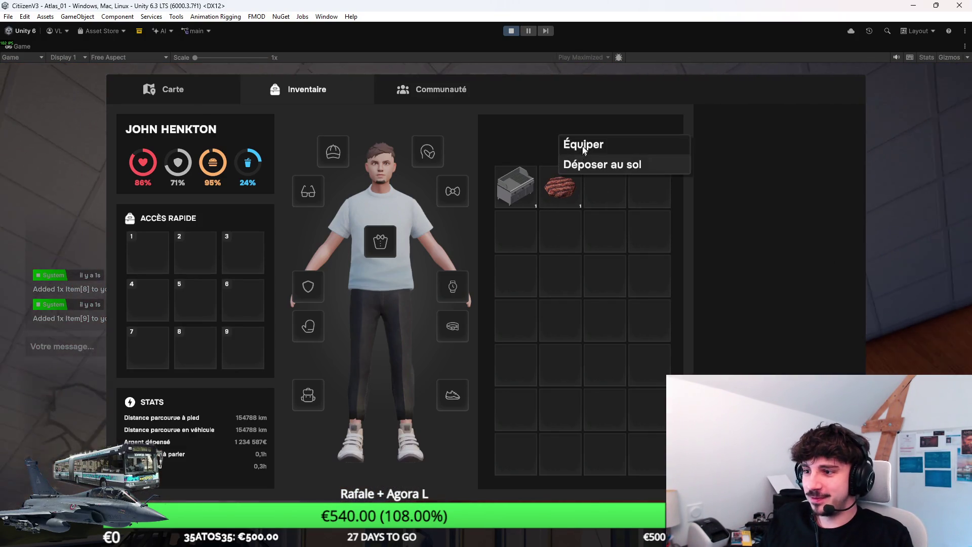
{"action": "left_click", "coordinate": [540, 161]}
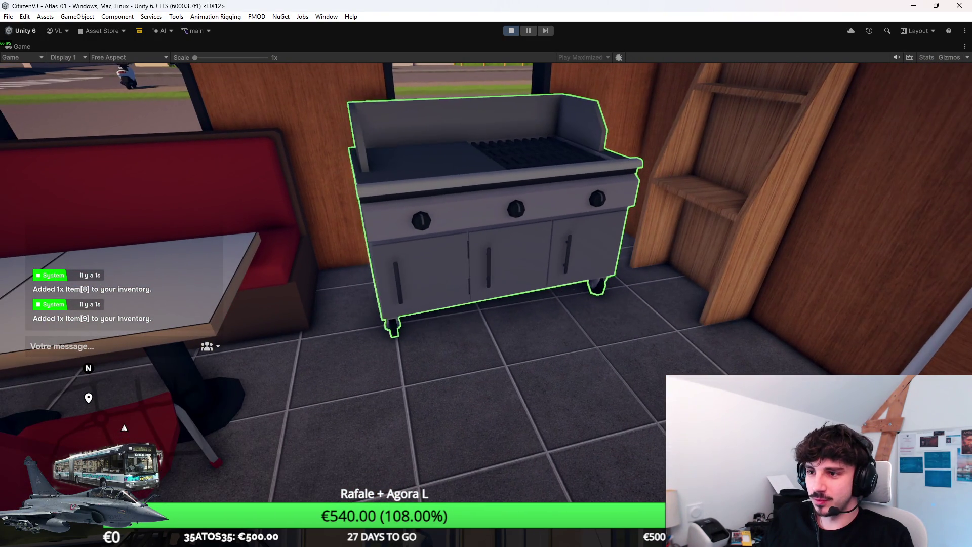
Step: Equip the raw steak (Équiper) and put the patty on the grill
{"action": "key", "text": "Tab"}
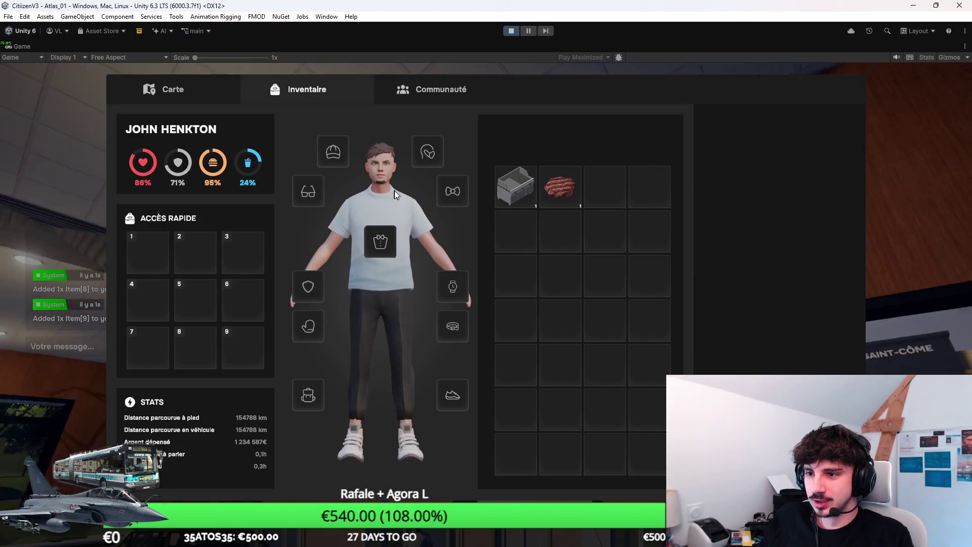
{"action": "right_click", "coordinate": [549, 189]}
{"action": "left_click", "coordinate": [588, 172]}
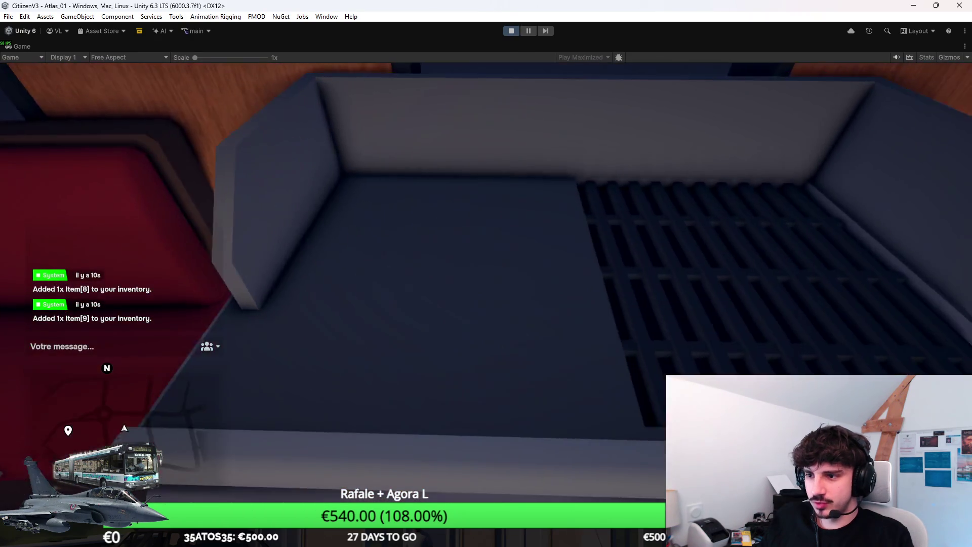
{"action": "left_click", "coordinate": [486, 284]}
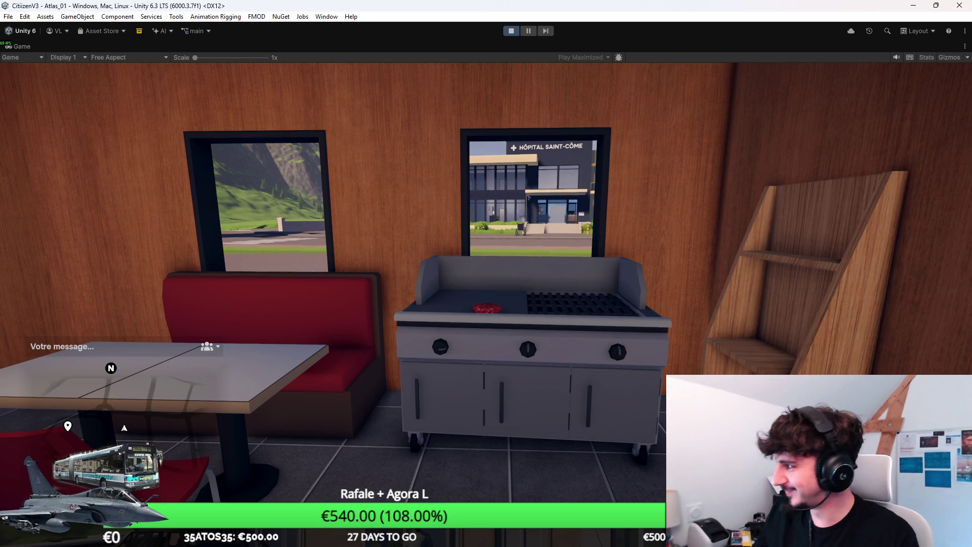
{"action": "key", "text": "super"}
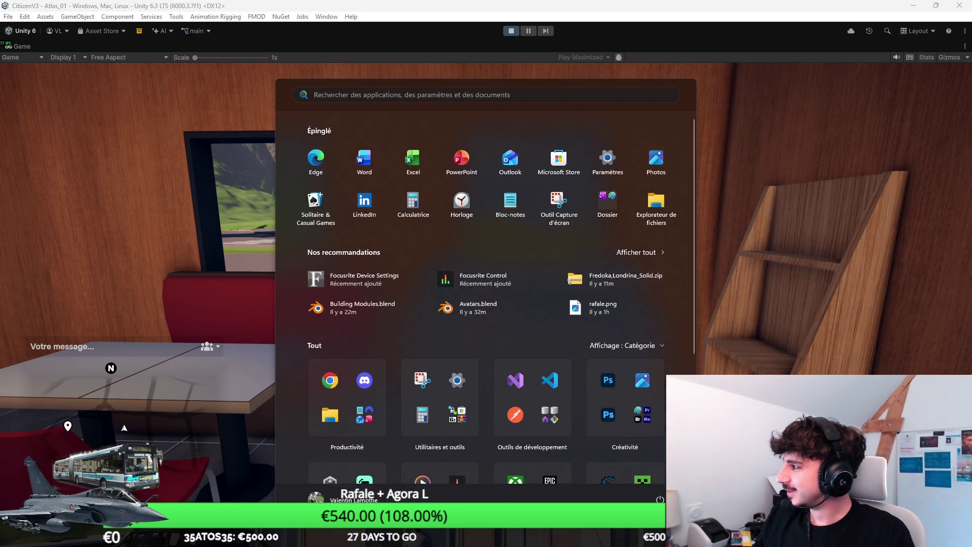
Step: Return to the game and walk past the cooking grill to the ordering kiosk
{"action": "key", "text": "super"}
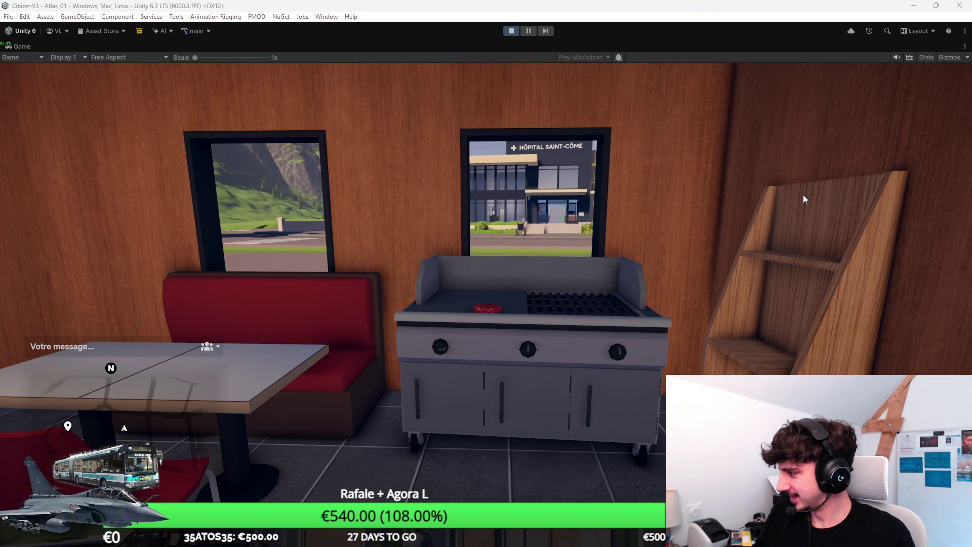
{"action": "left_click", "coordinate": [844, 138]}
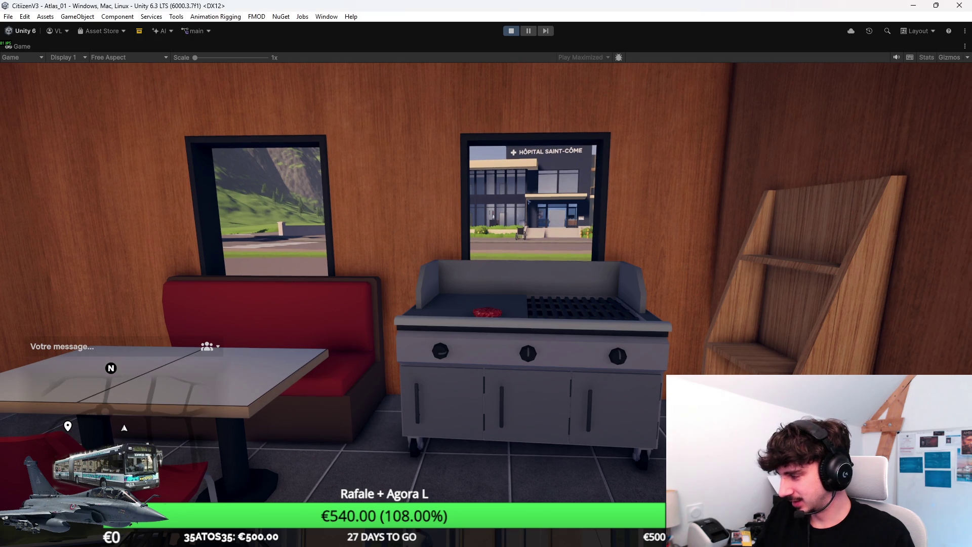
{"action": "key", "text": "w"}
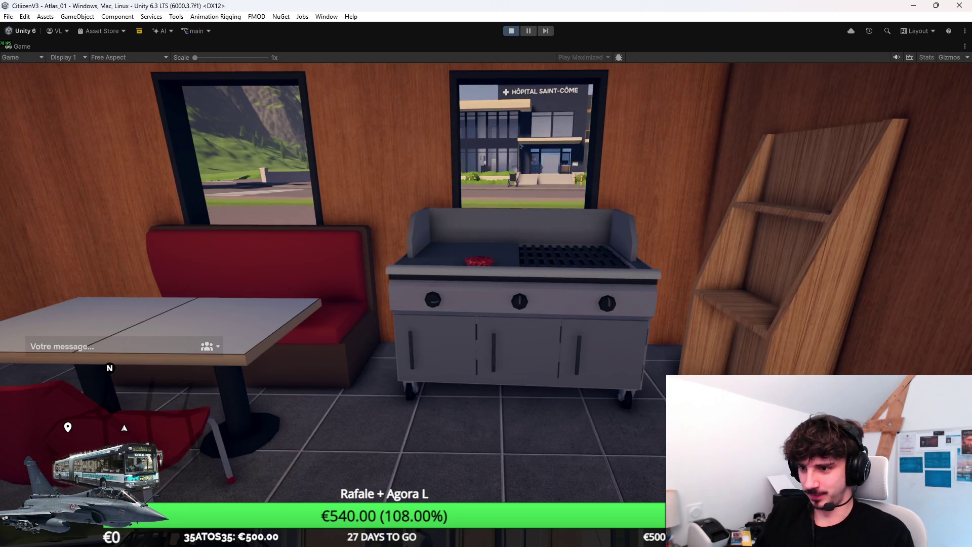
{"action": "key", "text": "w"}
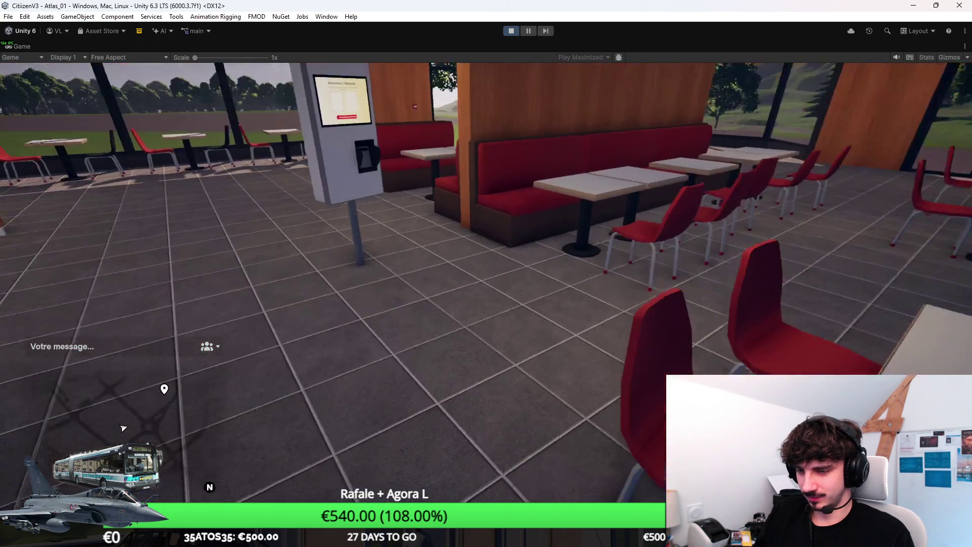
{"action": "key", "text": "w"}
{"action": "key", "text": "w"}
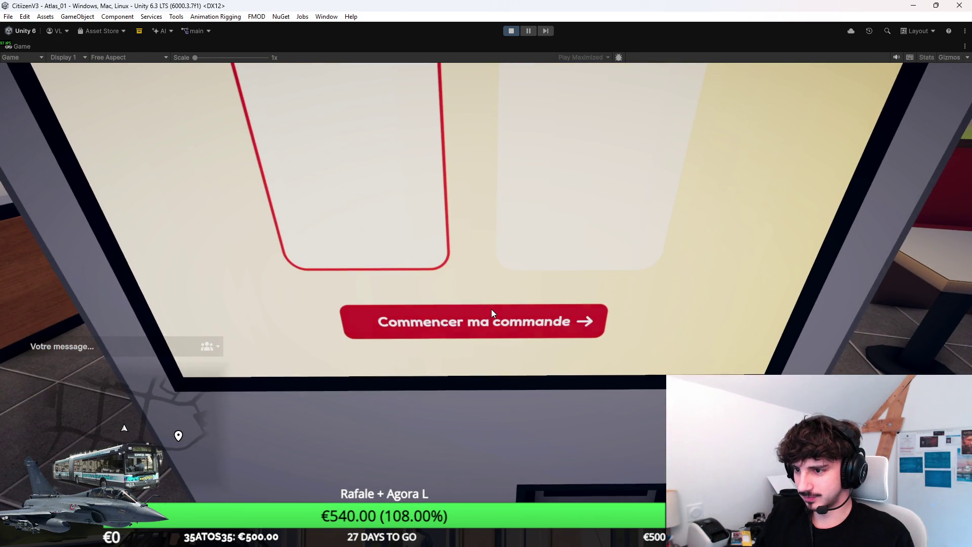
Step: Head outside in third-person view toward the Crousty Burger, then leave Play mode for the editor
{"action": "key", "text": "Escape"}
{"action": "key", "text": "w"}
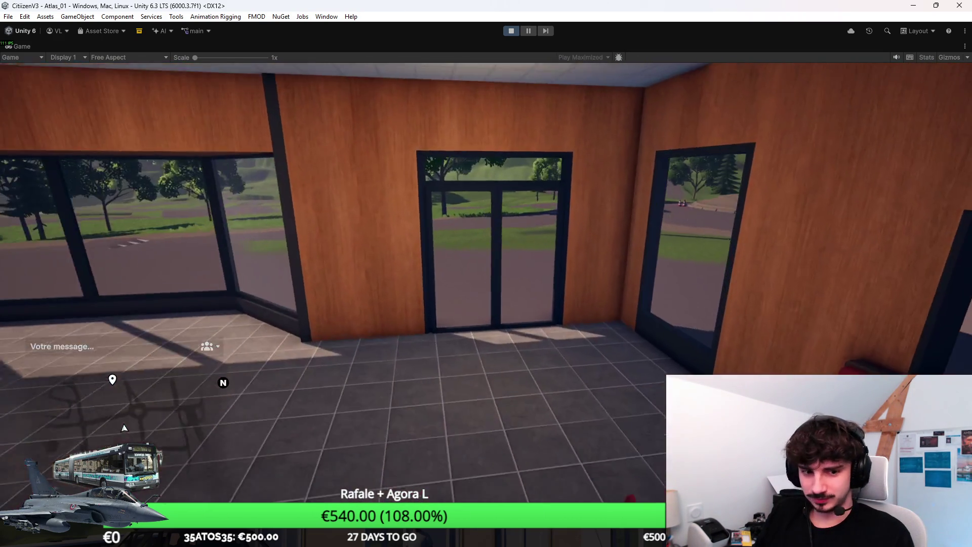
{"action": "key", "text": "v"}
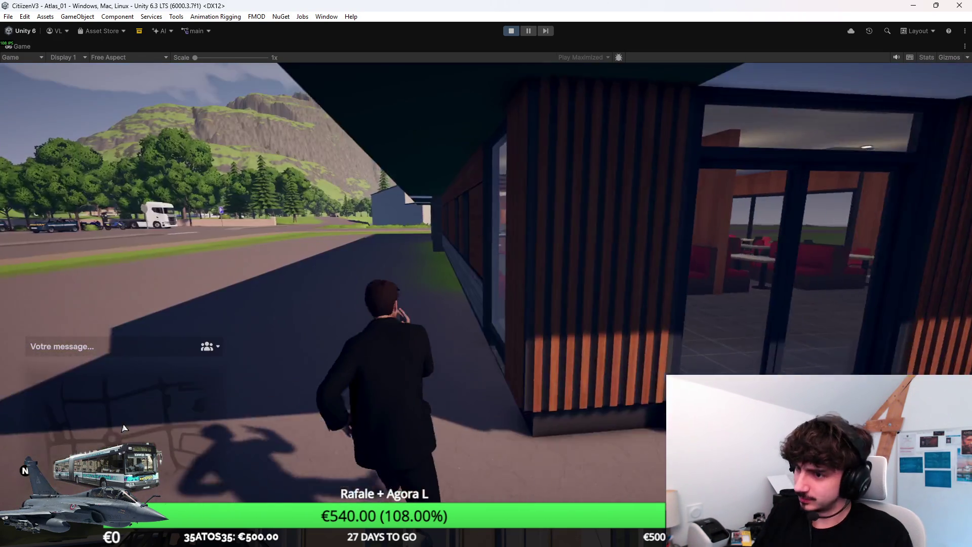
{"action": "key", "text": "a"}
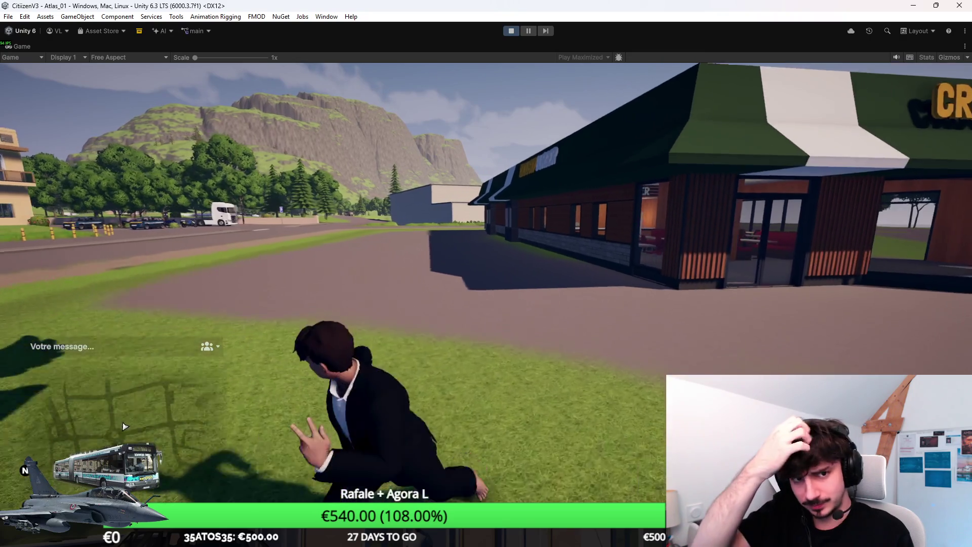
{"action": "key", "text": "w"}
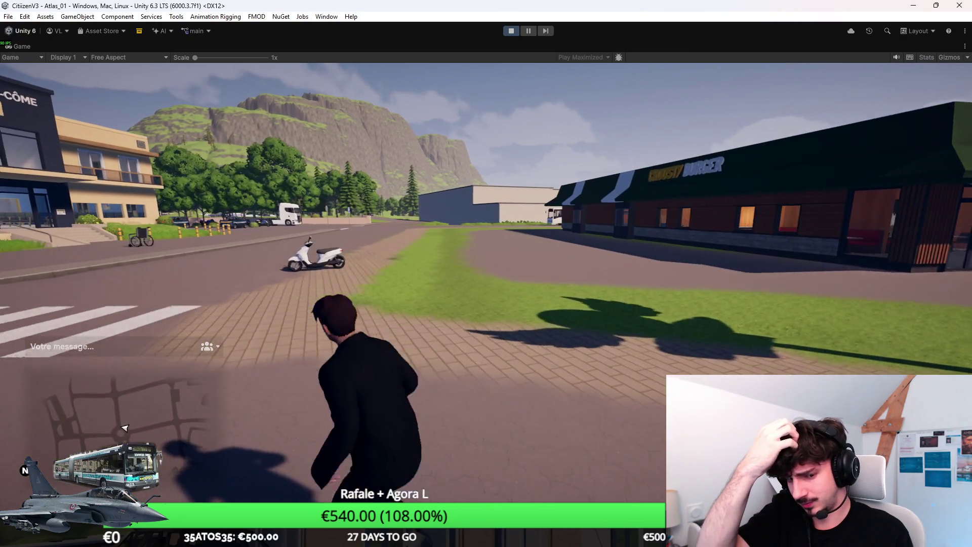
{"action": "key", "text": "space"}
{"action": "key", "text": "space"}
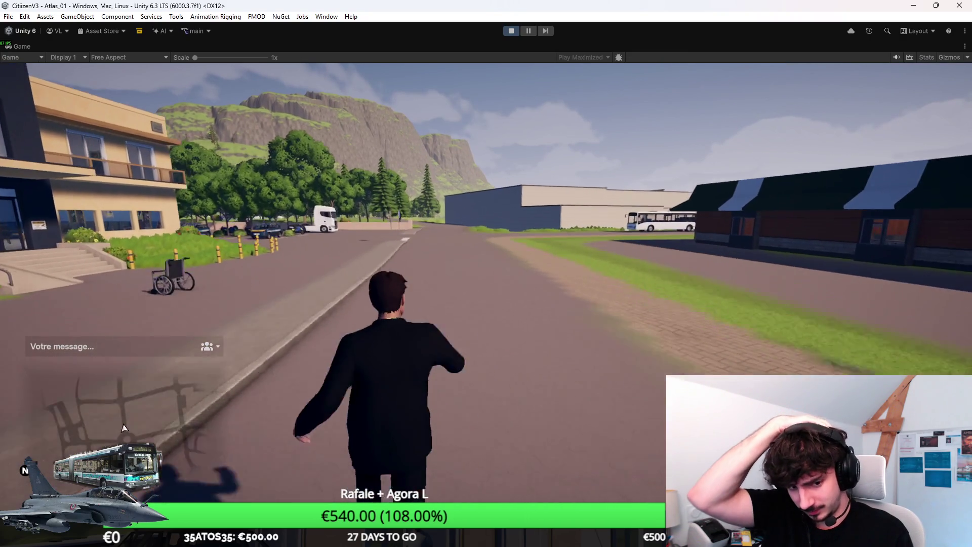
{"action": "key", "text": "d"}
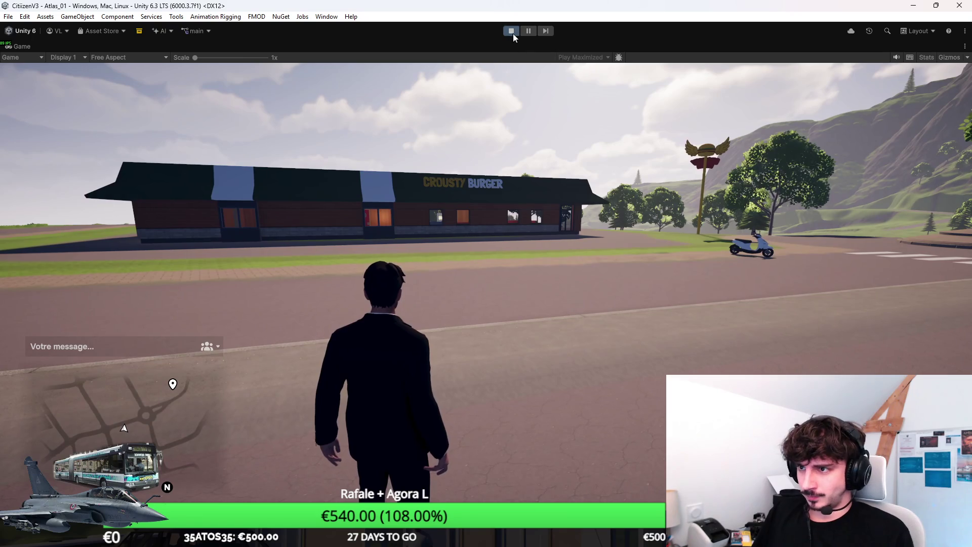
{"action": "key", "text": "ctrl+p"}
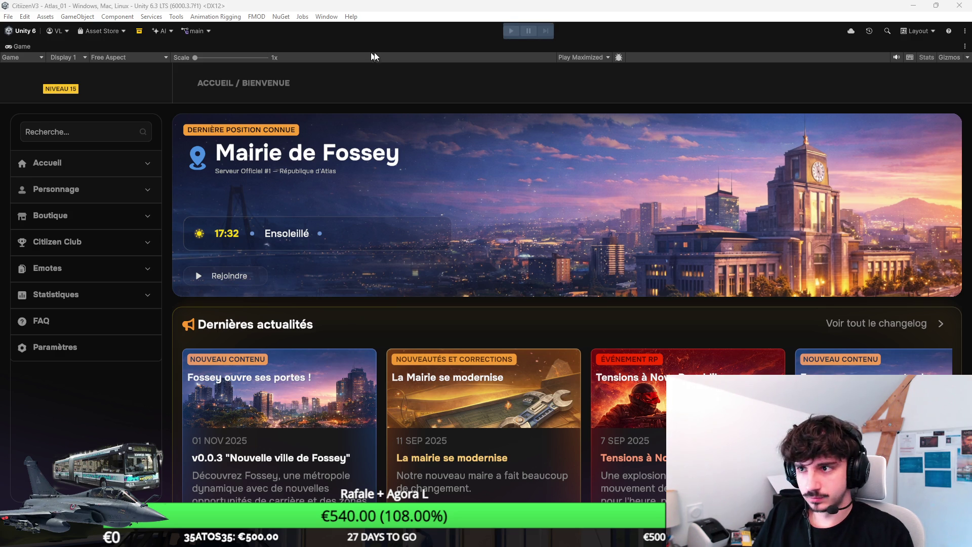
{"action": "key", "text": "ctrl+p"}
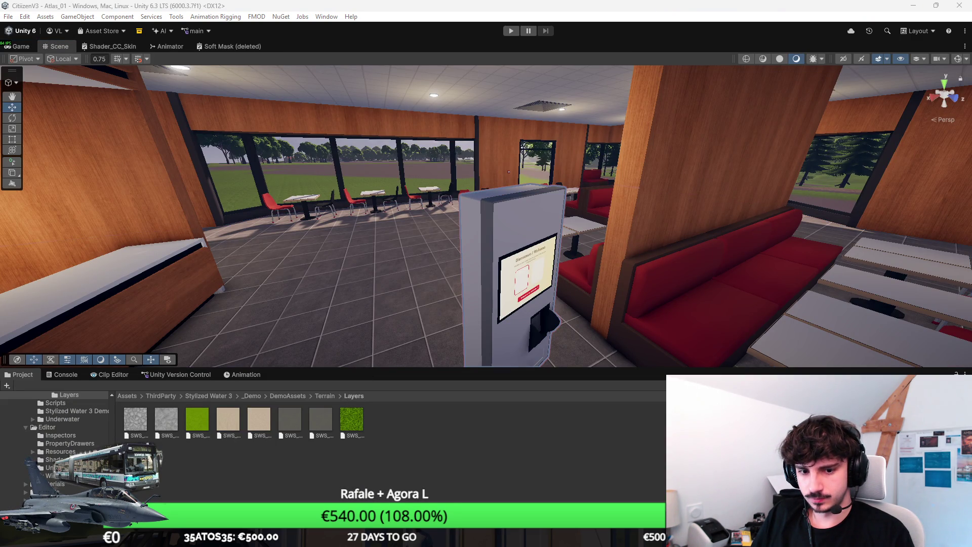
Step: Set the scene view front-on to the kiosk and frame the welcome screen
{"action": "left_click", "coordinate": [944, 95]}
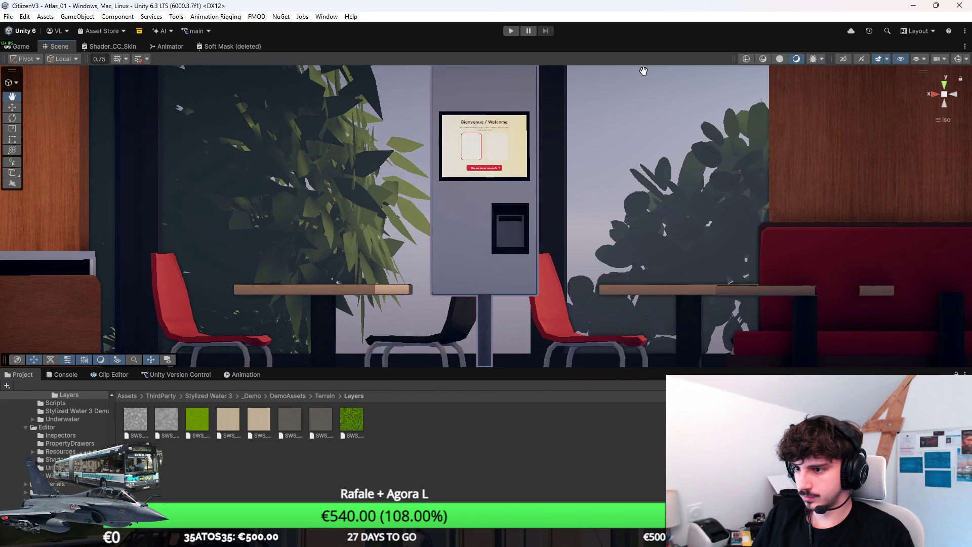
{"action": "left_click_drag", "start_coordinate": [666, 147], "coordinate": [934, 110]}
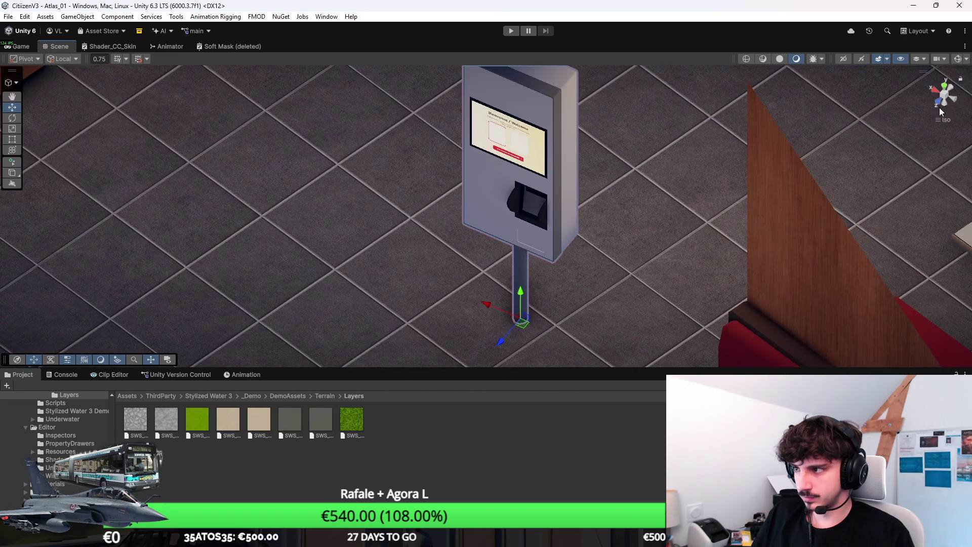
{"action": "left_click", "coordinate": [936, 107]}
{"action": "scroll", "coordinate": [554, 201], "scroll_direction": "up", "scroll_amount": 5}
{"action": "scroll", "coordinate": [555, 272], "scroll_direction": "up", "scroll_amount": 10}
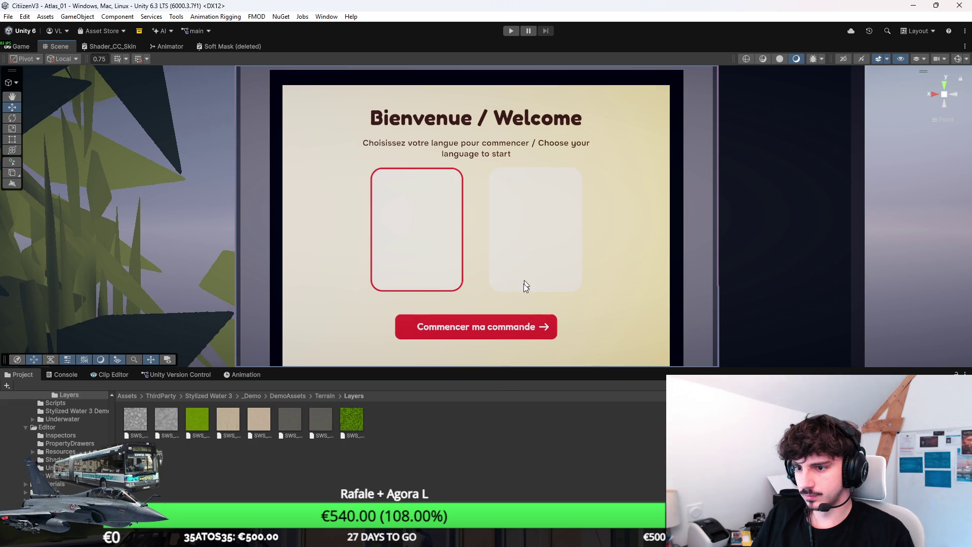
{"action": "left_click_drag", "start_coordinate": [509, 368], "coordinate": [500, 450]}
{"action": "left_click_drag", "start_coordinate": [508, 341], "coordinate": [515, 339]}
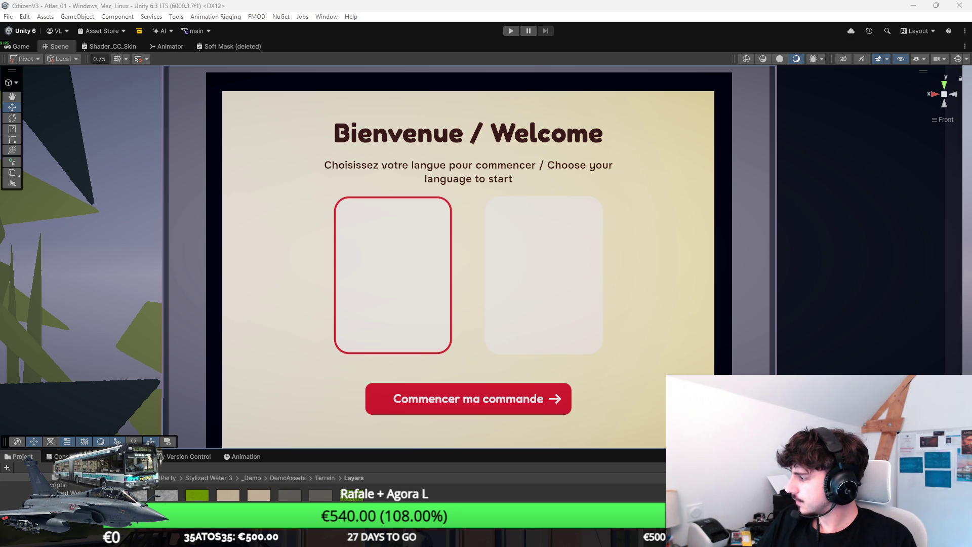
{"action": "scroll", "coordinate": [508, 195], "scroll_direction": "down", "scroll_amount": 2}
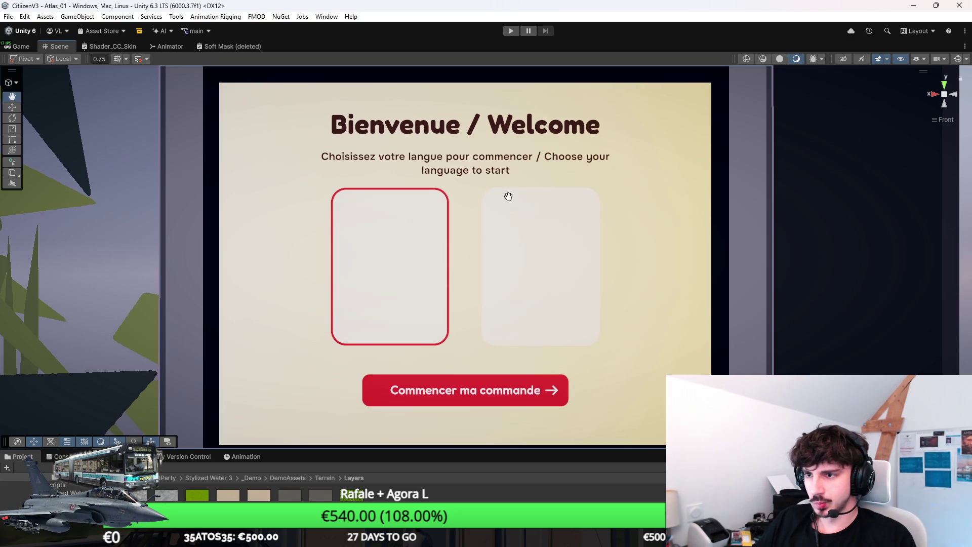
{"action": "left_click_drag", "start_coordinate": [558, 194], "coordinate": [548, 206]}
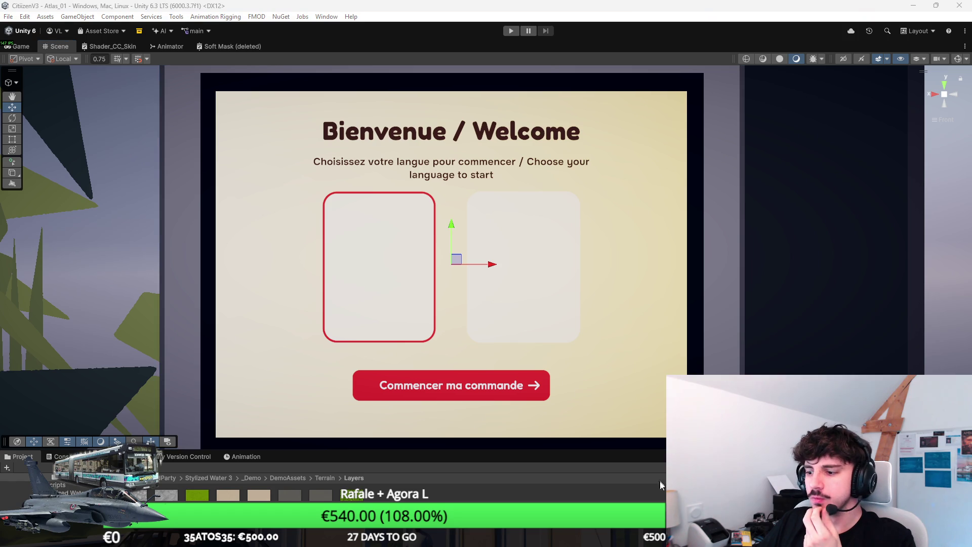
Step: Bring Photoshop to the front and open its Fichier menu
{"action": "mouse_move", "coordinate": [661, 536]}
{"action": "left_click", "coordinate": [635, 473]}
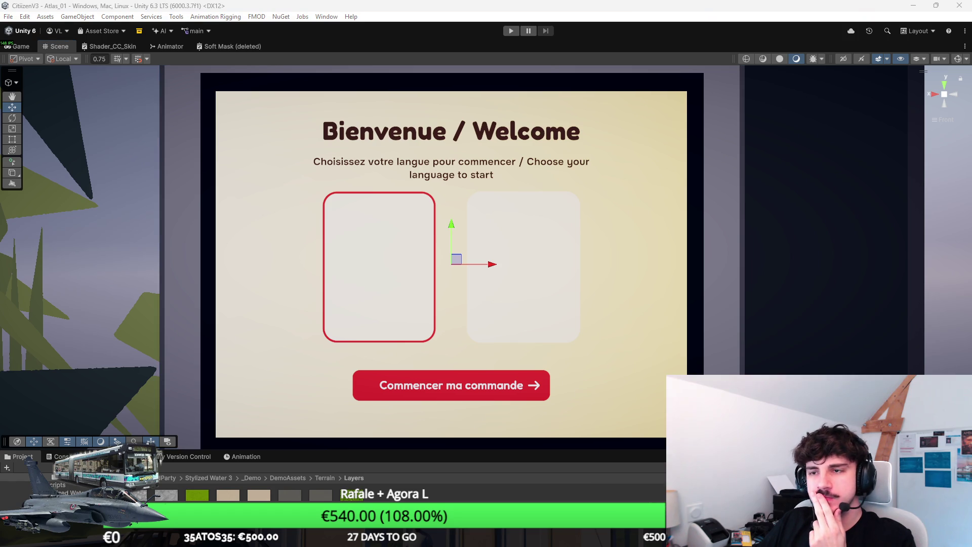
{"action": "left_click", "coordinate": [27, 6]}
Step: Open CroustyBurger.psd and paste its logo into a new clipboard-sized canvas
{"action": "mouse_move", "coordinate": [76, 66]}
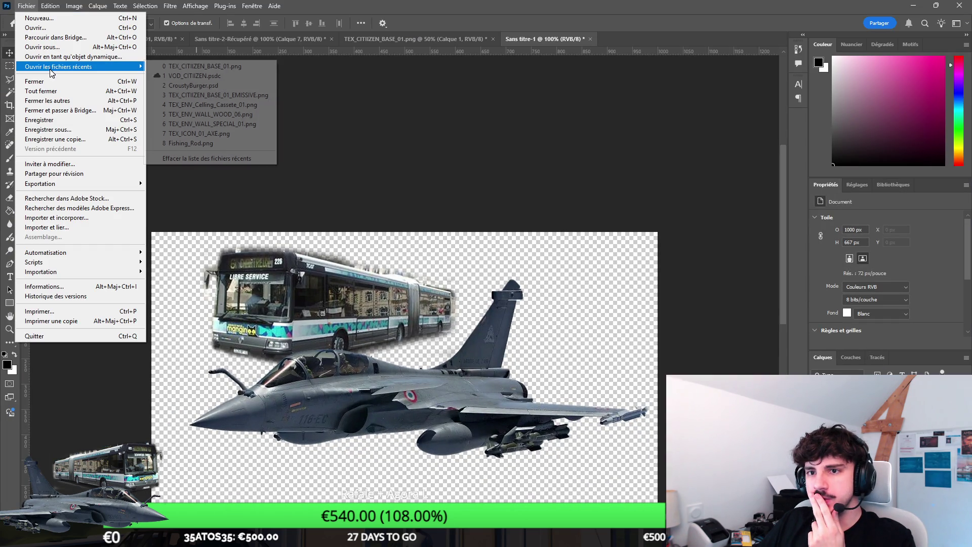
{"action": "left_click", "coordinate": [172, 84]}
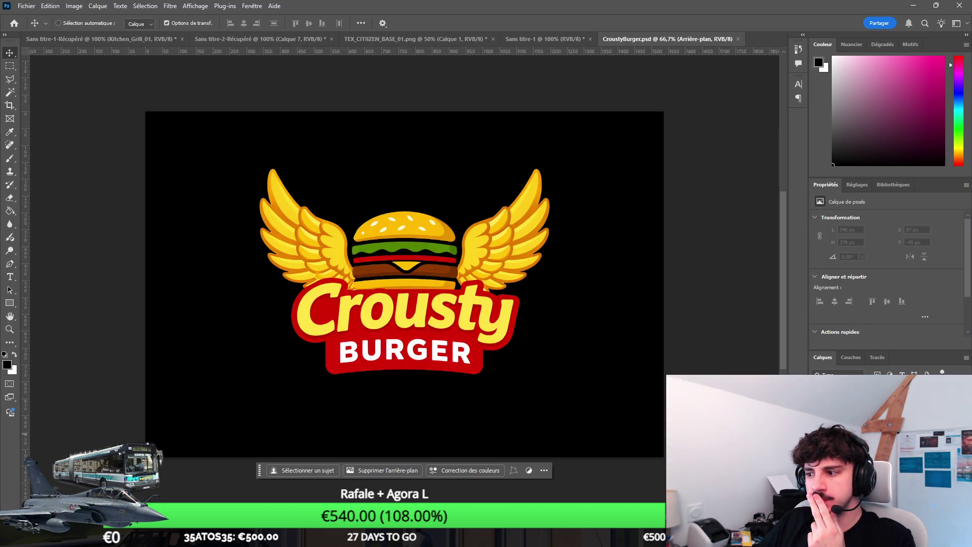
{"action": "key", "text": "ctrl+v"}
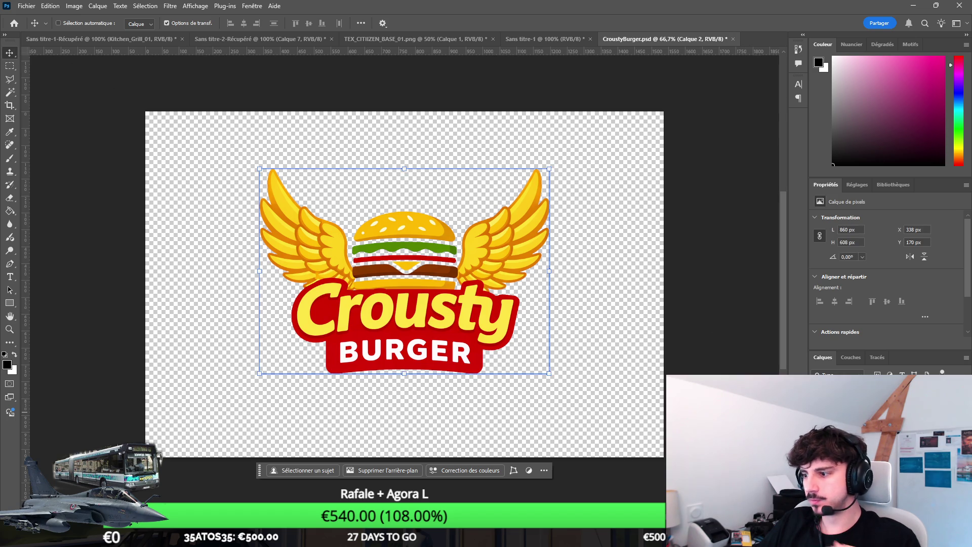
{"action": "key", "text": "ctrl+a"}
{"action": "left_click", "coordinate": [27, 6]}
{"action": "left_click", "coordinate": [31, 17]}
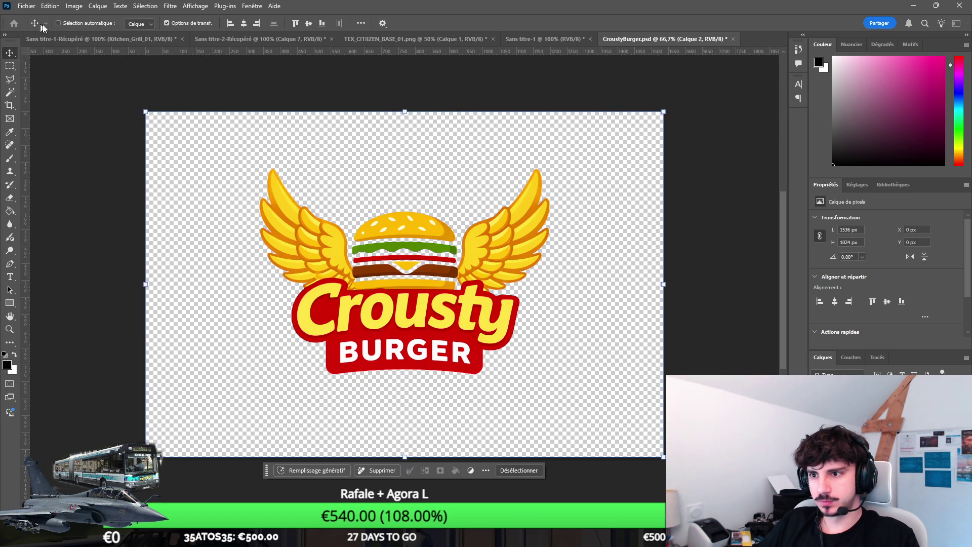
{"action": "key", "text": "Return"}
{"action": "key", "text": "ctrl+v"}
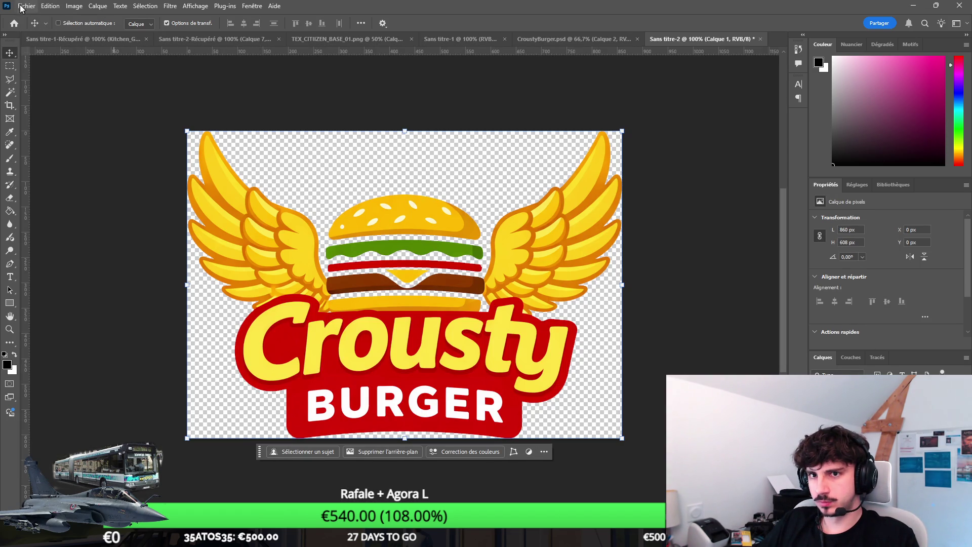
Step: Export the logo as PNG named LOGO_CROUSTYBURGER into Assets/Art/Textures/UI
{"action": "left_click", "coordinate": [27, 6]}
{"action": "mouse_move", "coordinate": [51, 182]}
{"action": "left_click", "coordinate": [184, 183]}
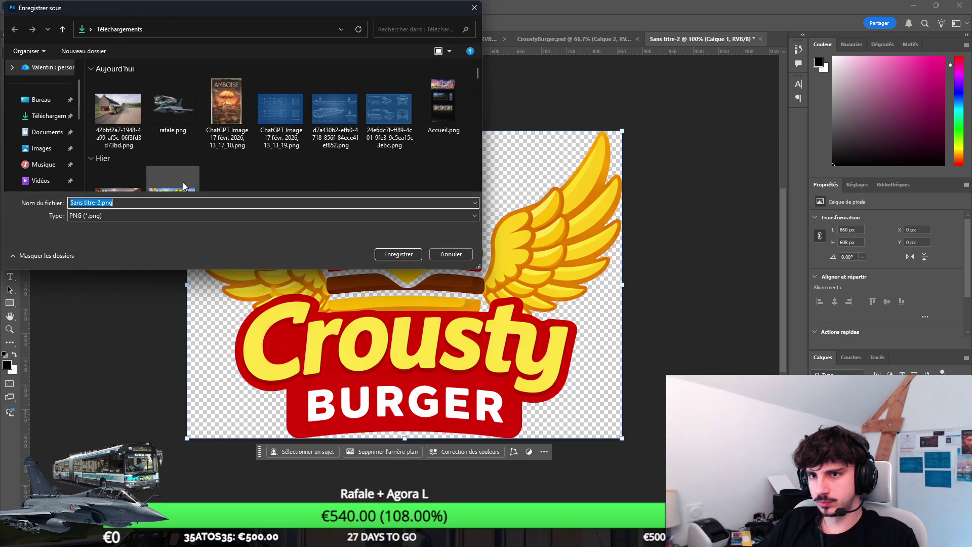
{"action": "scroll", "coordinate": [47, 135], "scroll_direction": "down", "scroll_amount": 2}
{"action": "left_click", "coordinate": [43, 100]}
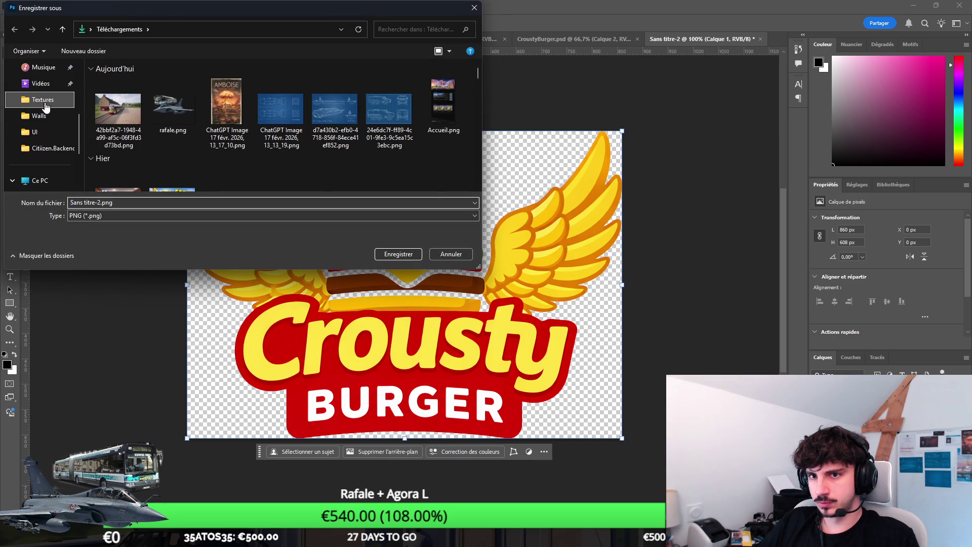
{"action": "left_click", "coordinate": [311, 91]}
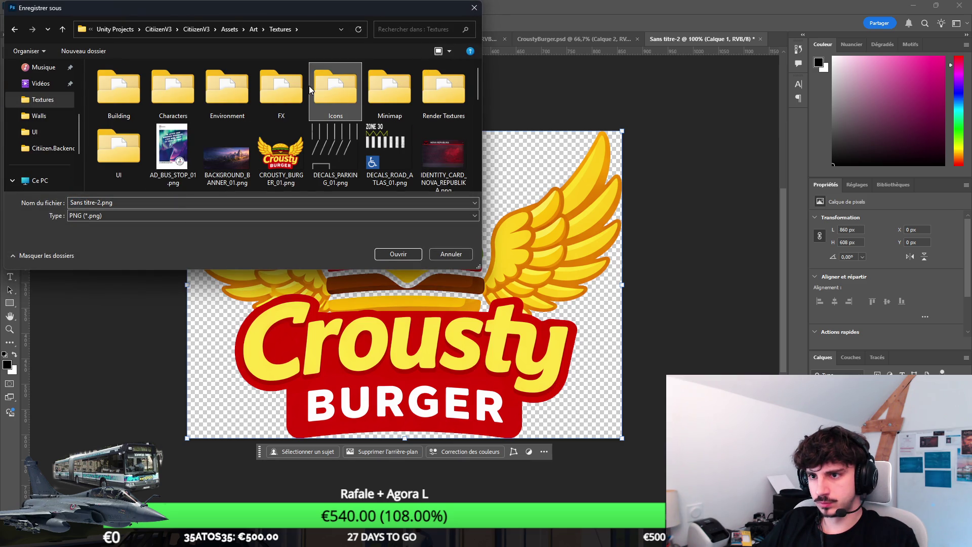
{"action": "double_click", "coordinate": [113, 158]}
{"action": "type", "text": "LOGO_CROO"}
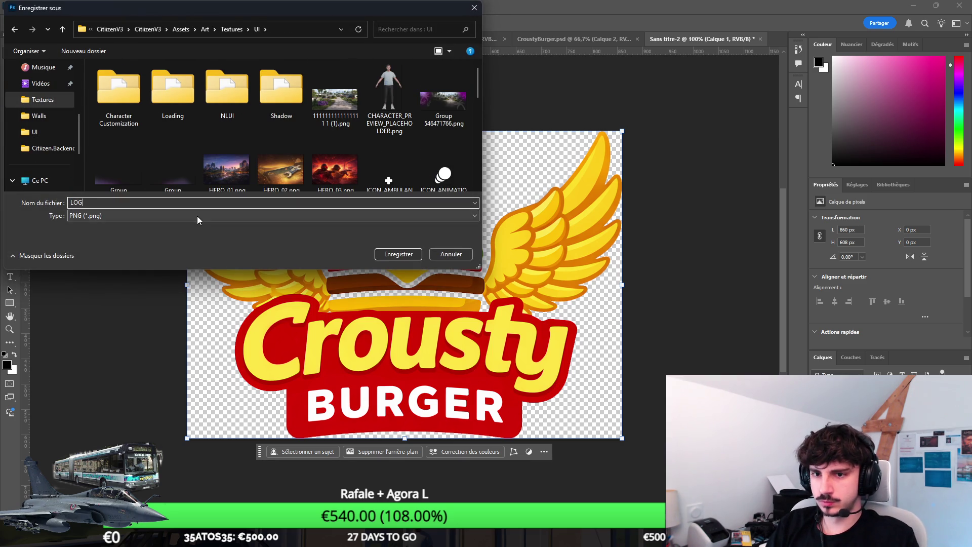
{"action": "key", "text": "BackSpace"}
{"action": "type", "text": "USTY_èBURGER_"}
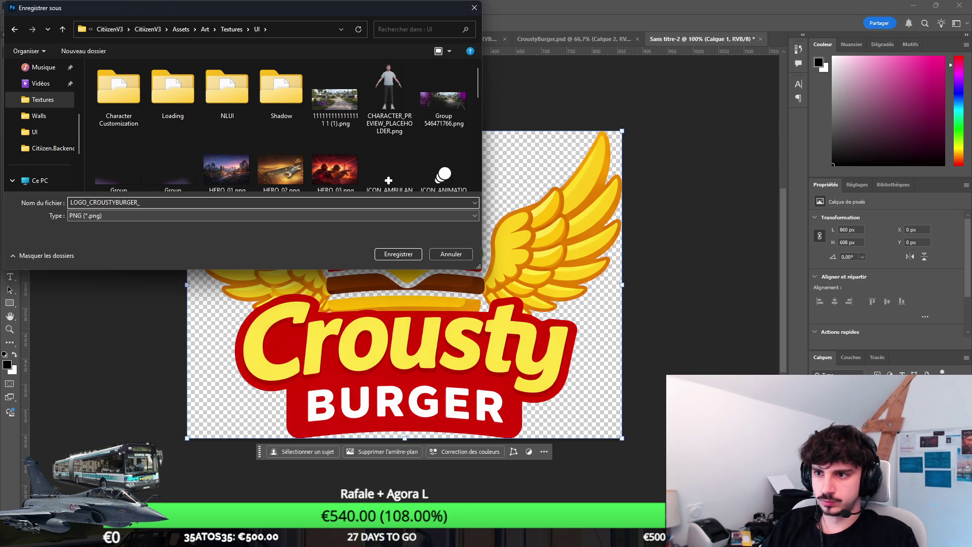
{"action": "key", "text": "Return"}
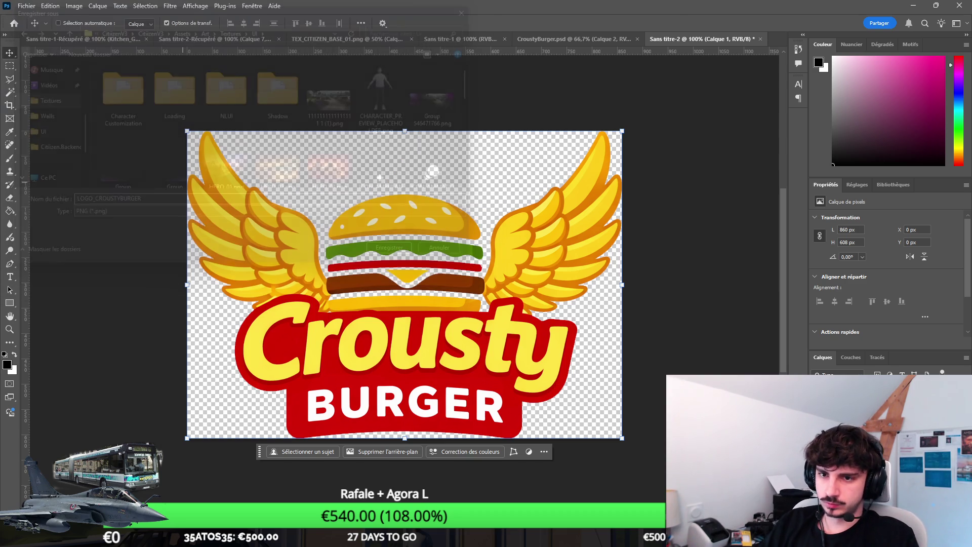
{"action": "key", "text": "alt+Tab"}
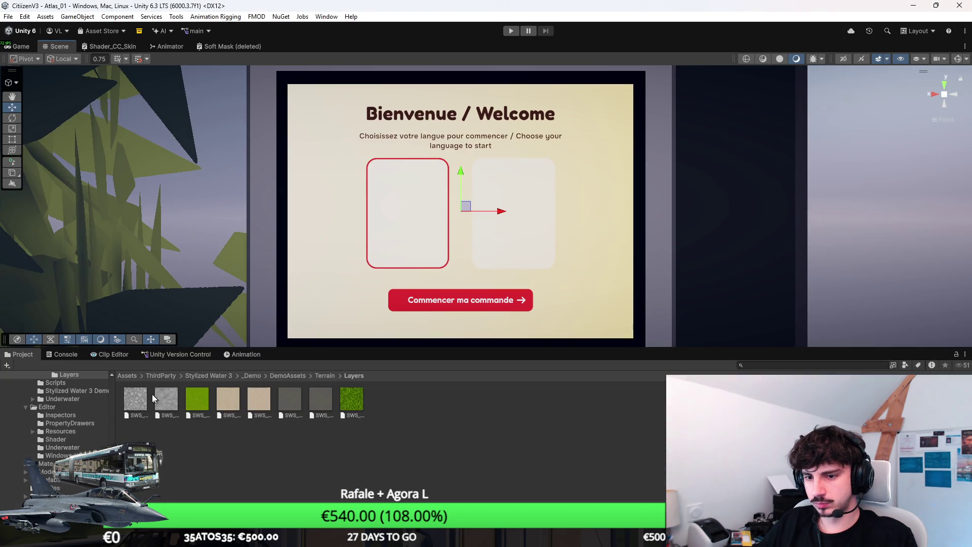
Step: Browse to Assets/Art/Textures/UI and add the LOGO_CROUSTYBURGER texture to the welcome screen
{"action": "left_click", "coordinate": [127, 376]}
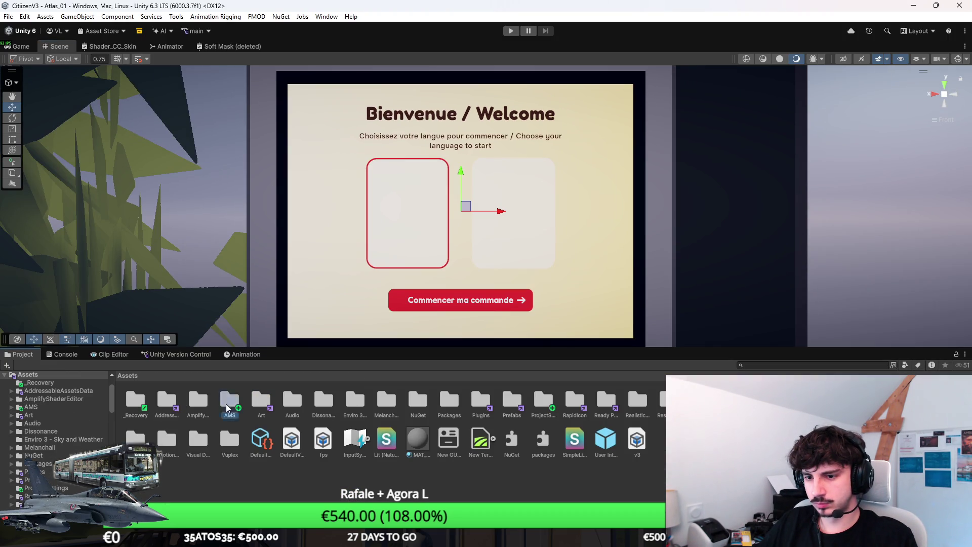
{"action": "double_click", "coordinate": [228, 400]}
{"action": "key", "text": "alt+Tab"}
{"action": "key", "text": "alt+Tab"}
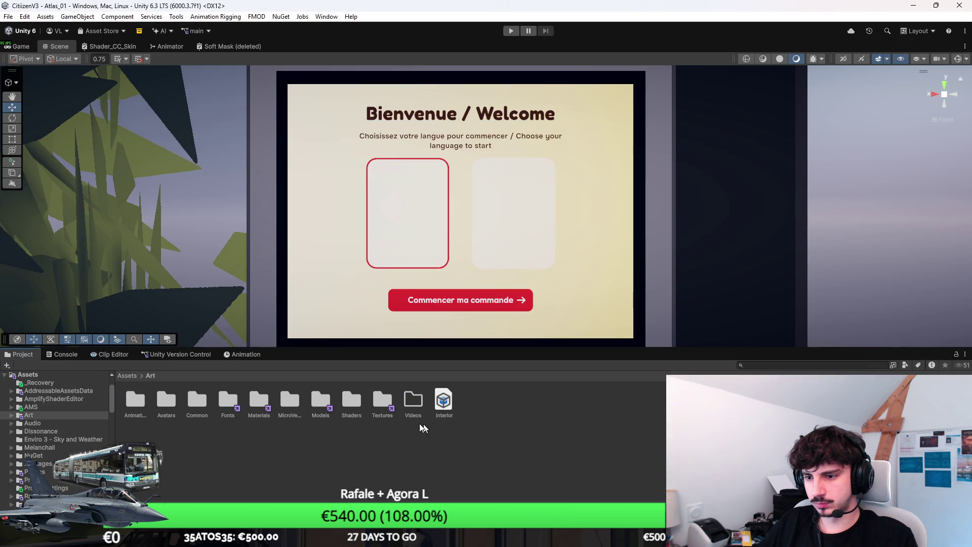
{"action": "double_click", "coordinate": [382, 401]}
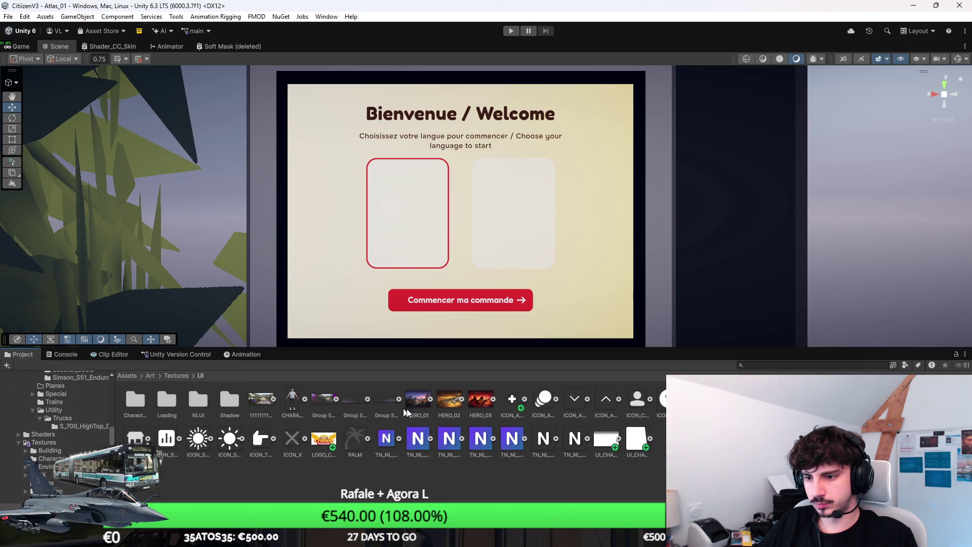
{"action": "left_click", "coordinate": [324, 438]}
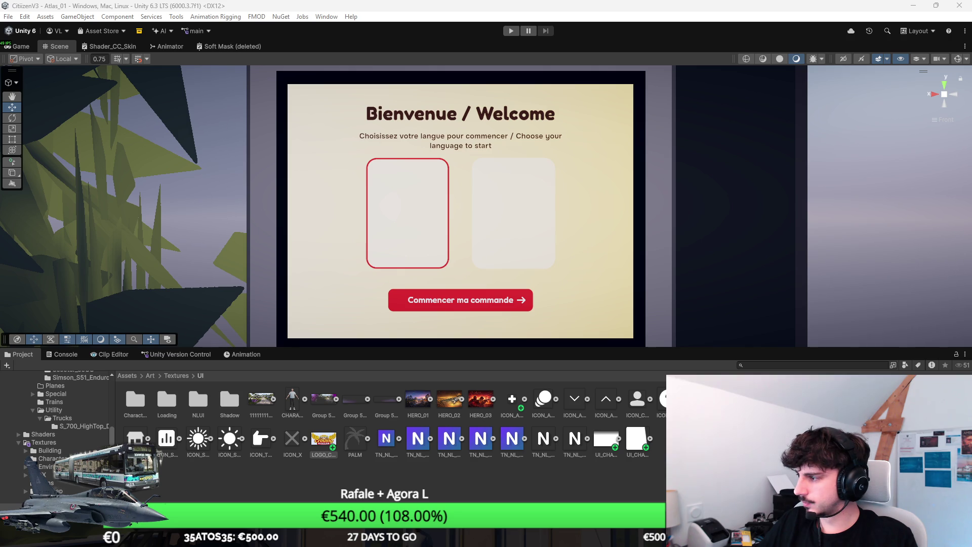
{"action": "left_click", "coordinate": [463, 208]}
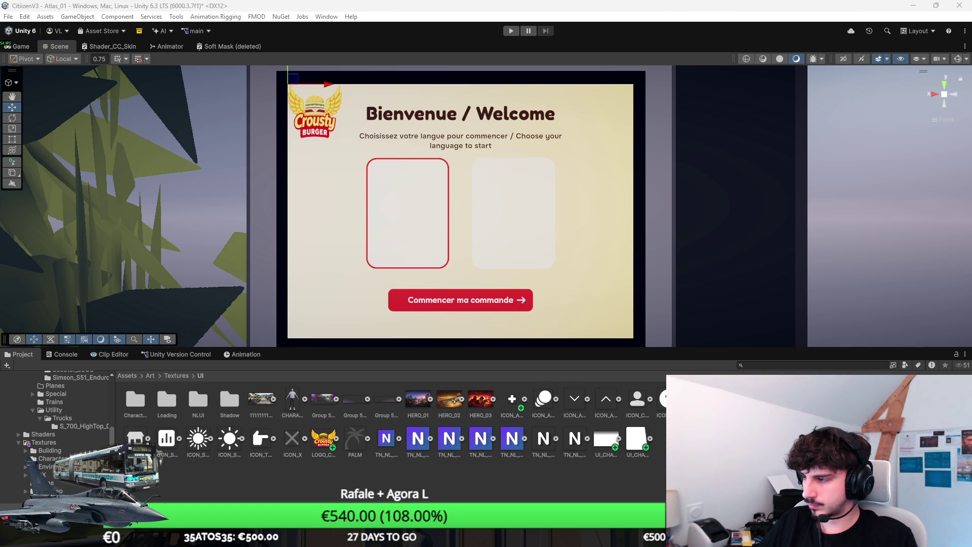
Step: Shrink the logo with the Rect tool into the top-left corner beside the title
{"action": "scroll", "coordinate": [609, 207], "scroll_direction": "down", "scroll_amount": 4}
{"action": "key", "text": "t"}
{"action": "left_click_drag", "start_coordinate": [562, 261], "coordinate": [606, 296]}
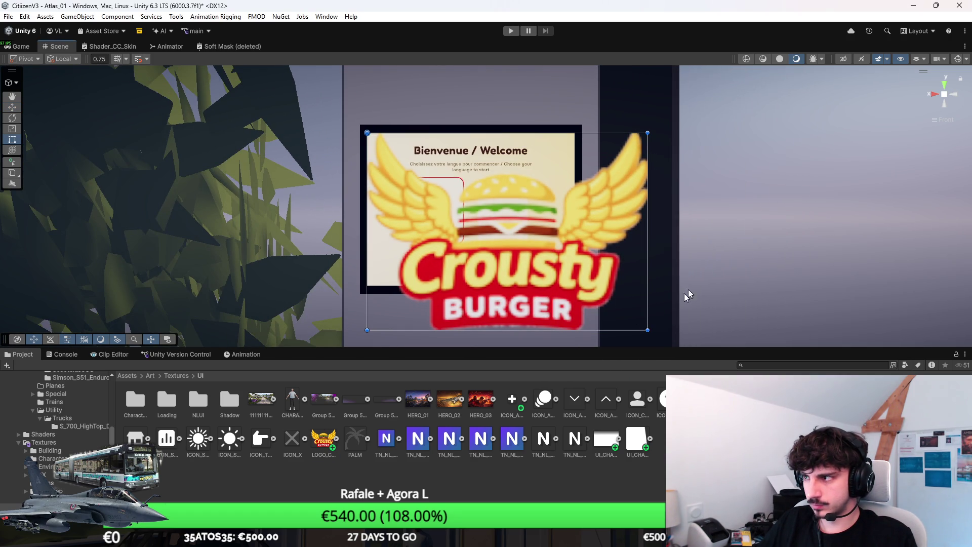
{"action": "left_click_drag", "start_coordinate": [648, 330], "coordinate": [400, 162]}
{"action": "left_click", "coordinate": [435, 208]}
{"action": "scroll", "coordinate": [433, 204], "scroll_direction": "up", "scroll_amount": 3}
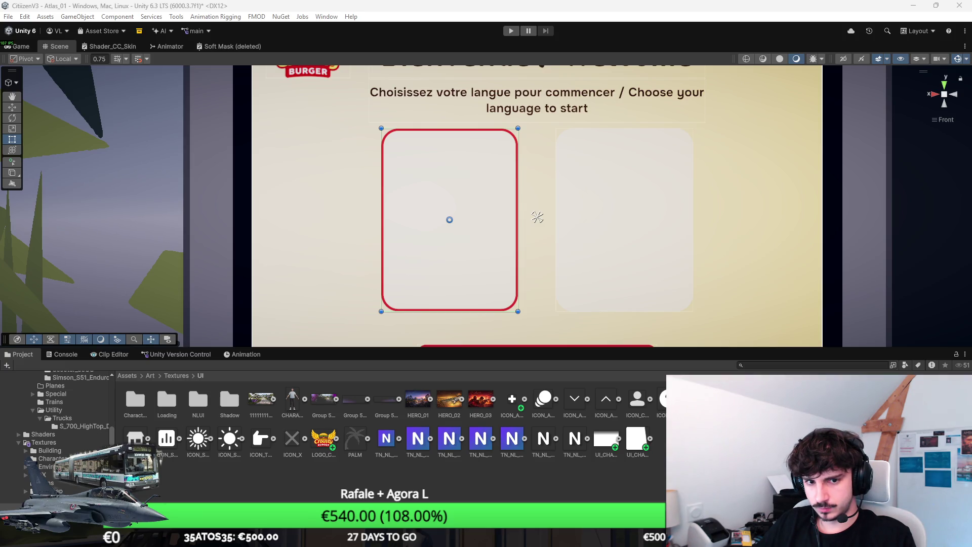
Step: Resize the left card's inner circle image to a small red dot, save the scene, then undo
{"action": "left_click", "coordinate": [450, 219]}
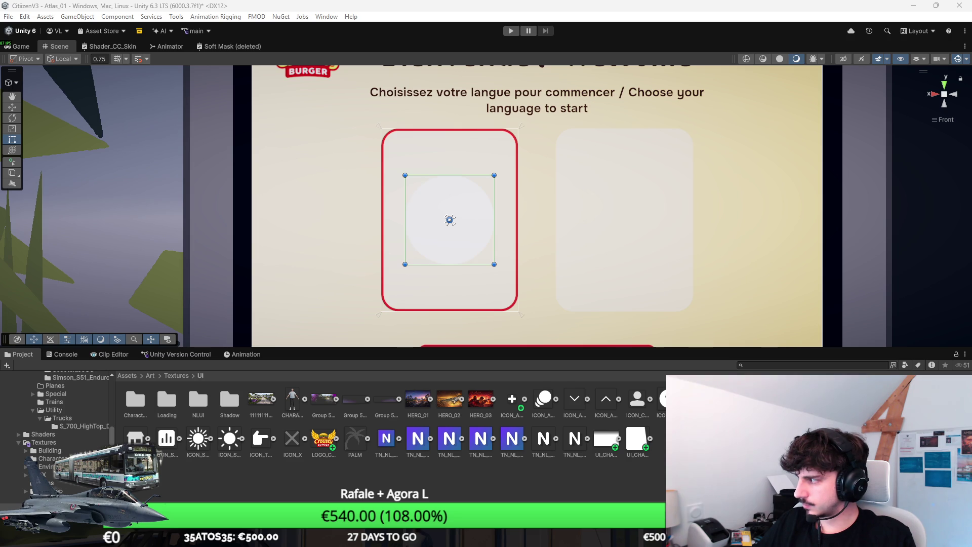
{"action": "left_click_drag", "start_coordinate": [405, 264], "coordinate": [518, 128]}
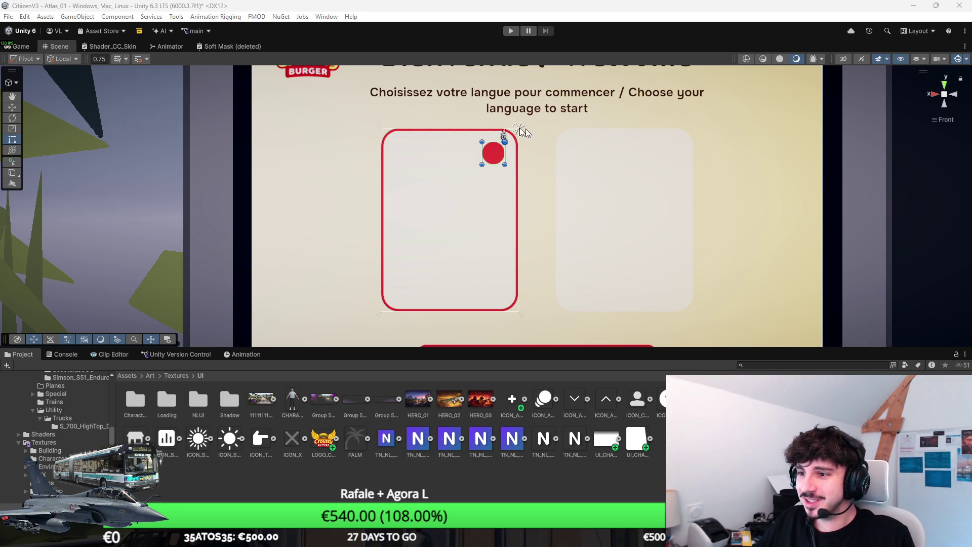
{"action": "scroll", "coordinate": [519, 148], "scroll_direction": "up", "scroll_amount": 2}
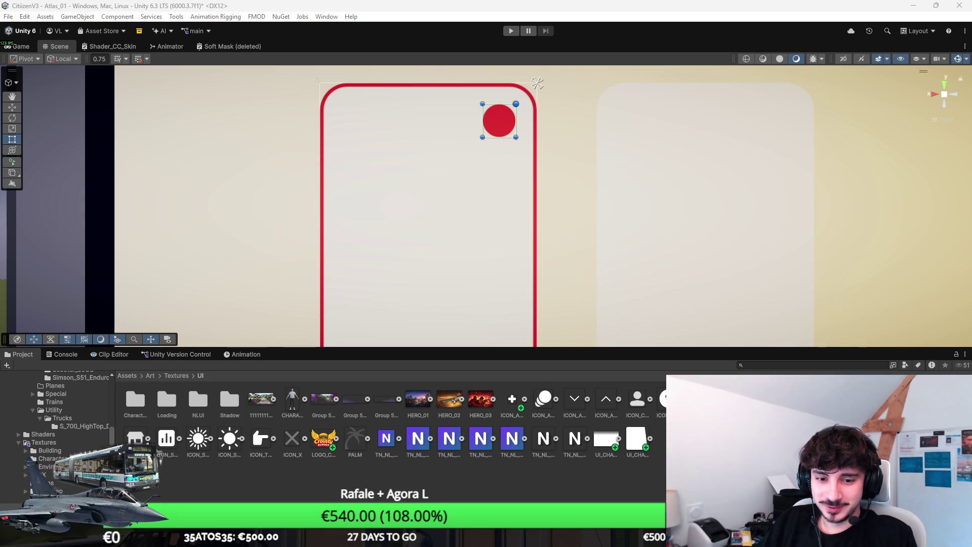
{"action": "key", "text": "ctrl+s"}
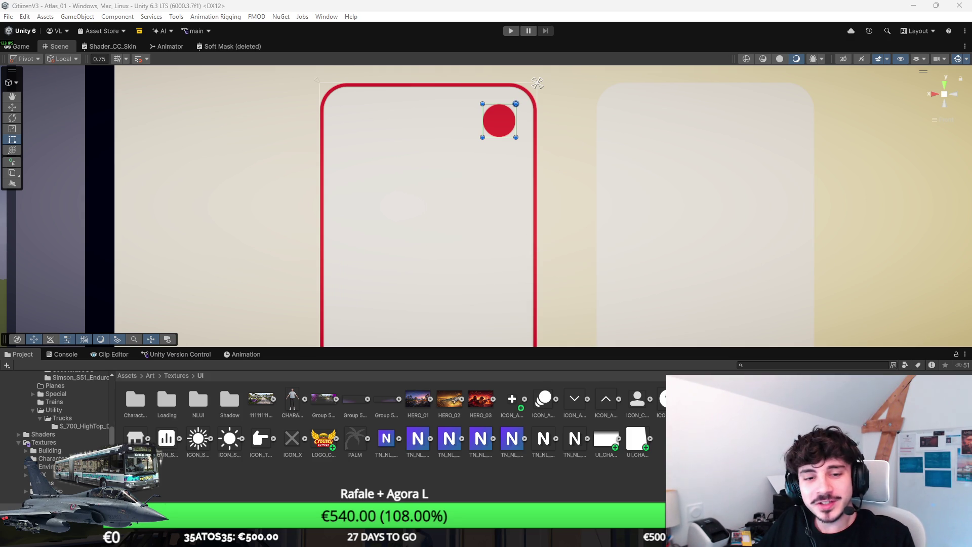
{"action": "key", "text": "ctrl+z"}
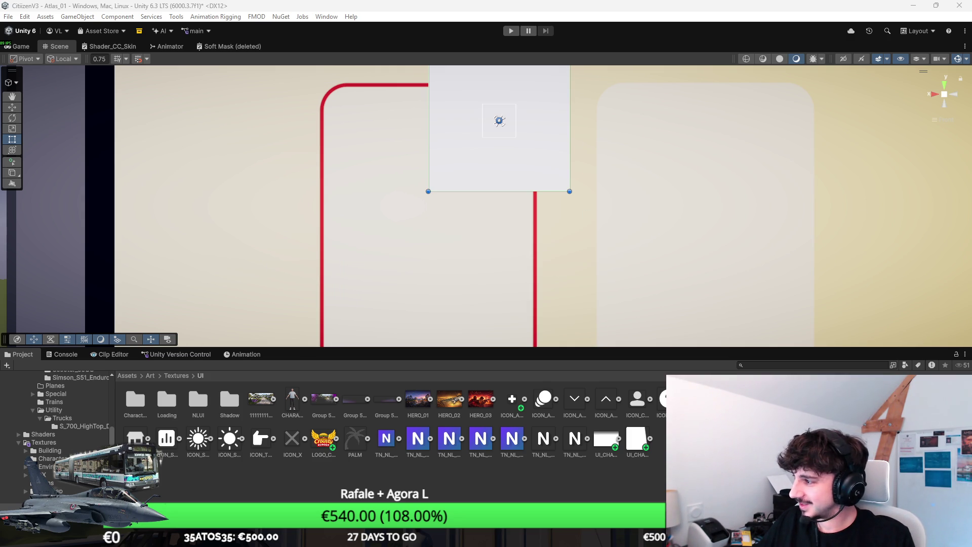
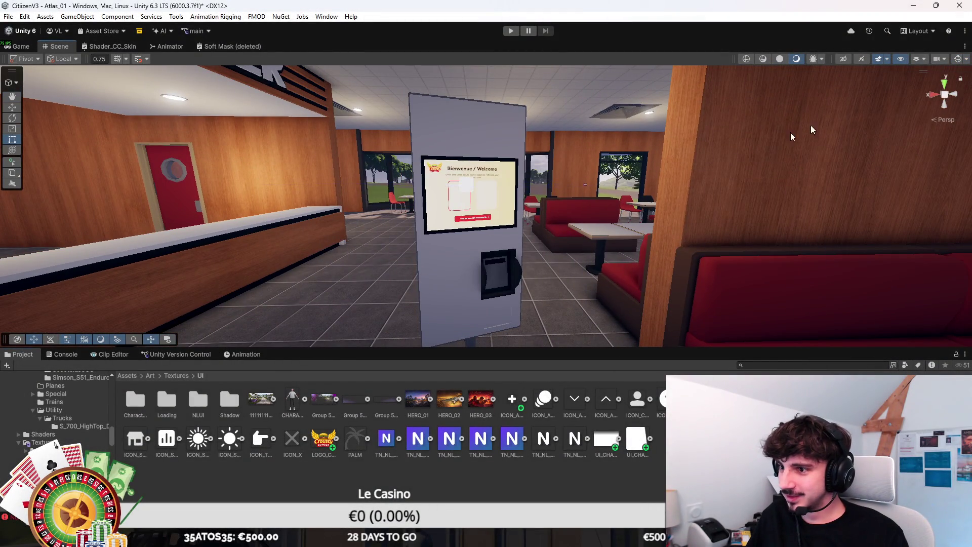
Step: Fly the camera over the outdoor road toward the buildings and maximize the Scene view
{"action": "key", "text": "w"}
{"action": "mouse_move", "coordinate": [870, 116]}
{"action": "left_mouse_down"}
{"action": "mouse_move", "coordinate": [724, 242]}
{"action": "mouse_move", "coordinate": [611, 241]}
{"action": "mouse_move", "coordinate": [646, 242]}
{"action": "left_mouse_up"}
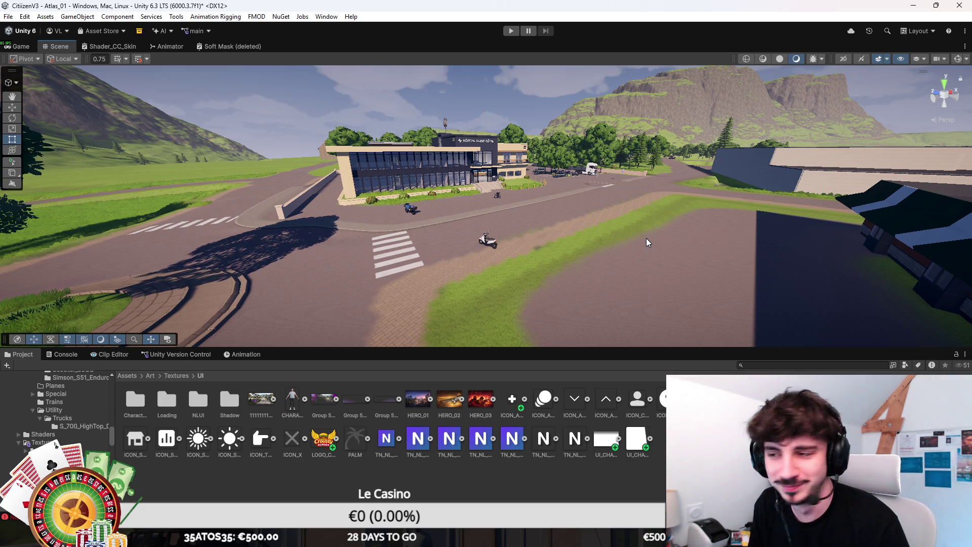
{"action": "mouse_move", "coordinate": [646, 238]}
{"action": "left_mouse_down"}
{"action": "mouse_move", "coordinate": [733, 219]}
{"action": "mouse_move", "coordinate": [699, 240]}
{"action": "mouse_move", "coordinate": [614, 221]}
{"action": "mouse_move", "coordinate": [618, 237]}
{"action": "mouse_move", "coordinate": [259, 221]}
{"action": "mouse_move", "coordinate": [548, 250]}
{"action": "mouse_move", "coordinate": [433, 260]}
{"action": "mouse_move", "coordinate": [591, 217]}
{"action": "mouse_move", "coordinate": [547, 211]}
{"action": "mouse_move", "coordinate": [568, 330]}
{"action": "mouse_move", "coordinate": [541, 262]}
{"action": "mouse_move", "coordinate": [527, 265]}
{"action": "mouse_move", "coordinate": [709, 247]}
{"action": "left_mouse_up"}
{"action": "key", "text": "shift+space"}
Step: Fly around the burger building and truck, then back up to the kiosk screen
{"action": "key", "text": "e"}
{"action": "key", "text": "f"}
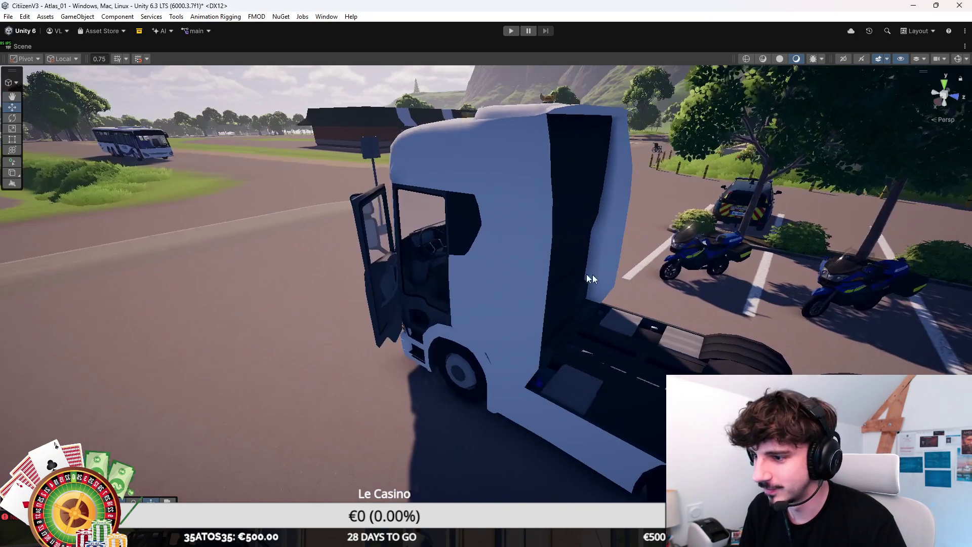
{"action": "key", "text": "e"}
{"action": "mouse_move", "coordinate": [433, 227]}
{"action": "left_mouse_down"}
{"action": "mouse_move", "coordinate": [531, 250]}
{"action": "mouse_move", "coordinate": [542, 273]}
{"action": "mouse_move", "coordinate": [612, 275]}
{"action": "mouse_move", "coordinate": [489, 282]}
{"action": "mouse_move", "coordinate": [517, 214]}
{"action": "mouse_move", "coordinate": [577, 163]}
{"action": "mouse_move", "coordinate": [511, 235]}
{"action": "mouse_move", "coordinate": [522, 239]}
{"action": "mouse_move", "coordinate": [519, 221]}
{"action": "left_mouse_up"}
{"action": "right_click", "coordinate": [513, 239]}
{"action": "left_click", "coordinate": [448, 210]}
{"action": "mouse_move", "coordinate": [449, 210]}
{"action": "left_mouse_down"}
{"action": "mouse_move", "coordinate": [399, 252]}
{"action": "mouse_move", "coordinate": [510, 283]}
{"action": "mouse_move", "coordinate": [658, 273]}
{"action": "left_mouse_up"}
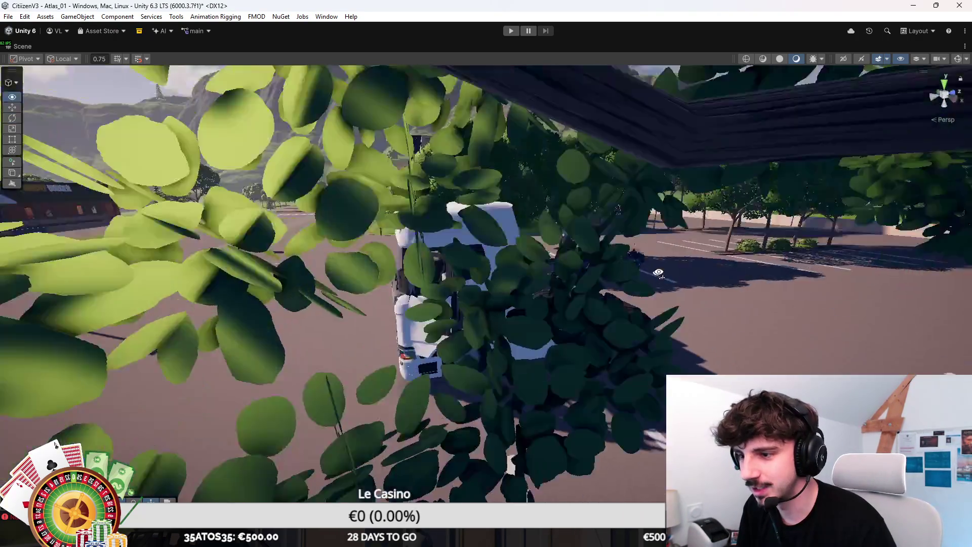
{"action": "key", "text": "f"}
{"action": "key", "text": "e"}
{"action": "mouse_move", "coordinate": [436, 181]}
{"action": "left_mouse_down"}
{"action": "mouse_move", "coordinate": [539, 247]}
{"action": "mouse_move", "coordinate": [178, 183]}
{"action": "mouse_move", "coordinate": [447, 149]}
{"action": "mouse_move", "coordinate": [562, 213]}
{"action": "mouse_move", "coordinate": [549, 210]}
{"action": "left_mouse_up"}
{"action": "key", "text": "e"}
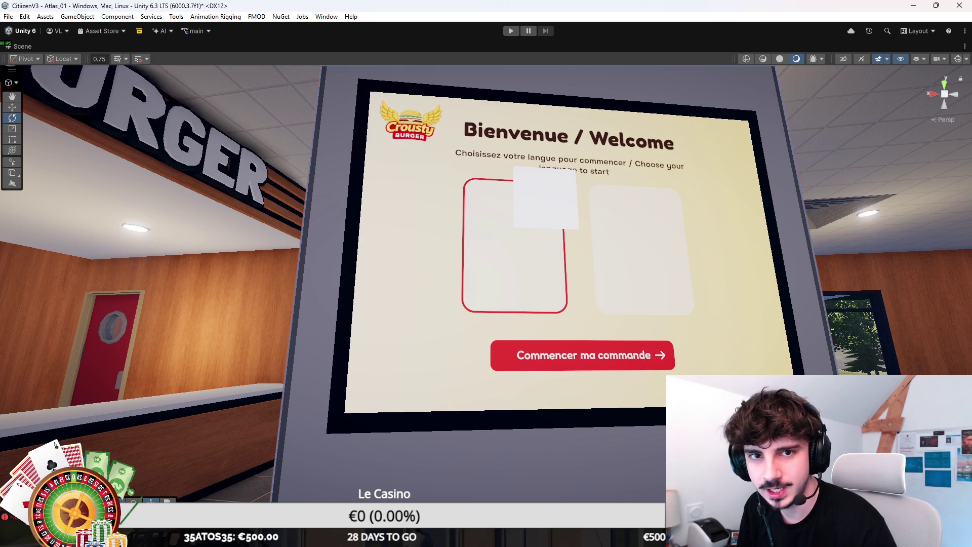
Step: Face the view onto the kiosk screen and turn on gizmo outlines
{"action": "left_click", "coordinate": [580, 242]}
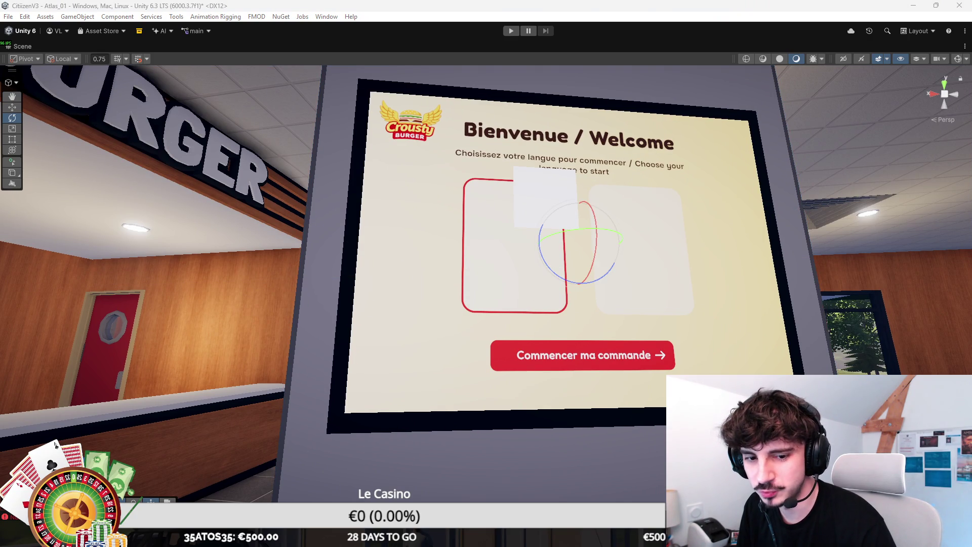
{"action": "left_click", "coordinate": [408, 122]}
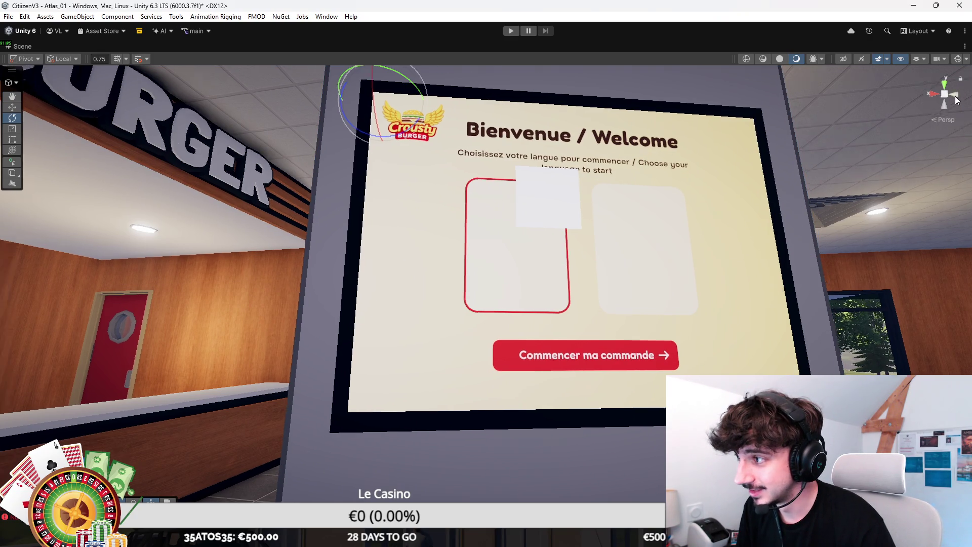
{"action": "left_click", "coordinate": [935, 94]}
{"action": "left_click", "coordinate": [943, 93]}
{"action": "left_click", "coordinate": [958, 60]}
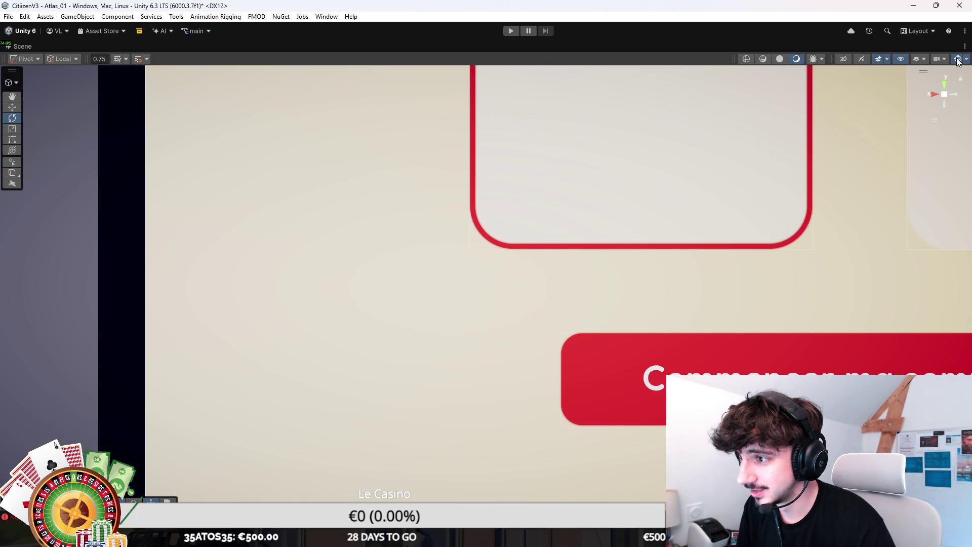
{"action": "scroll", "coordinate": [793, 211], "scroll_direction": "down", "scroll_amount": 10}
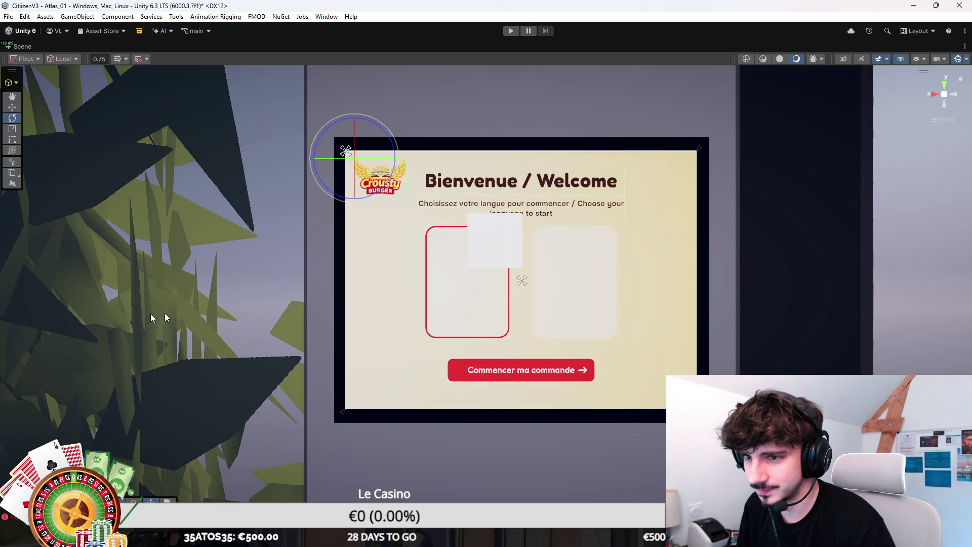
Step: Select the white square panel overlapping the left language card
{"action": "left_click", "coordinate": [582, 369]}
{"action": "left_click", "coordinate": [521, 370]}
{"action": "left_click", "coordinate": [495, 241]}
{"action": "scroll", "coordinate": [426, 339], "scroll_direction": "up", "scroll_amount": 8}
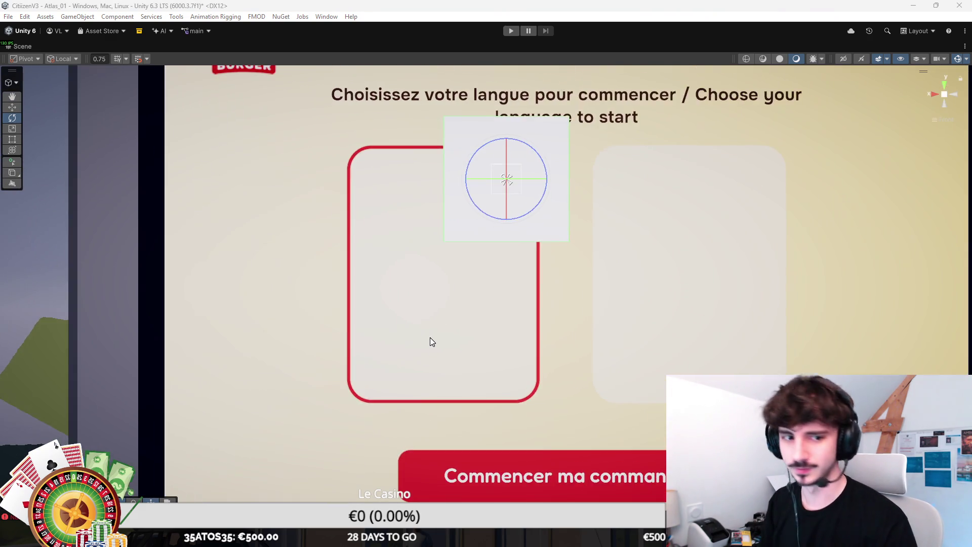
{"action": "scroll", "coordinate": [471, 306], "scroll_direction": "down", "scroll_amount": 2}
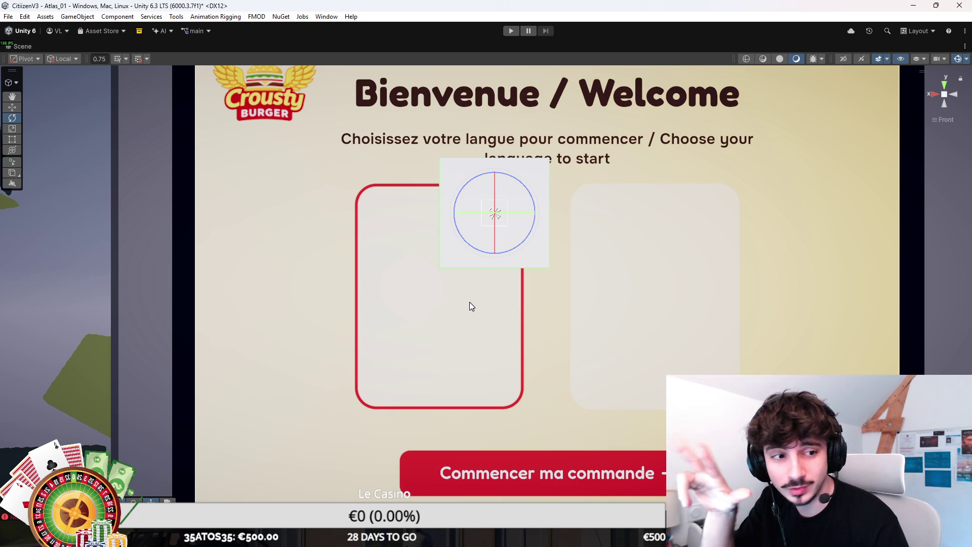
Step: Shrink the square panel with the Rect tool and move it to the card's top-right corner
{"action": "key", "text": "t"}
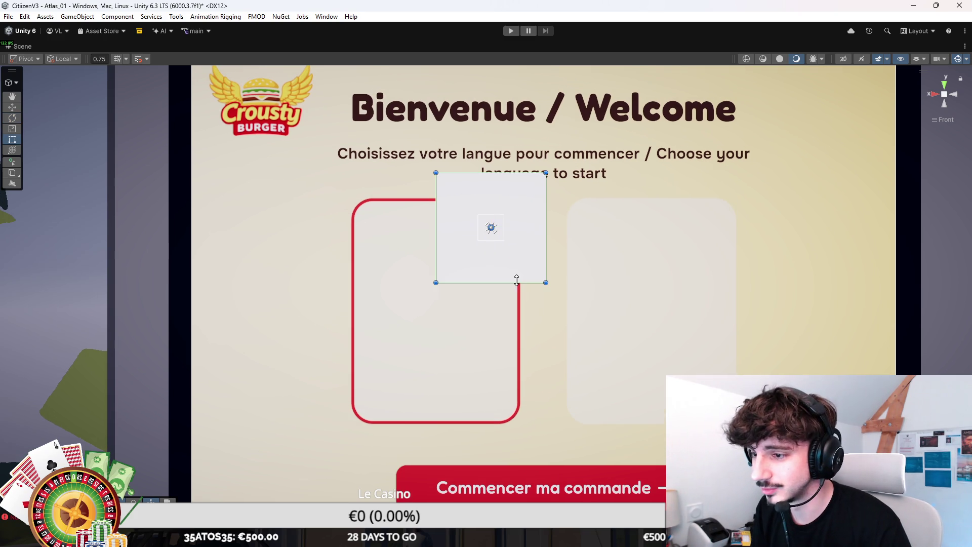
{"action": "left_click_drag", "start_coordinate": [546, 174], "coordinate": [513, 206]}
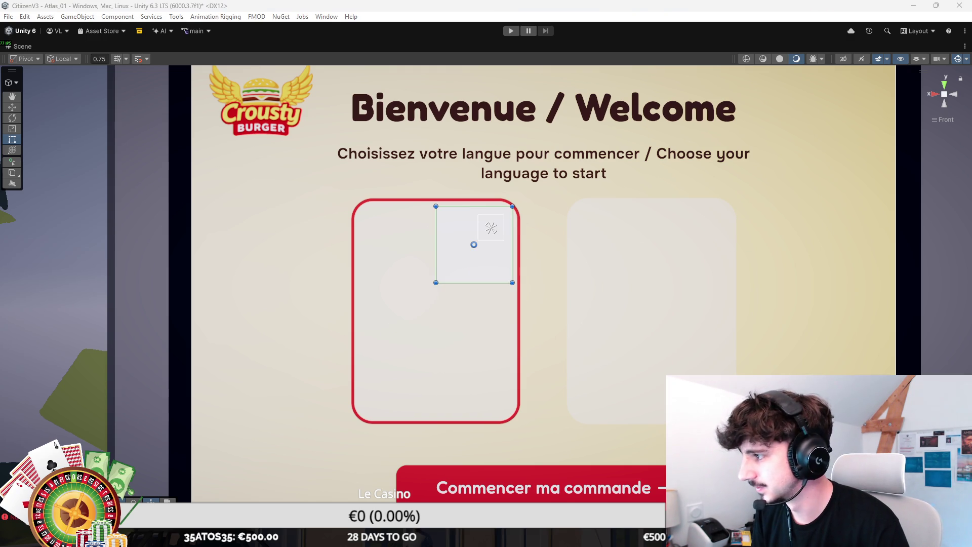
{"action": "left_click_drag", "start_coordinate": [474, 245], "coordinate": [490, 228]}
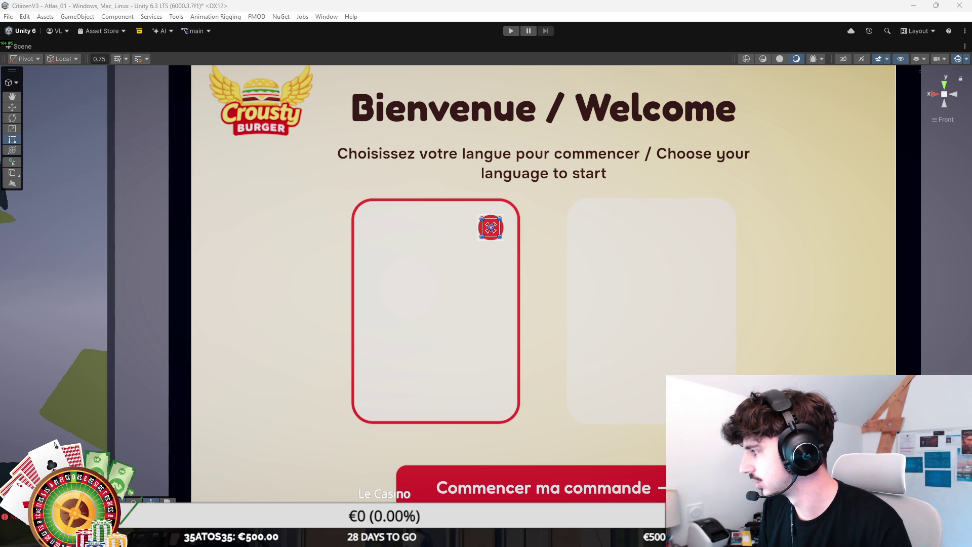
{"action": "scroll", "coordinate": [519, 195], "scroll_direction": "up", "scroll_amount": 5}
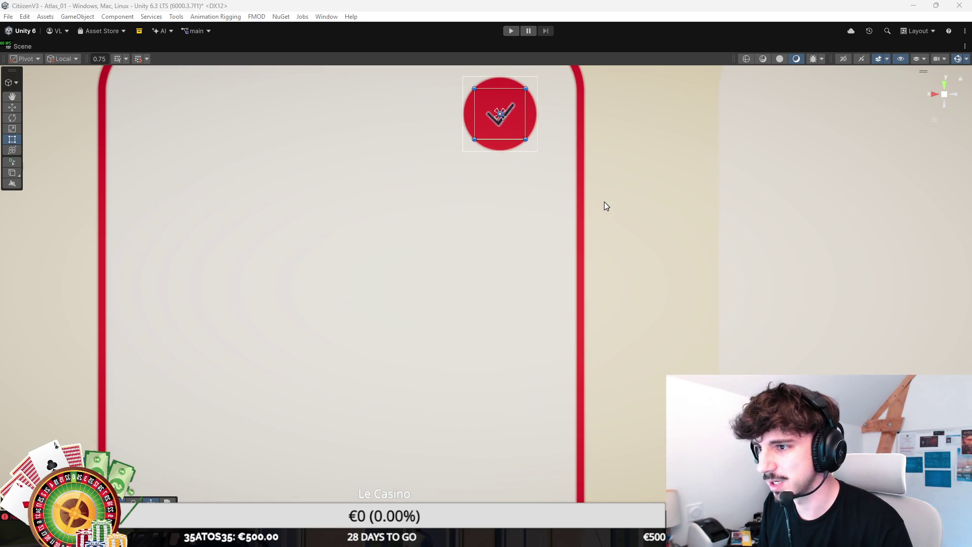
{"action": "key", "text": "shift+space"}
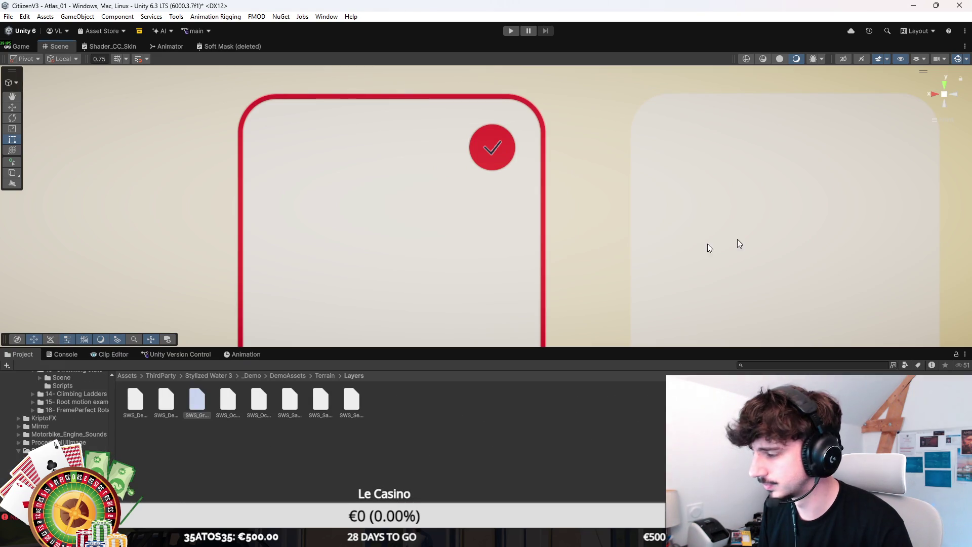
Step: Browse the Project panel to Assets/Art/Textures/UI/NLUI
{"action": "left_click", "coordinate": [128, 376]}
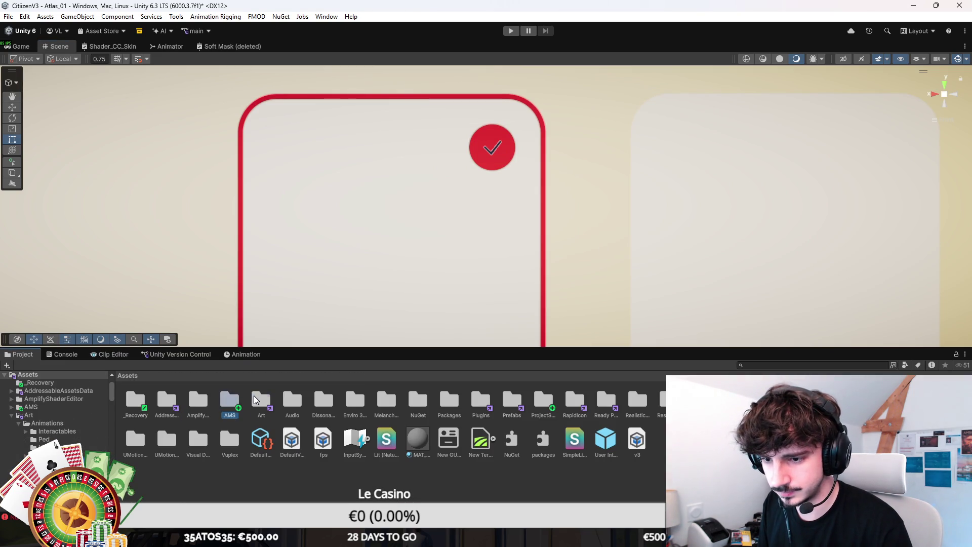
{"action": "double_click", "coordinate": [253, 395]}
{"action": "double_click", "coordinate": [369, 398]}
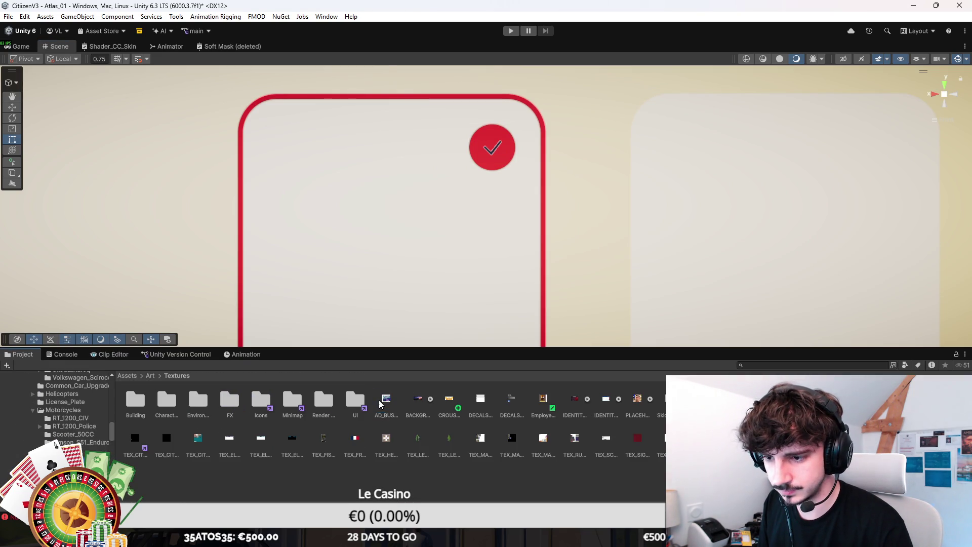
{"action": "double_click", "coordinate": [349, 401]}
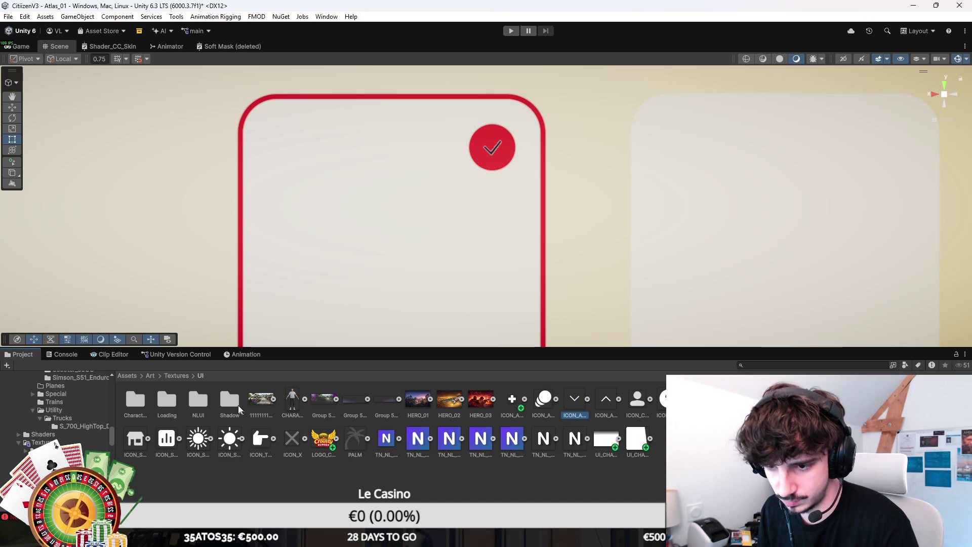
{"action": "double_click", "coordinate": [199, 400]}
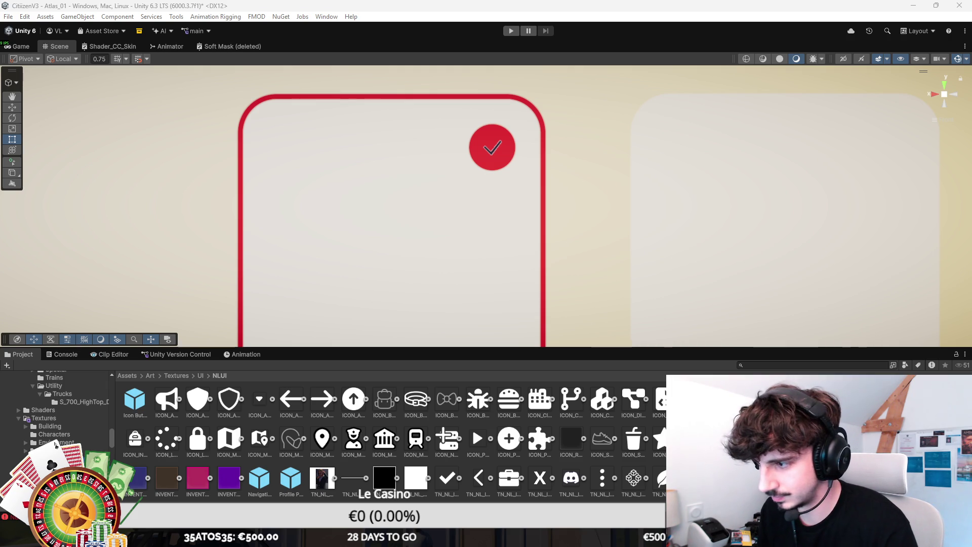
Step: Give the red badge the NLUI checkmark sprite
{"action": "scroll", "coordinate": [641, 448], "scroll_direction": "down", "scroll_amount": 1}
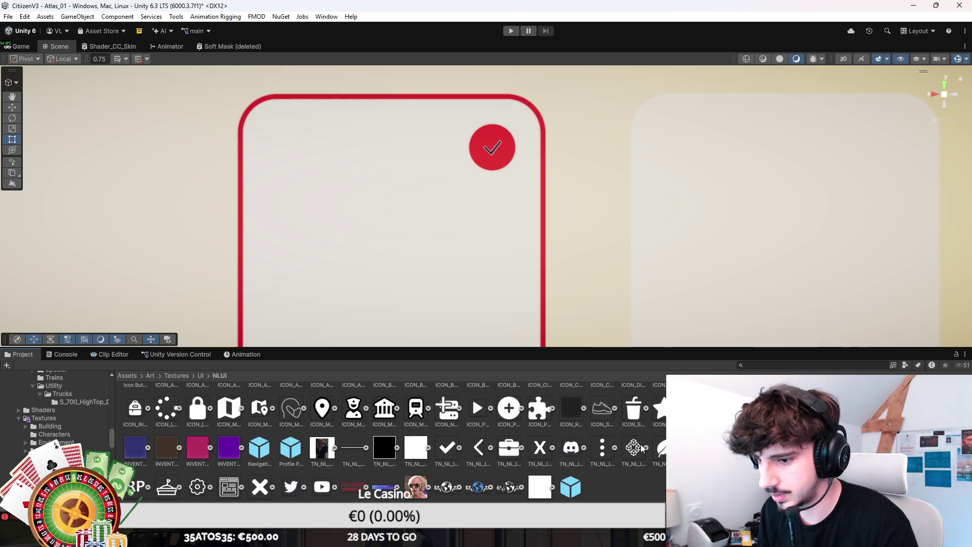
{"action": "left_click", "coordinate": [452, 448]}
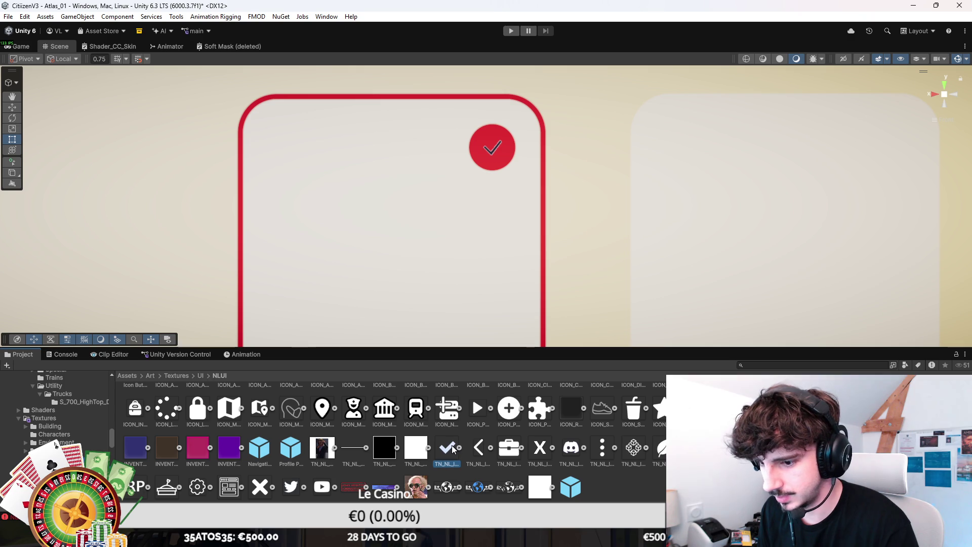
{"action": "left_click", "coordinate": [492, 147]}
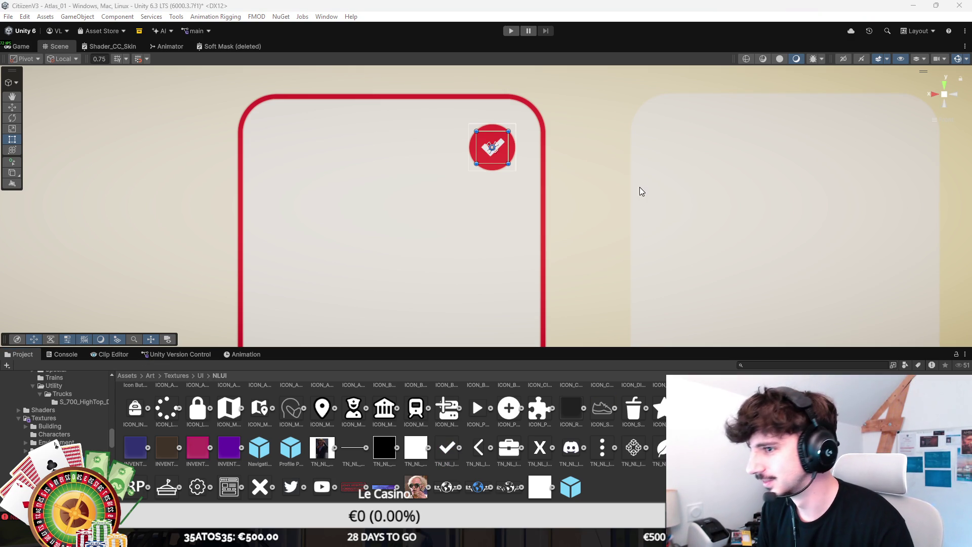
{"action": "scroll", "coordinate": [521, 162], "scroll_direction": "up", "scroll_amount": 2}
Step: Add a new text object to the left language card
{"action": "scroll", "coordinate": [521, 217], "scroll_direction": "down", "scroll_amount": 4}
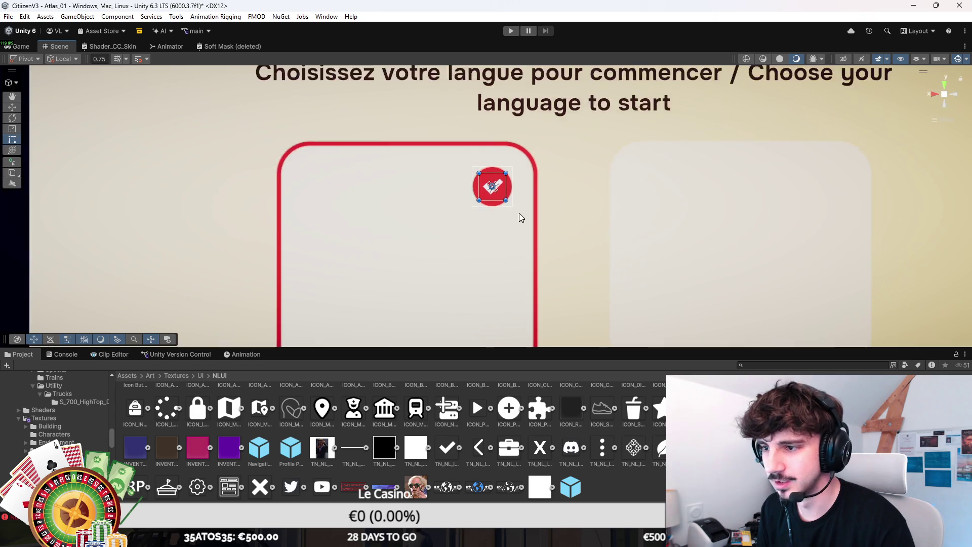
{"action": "scroll", "coordinate": [521, 217], "scroll_direction": "down", "scroll_amount": 2}
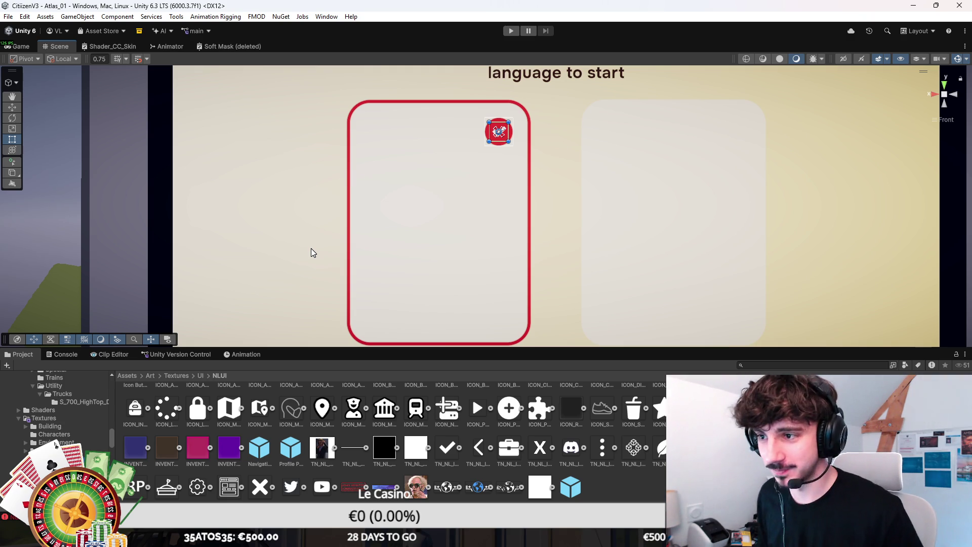
{"action": "left_click", "coordinate": [531, 100]}
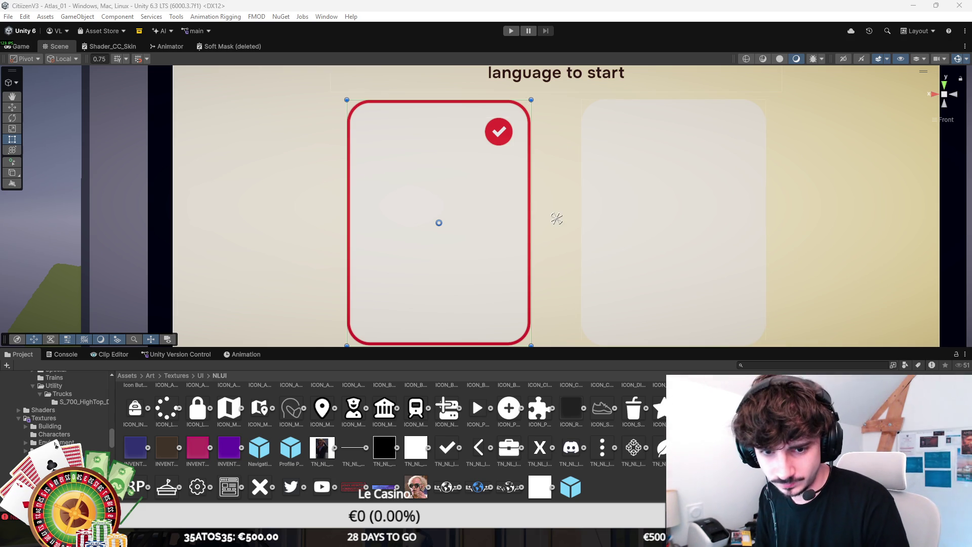
{"action": "key", "text": "ctrl+shift+t"}
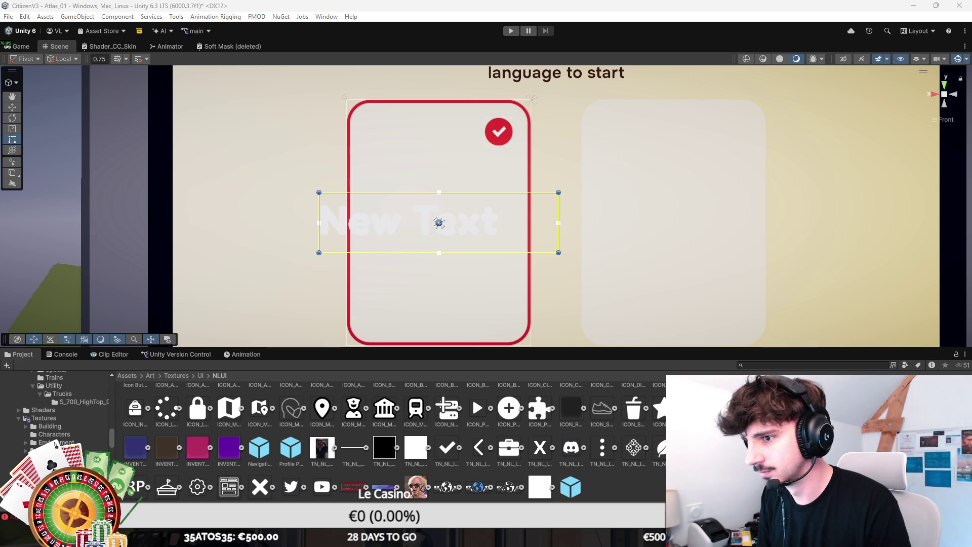
Step: Label the text 'Français', shrink its box and centre it in the card
{"action": "type", "text": "Français"}
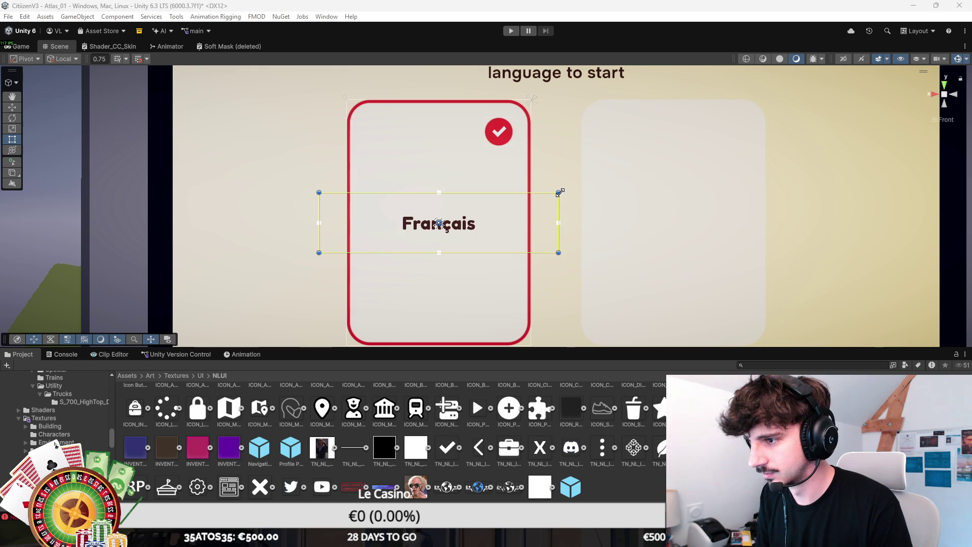
{"action": "mouse_move", "coordinate": [559, 192]}
{"action": "left_mouse_down"}
{"action": "mouse_move", "coordinate": [455, 222]}
{"action": "mouse_move", "coordinate": [476, 259]}
{"action": "mouse_move", "coordinate": [493, 267]}
{"action": "left_mouse_up"}
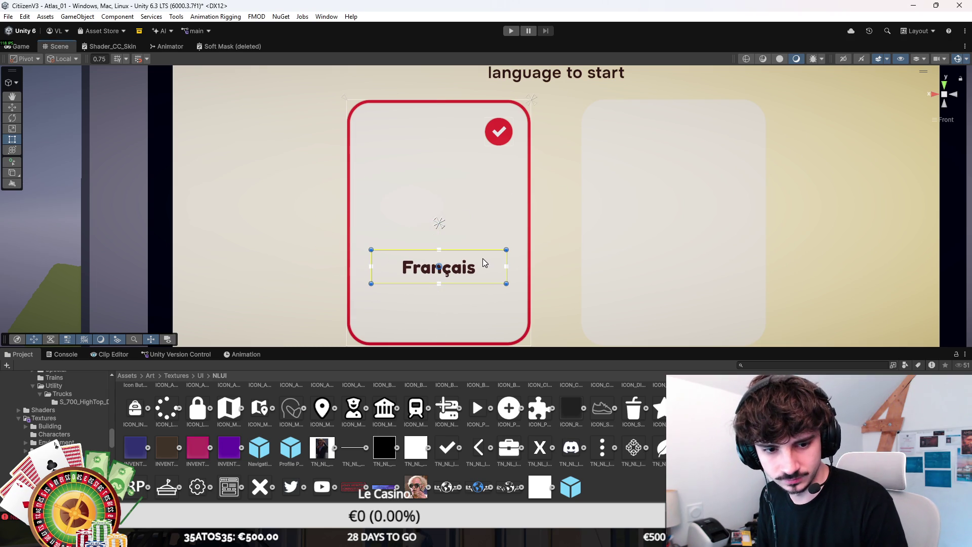
{"action": "scroll", "coordinate": [525, 235], "scroll_direction": "up", "scroll_amount": 2}
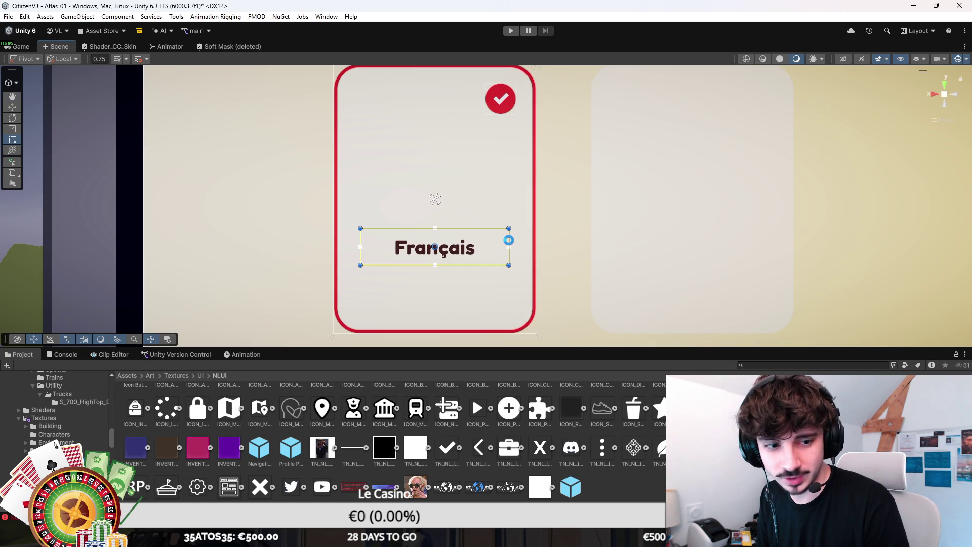
{"action": "scroll", "coordinate": [501, 243], "scroll_direction": "up", "scroll_amount": 2}
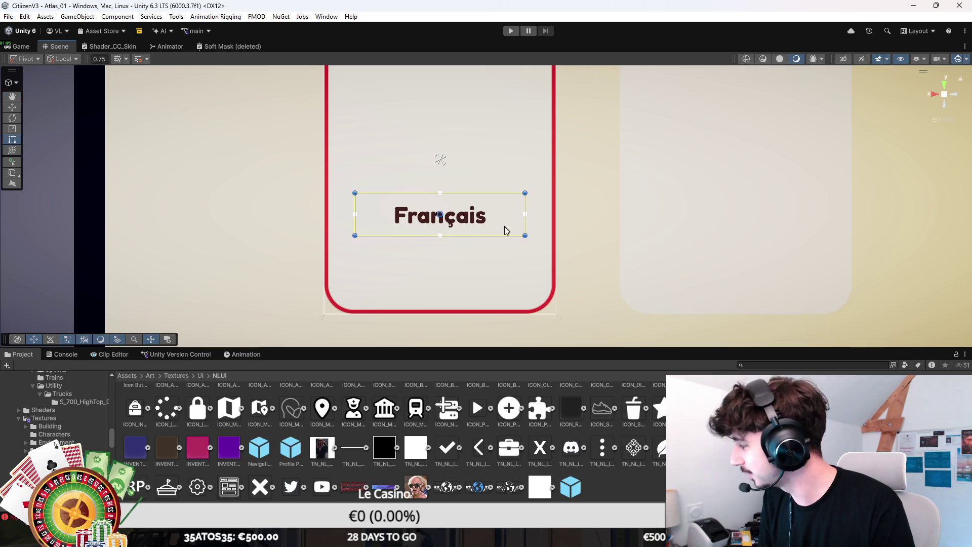
{"action": "left_click_drag", "start_coordinate": [493, 260], "coordinate": [493, 254]}
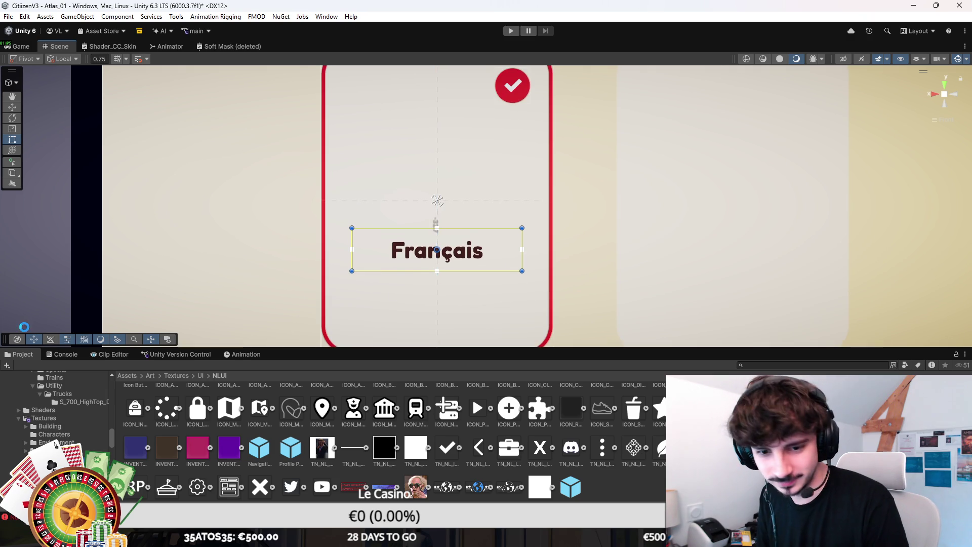
{"action": "left_click", "coordinate": [437, 200]}
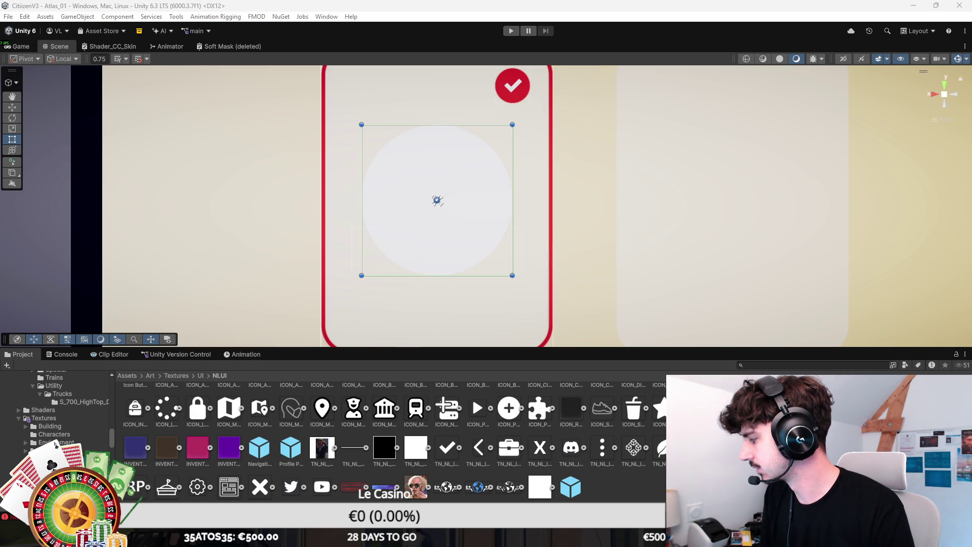
Step: Switch from Unity to Photoshop to make the flag image
{"action": "key", "text": "alt+Tab"}
Step: Create a new 512×512 Photoshop document
{"action": "left_click", "coordinate": [26, 5]}
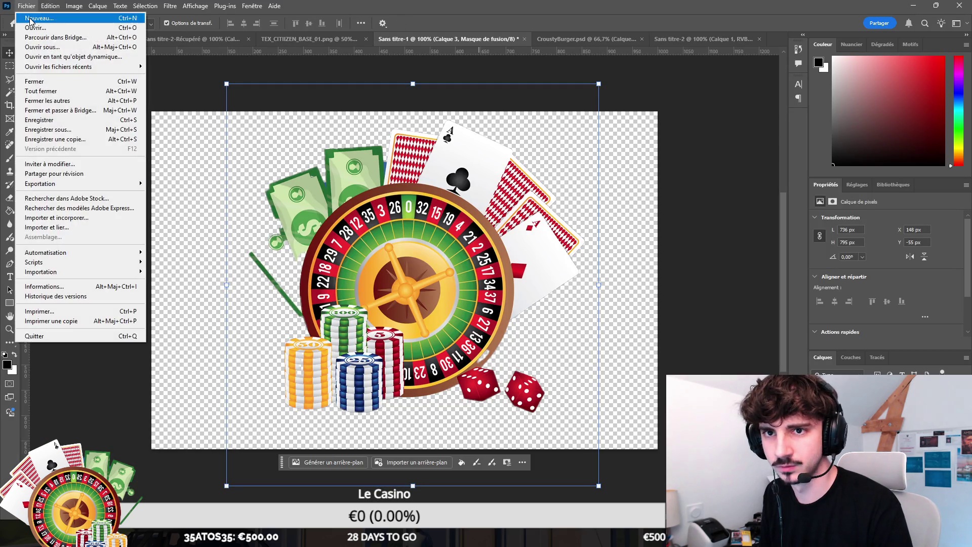
{"action": "left_click", "coordinate": [30, 19]}
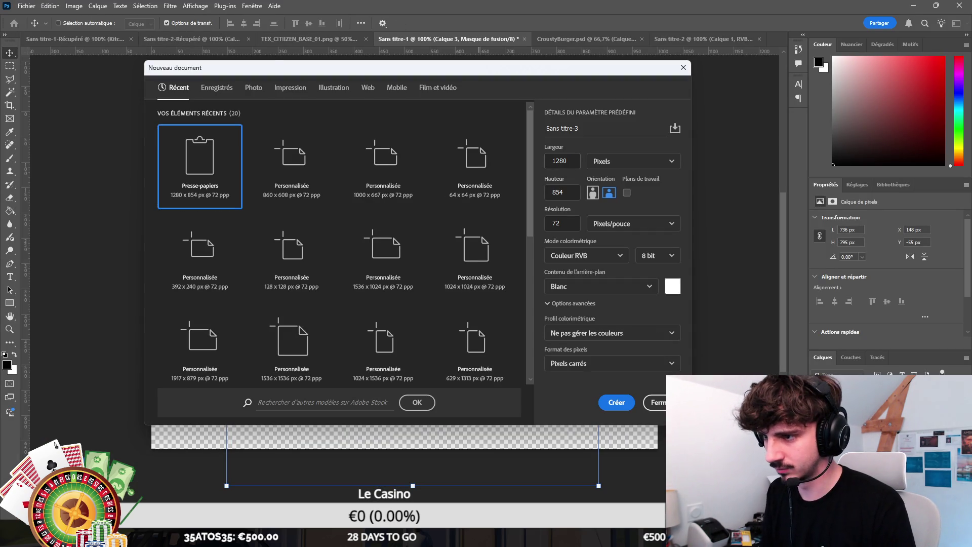
{"action": "type", "text": "512"}
{"action": "key", "text": "Tab"}
{"action": "type", "text": "512"}
{"action": "key", "text": "Return"}
Step: Paste the image and transform it into blue-white-red French flag stripes
{"action": "key", "text": "ctrl+v"}
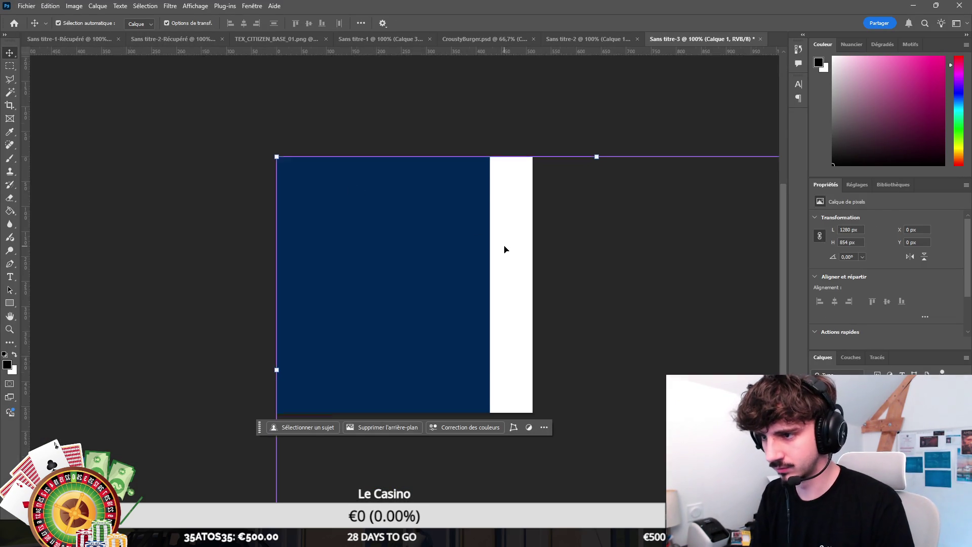
{"action": "key", "text": "ctrl+minus"}
{"action": "key", "text": "ctrl+minus"}
{"action": "key", "text": "ctrl+minus"}
{"action": "mouse_move", "coordinate": [509, 282]}
{"action": "left_mouse_down"}
{"action": "mouse_move", "coordinate": [525, 304]}
{"action": "mouse_move", "coordinate": [436, 306]}
{"action": "left_mouse_up"}
{"action": "key", "text": "ctrl+t"}
{"action": "left_click_drag", "start_coordinate": [323, 305], "coordinate": [372, 306]}
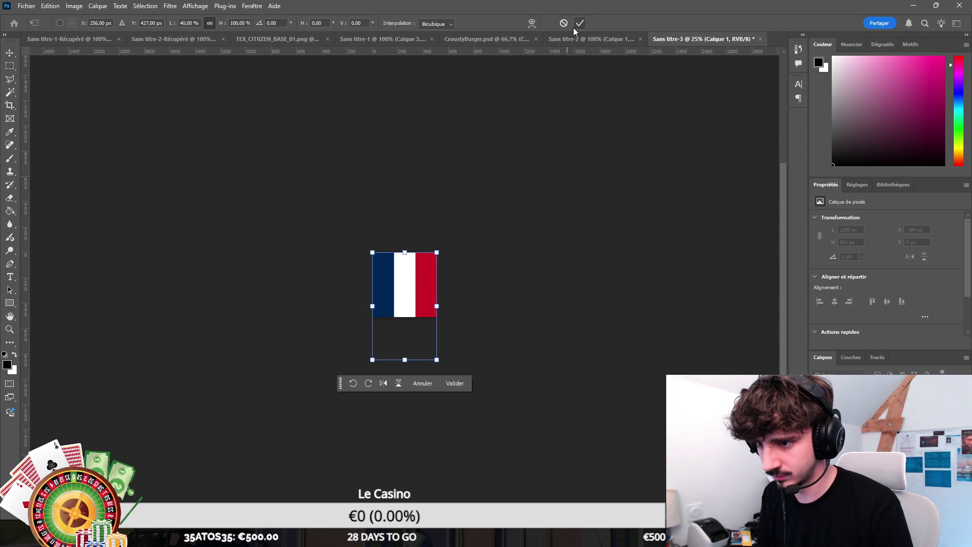
{"action": "left_click", "coordinate": [574, 28]}
Step: Export the flag as FRENCH_FLAG.png into Assets/Art/Textures/UI
{"action": "left_click", "coordinate": [27, 5]}
{"action": "mouse_move", "coordinate": [86, 185]}
{"action": "left_click", "coordinate": [225, 183]}
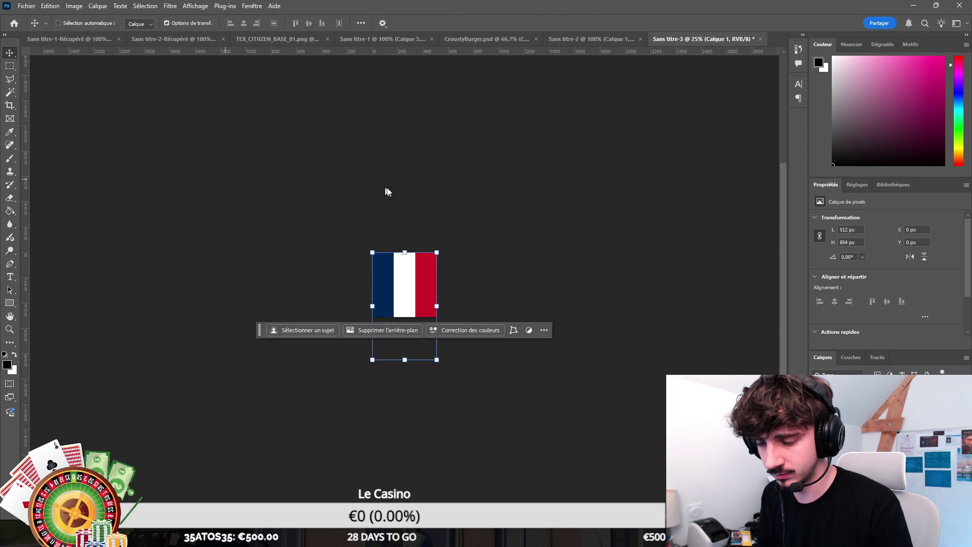
{"action": "scroll", "coordinate": [41, 127], "scroll_direction": "down", "scroll_amount": 1}
{"action": "left_click", "coordinate": [42, 148]}
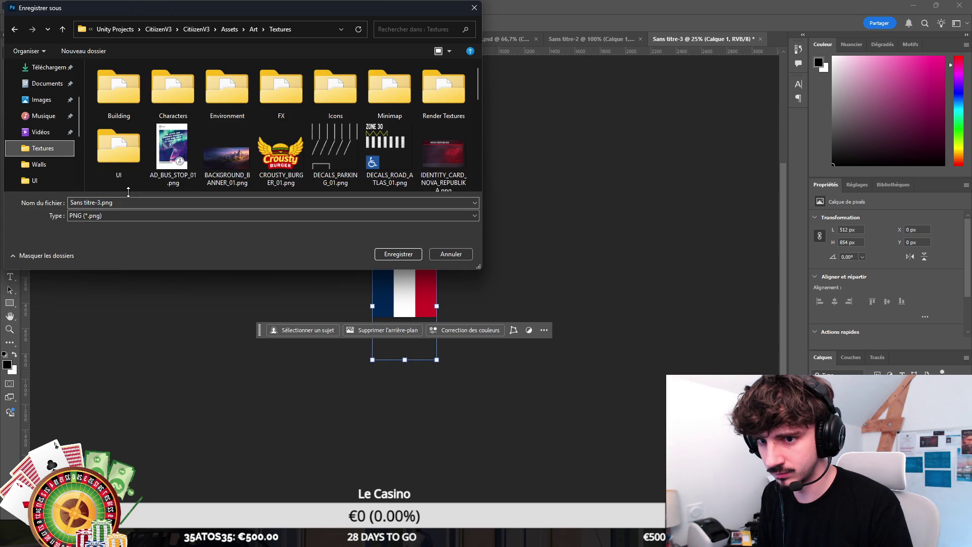
{"action": "double_click", "coordinate": [119, 146]}
{"action": "type", "text": "FRENCH_FLMA"}
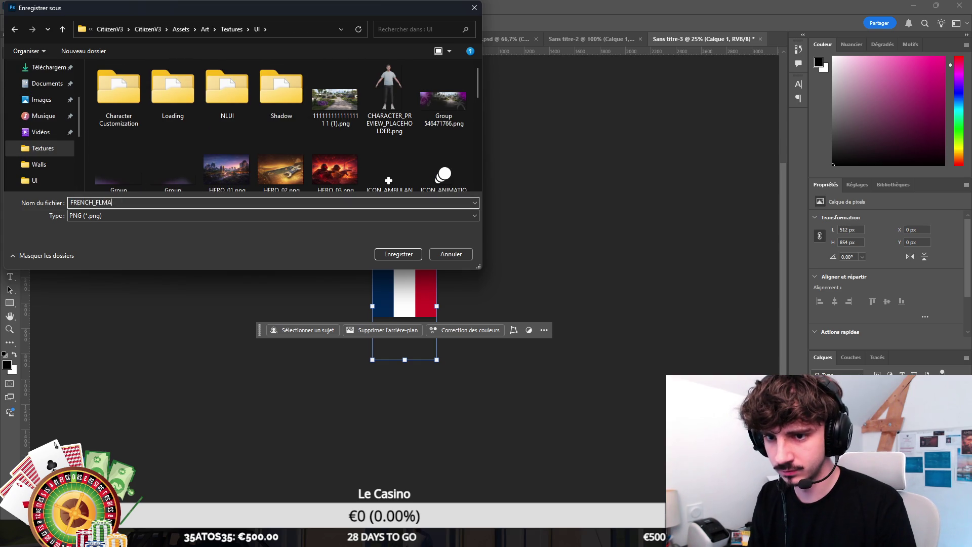
{"action": "key", "text": "Return"}
Step: Back in Unity, select the new FRENCH_FLAG texture in the UI textures folder
{"action": "key", "text": "alt+Tab"}
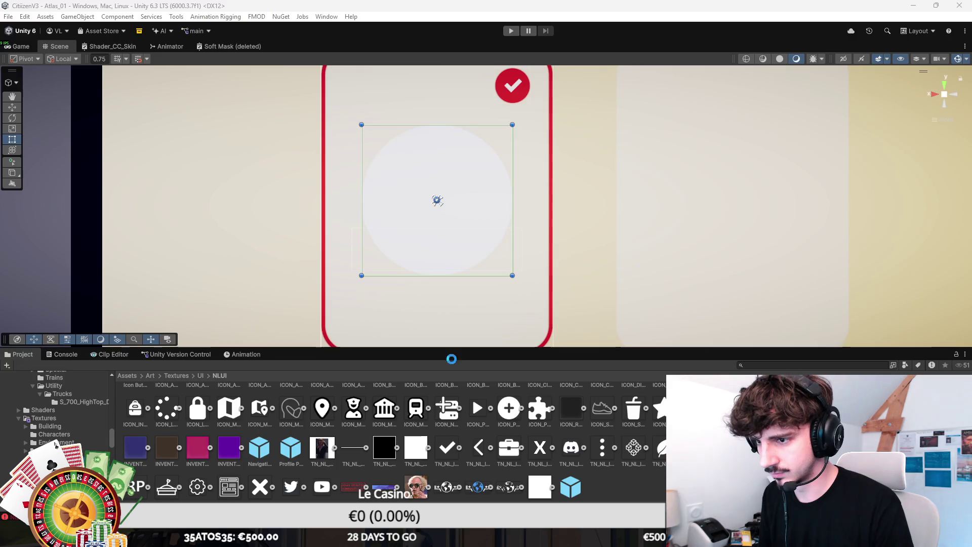
{"action": "left_click", "coordinate": [177, 376]}
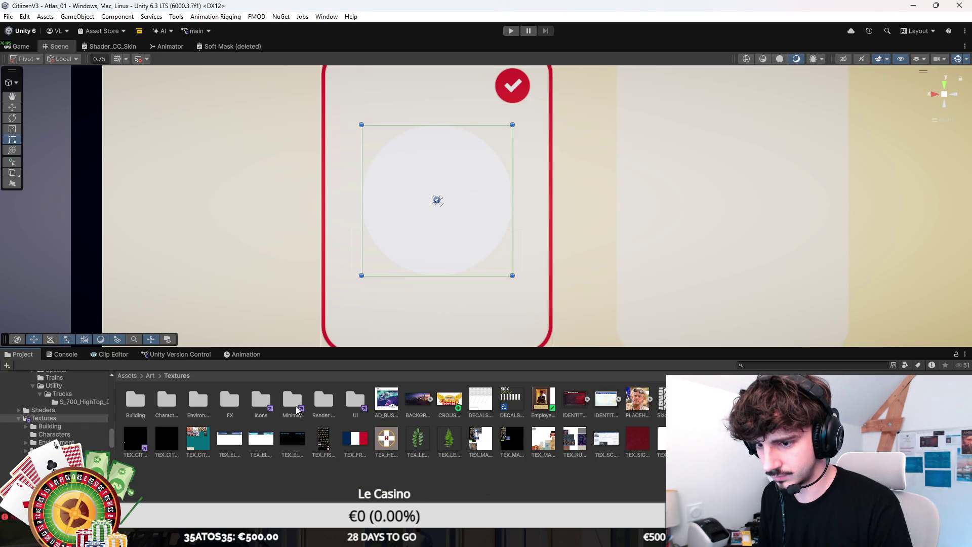
{"action": "double_click", "coordinate": [360, 402]}
{"action": "left_click", "coordinate": [324, 400]}
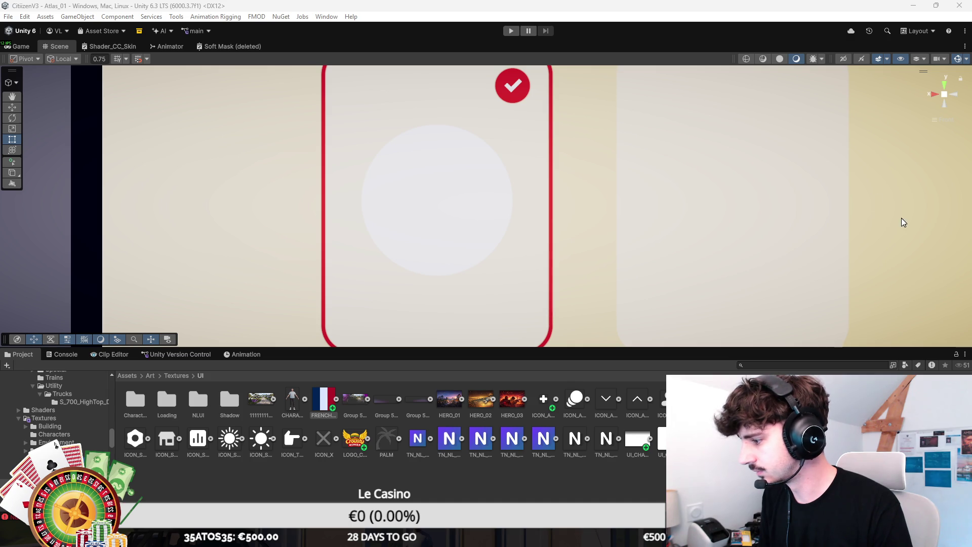
Step: Set the white circle's Source Image to FRENCH_FLAG
{"action": "scroll", "coordinate": [395, 258], "scroll_direction": "up", "scroll_amount": 3}
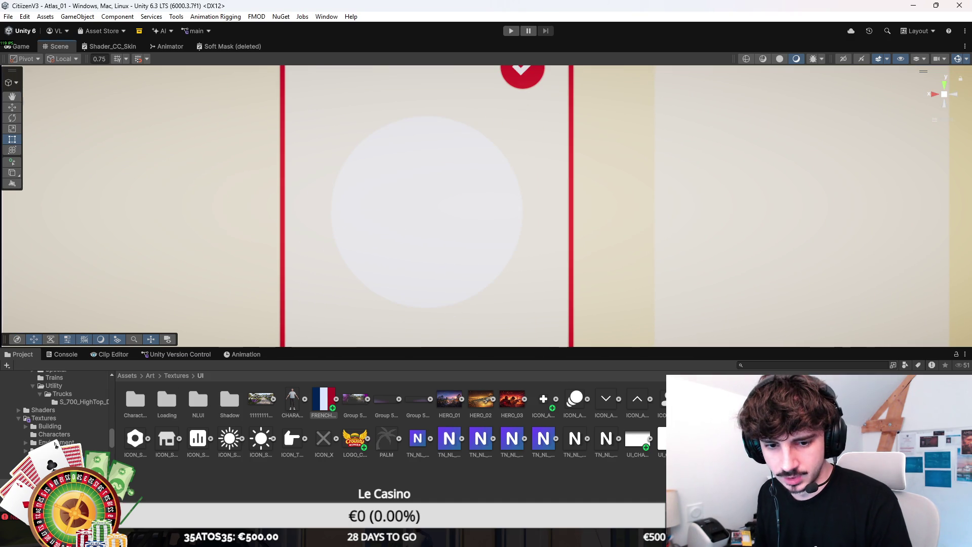
{"action": "left_click", "coordinate": [427, 212]}
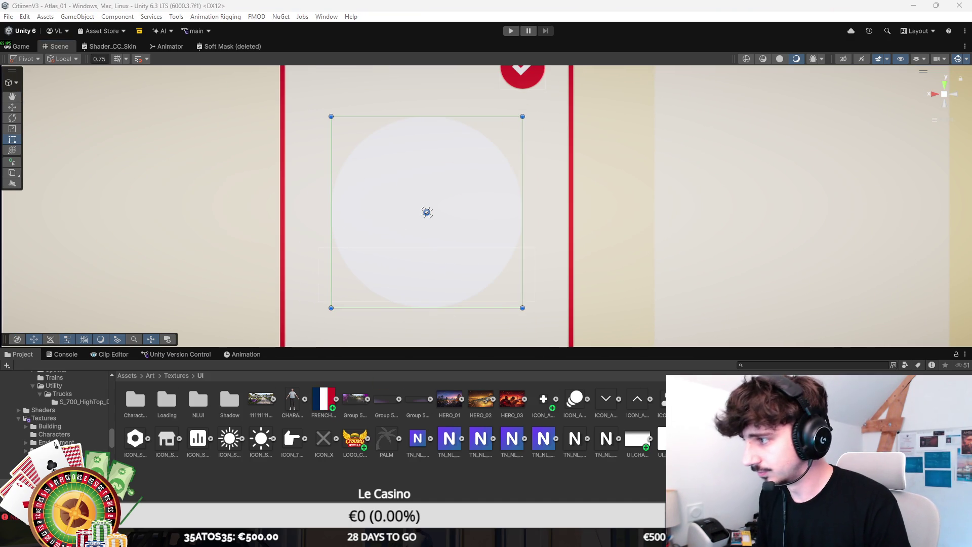
{"action": "scroll", "coordinate": [523, 185], "scroll_direction": "down", "scroll_amount": 3}
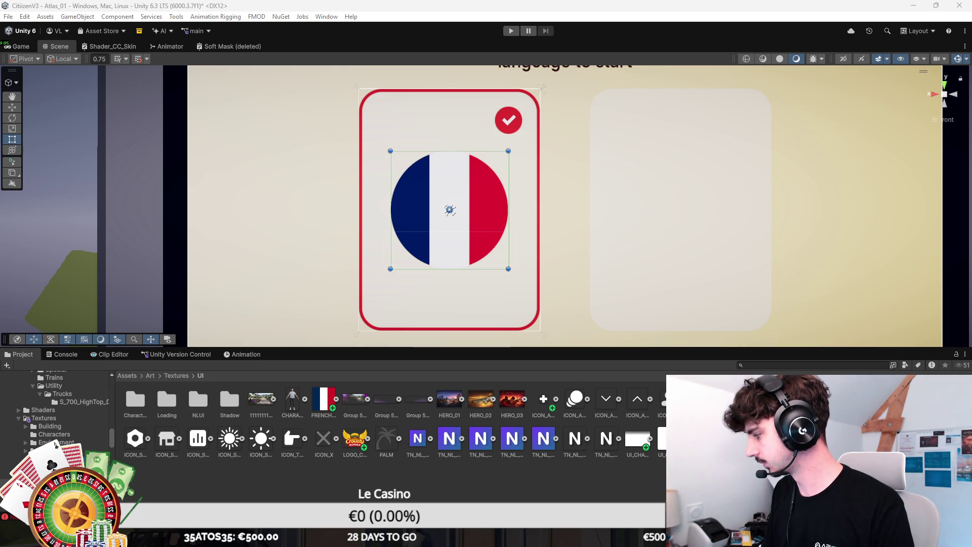
Step: In Photoshop, paste the Union Jack and resize it toward 512 px wide
{"action": "key", "text": "alt+Tab"}
{"action": "key", "text": "ctrl+v"}
{"action": "left_click_drag", "start_coordinate": [535, 300], "coordinate": [436, 298]}
{"action": "left_click_drag", "start_coordinate": [405, 348], "coordinate": [409, 318]}
{"action": "left_click", "coordinate": [579, 22]}
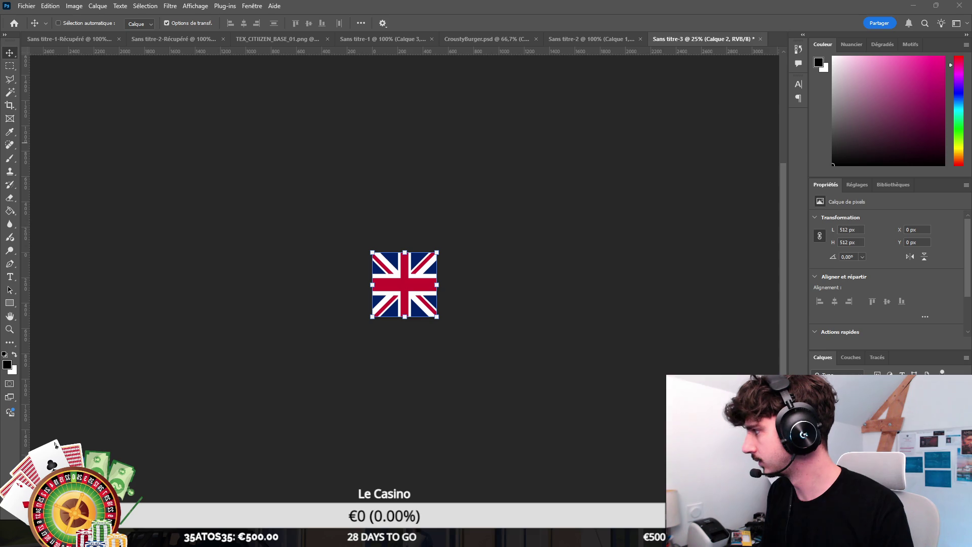
Step: Scale and position the Union Jack to fill the 512×512 square
{"action": "left_click_drag", "start_coordinate": [437, 284], "coordinate": [534, 284]}
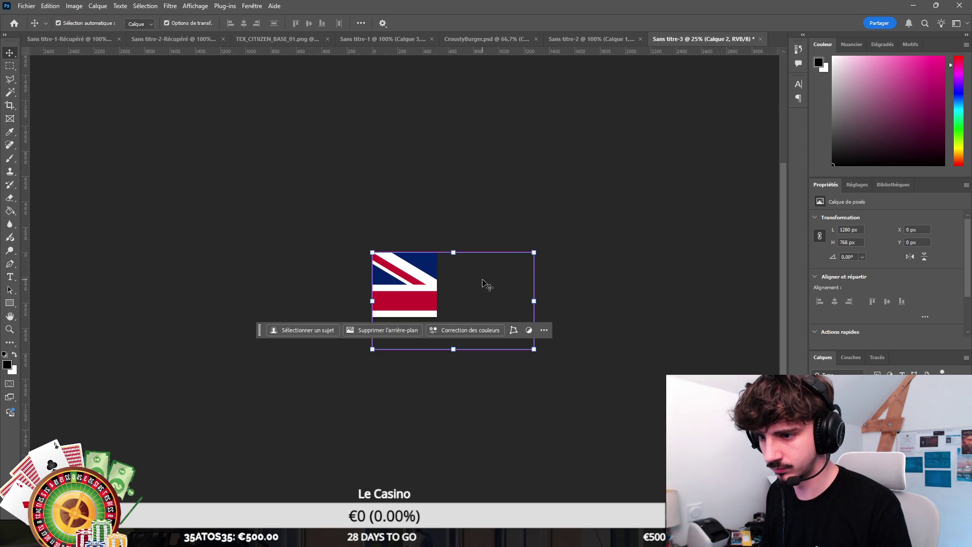
{"action": "mouse_move", "coordinate": [453, 317]}
{"action": "left_mouse_down"}
{"action": "mouse_move", "coordinate": [453, 349]}
{"action": "mouse_move", "coordinate": [451, 317]}
{"action": "left_mouse_up"}
{"action": "left_click_drag", "start_coordinate": [423, 286], "coordinate": [376, 286]}
{"action": "left_click", "coordinate": [580, 23]}
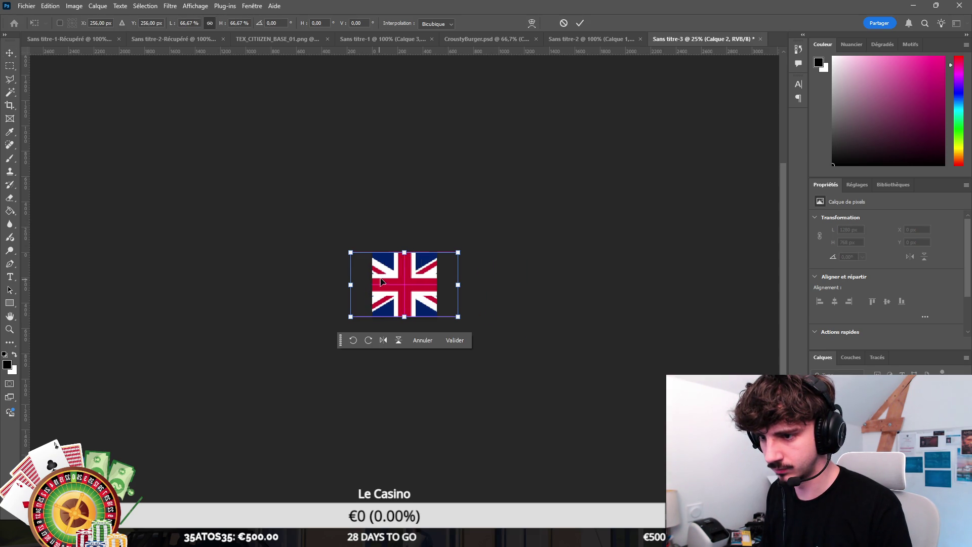
Step: Export the Union Jack as a PNG named UK and return to Unity
{"action": "left_click", "coordinate": [26, 6]}
{"action": "mouse_move", "coordinate": [45, 180]}
{"action": "left_click", "coordinate": [202, 184]}
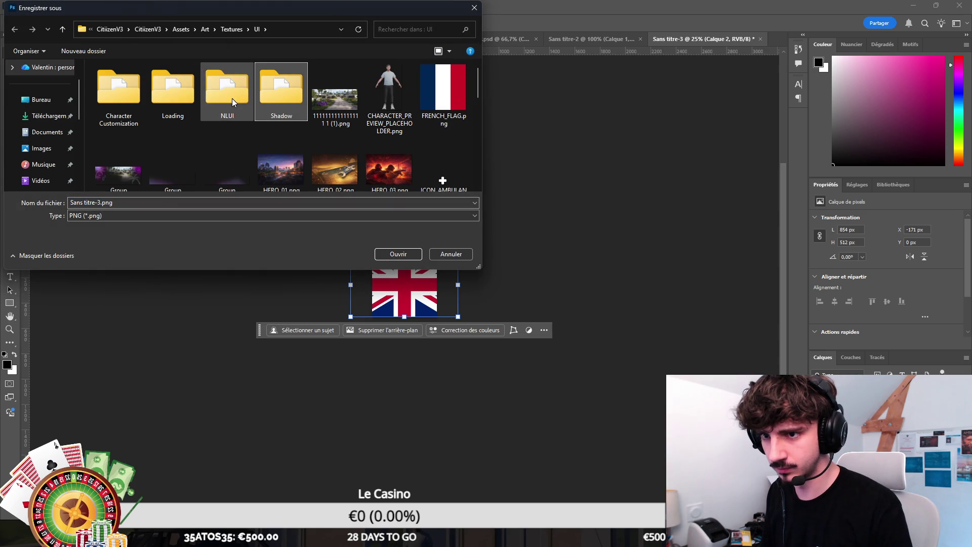
{"action": "type", "text": "UK_FL"}
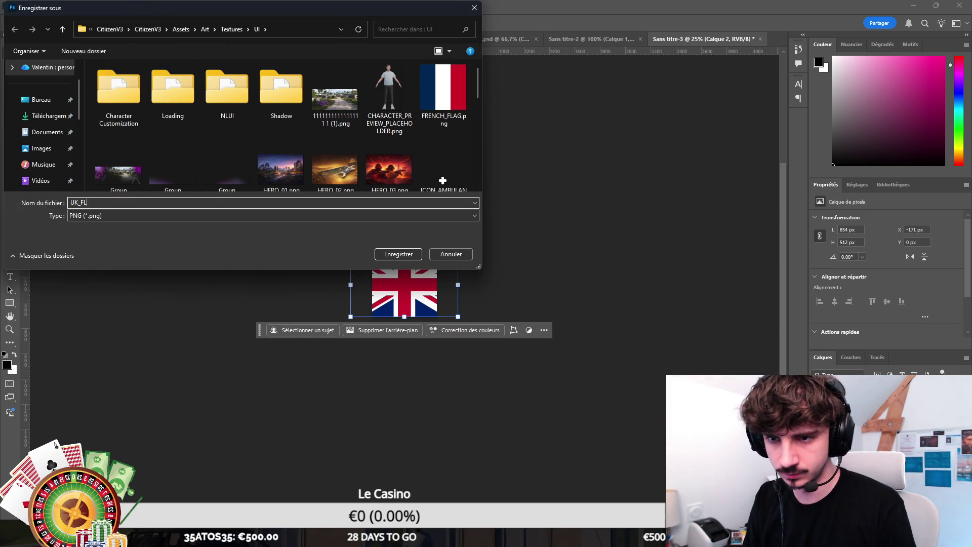
{"action": "key", "text": "Return"}
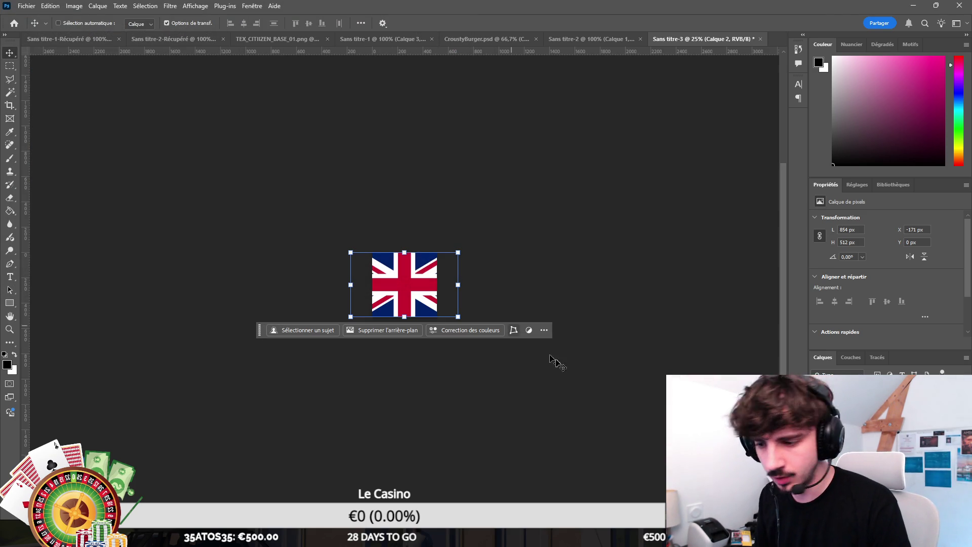
{"action": "key", "text": "alt+Tab"}
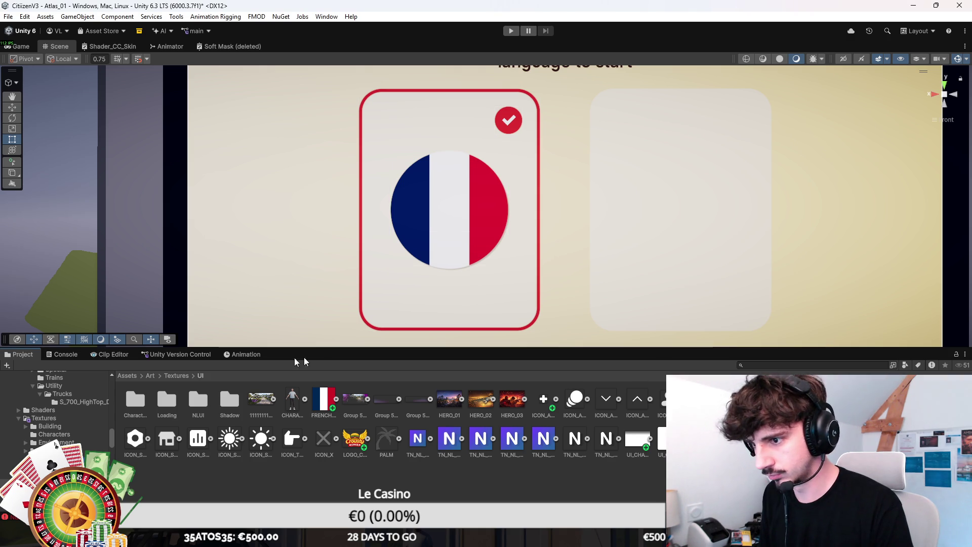
Step: Move the round French flag up and shrink it to about 168 px
{"action": "left_click", "coordinate": [450, 210]}
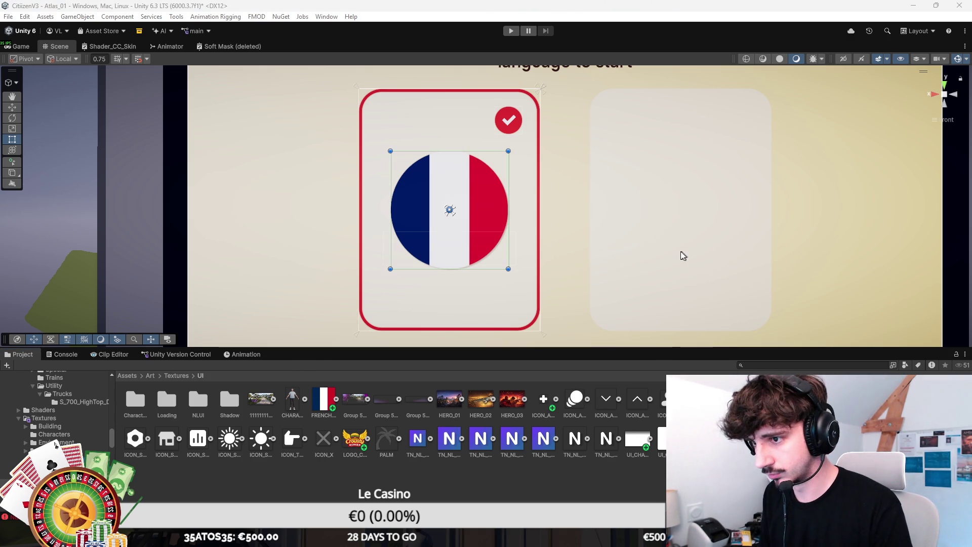
{"action": "key", "text": "Right"}
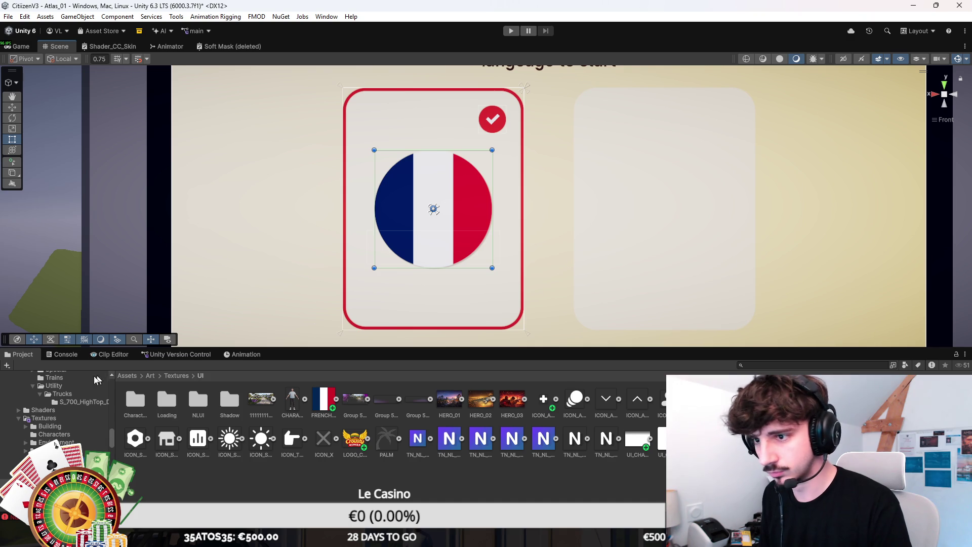
{"action": "left_click", "coordinate": [433, 209]}
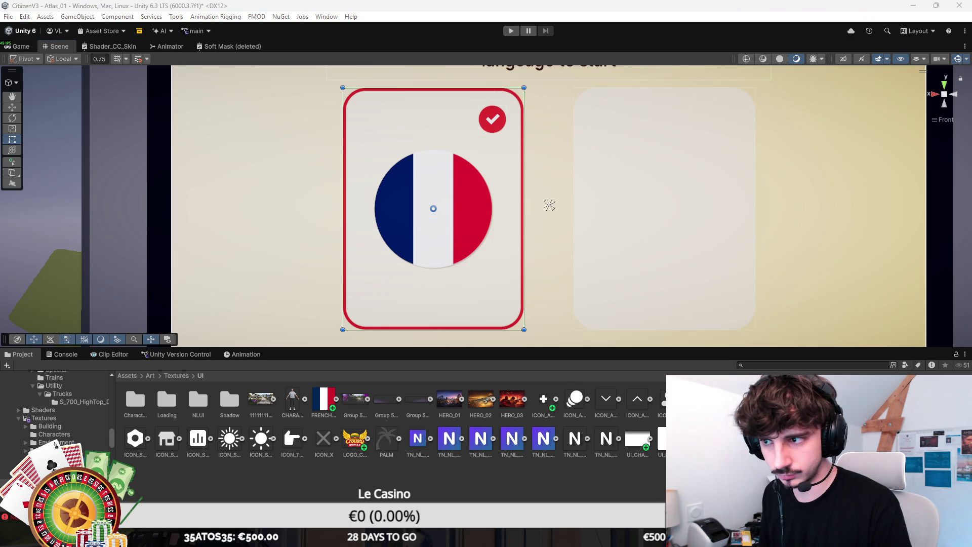
{"action": "left_click", "coordinate": [433, 209]}
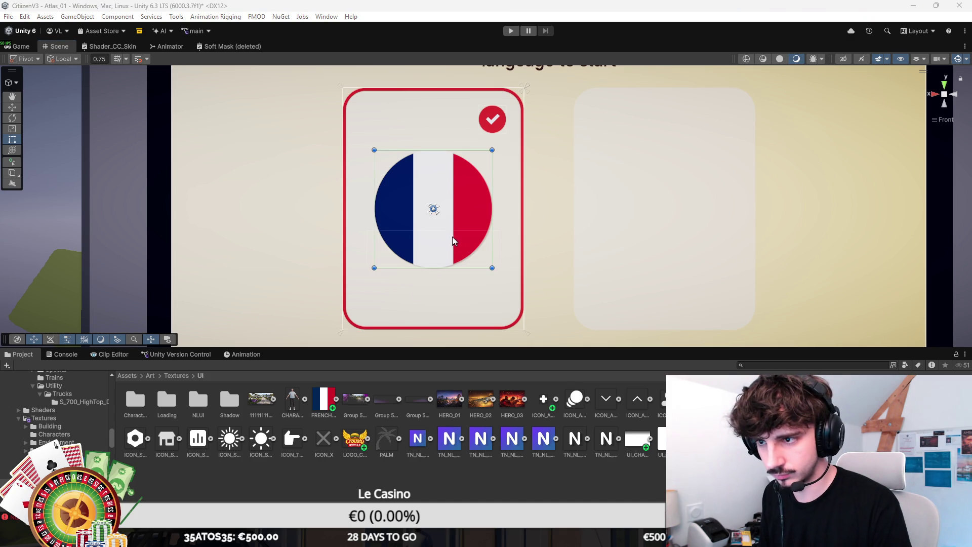
{"action": "left_click_drag", "start_coordinate": [452, 236], "coordinate": [455, 209]}
{"action": "mouse_move", "coordinate": [492, 242]}
{"action": "left_mouse_down"}
{"action": "mouse_move", "coordinate": [451, 196]}
{"action": "mouse_move", "coordinate": [491, 193]}
{"action": "mouse_move", "coordinate": [472, 190]}
{"action": "left_mouse_up"}
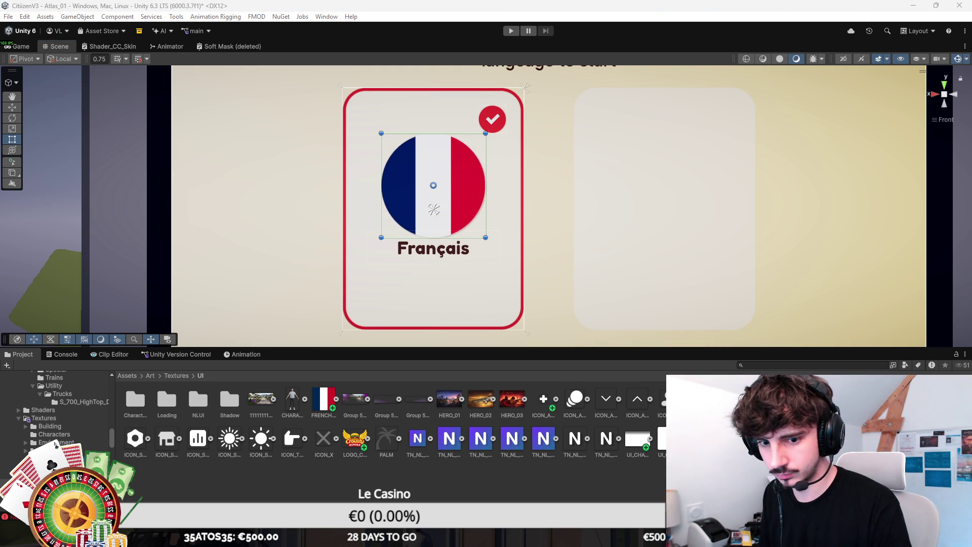
Step: Move Français below the flag, save the scene, and place the duplicate label beneath it
{"action": "left_click", "coordinate": [437, 238]}
{"action": "key", "text": "w"}
{"action": "left_click_drag", "start_coordinate": [433, 208], "coordinate": [434, 219]}
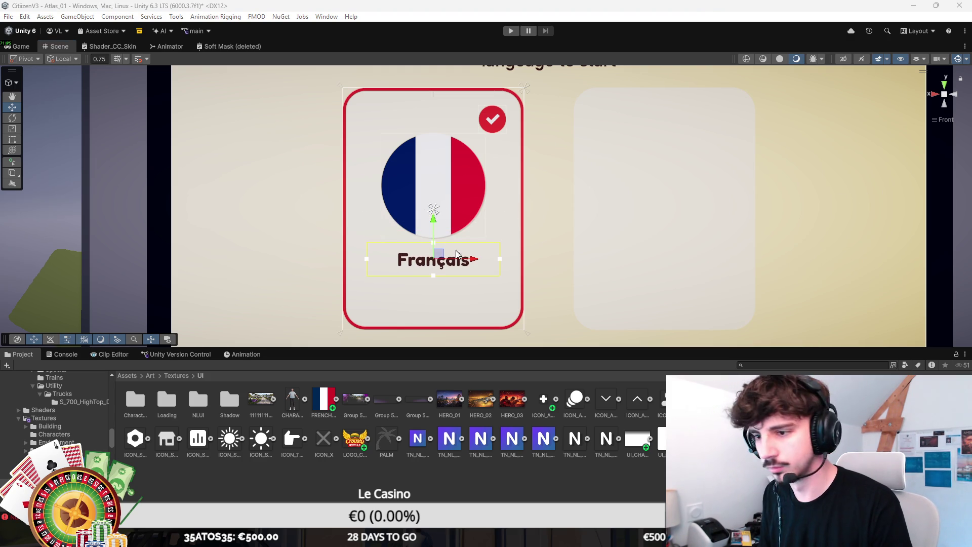
{"action": "scroll", "coordinate": [466, 259], "scroll_direction": "up", "scroll_amount": 2}
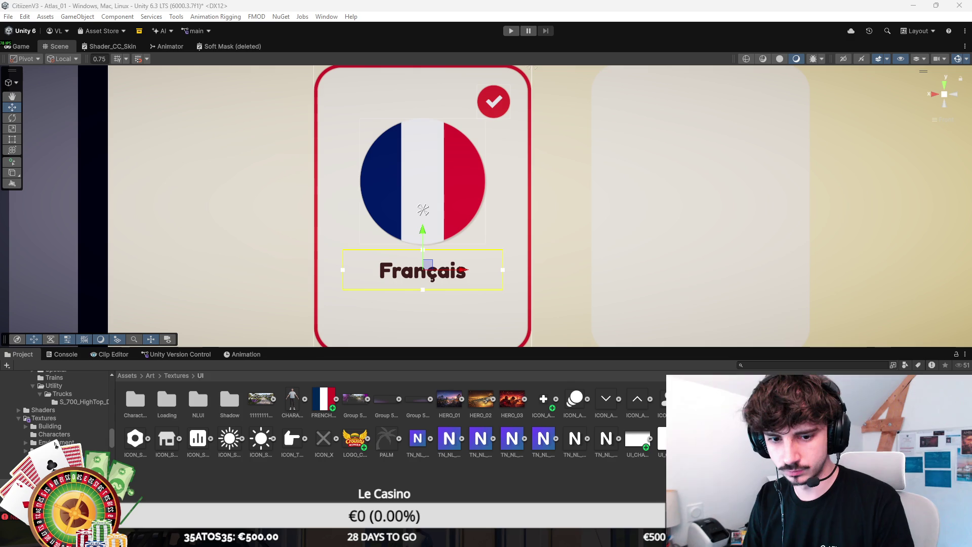
{"action": "key", "text": "ctrl+s"}
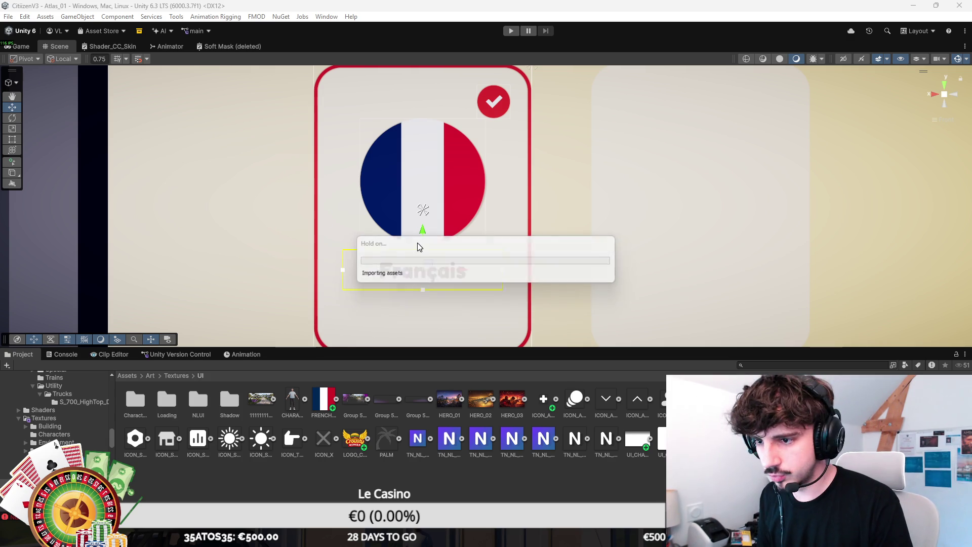
{"action": "scroll", "coordinate": [417, 242], "scroll_direction": "down", "scroll_amount": 10}
{"action": "scroll", "coordinate": [481, 197], "scroll_direction": "up", "scroll_amount": 10}
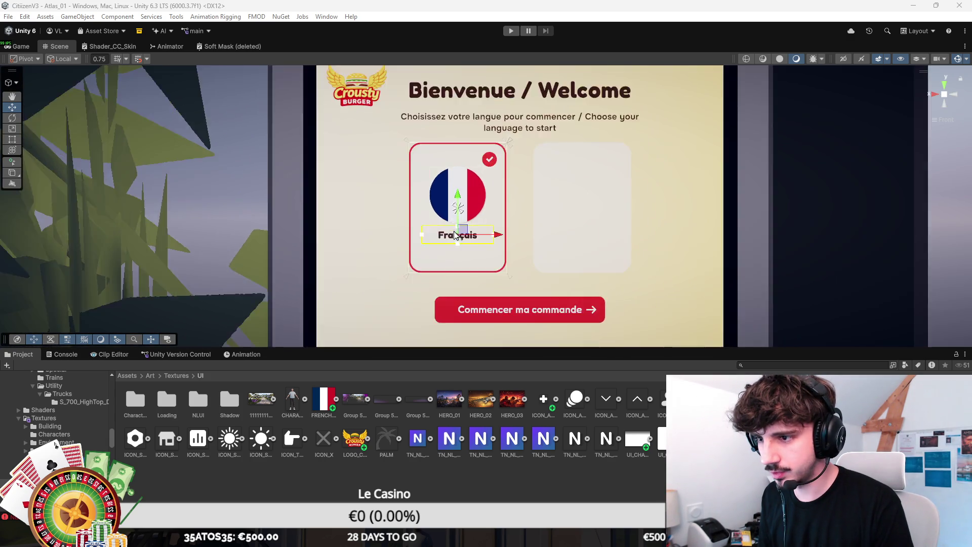
{"action": "left_click_drag", "start_coordinate": [447, 176], "coordinate": [448, 195]}
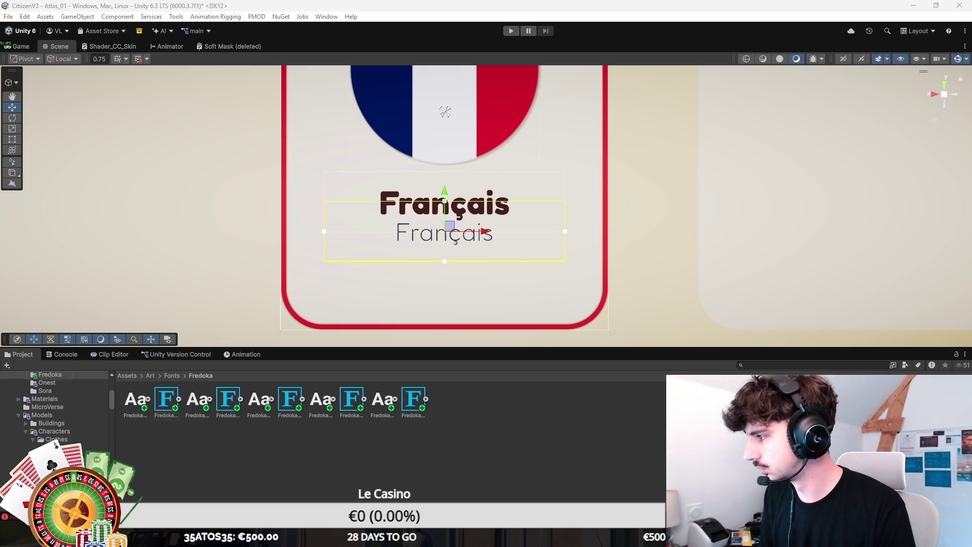
Step: Change the duplicated second line's text to 'Commander en français'
{"action": "type", "text": "Commander e"}
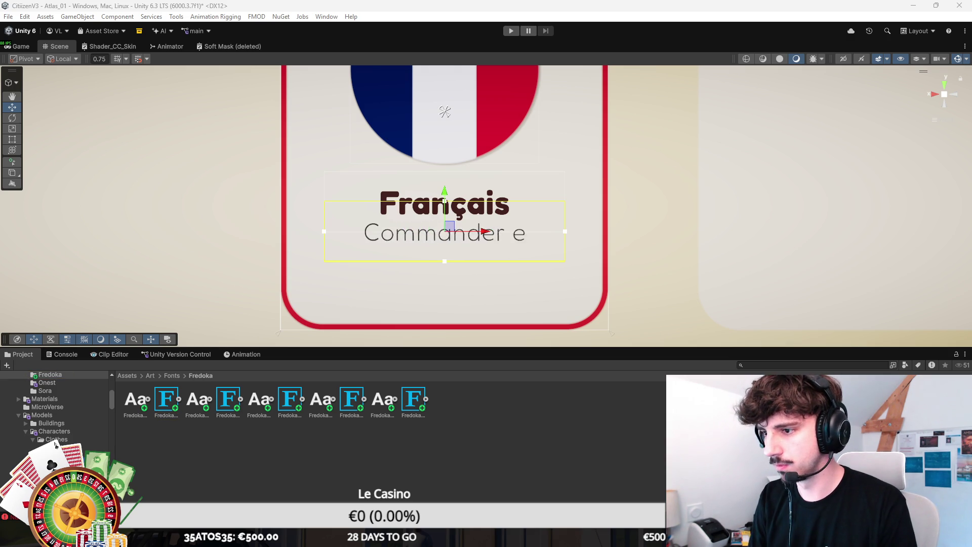
{"action": "type", "text": "n français"}
{"action": "key", "text": "BackSpace"}
{"action": "type", "text": "is"}
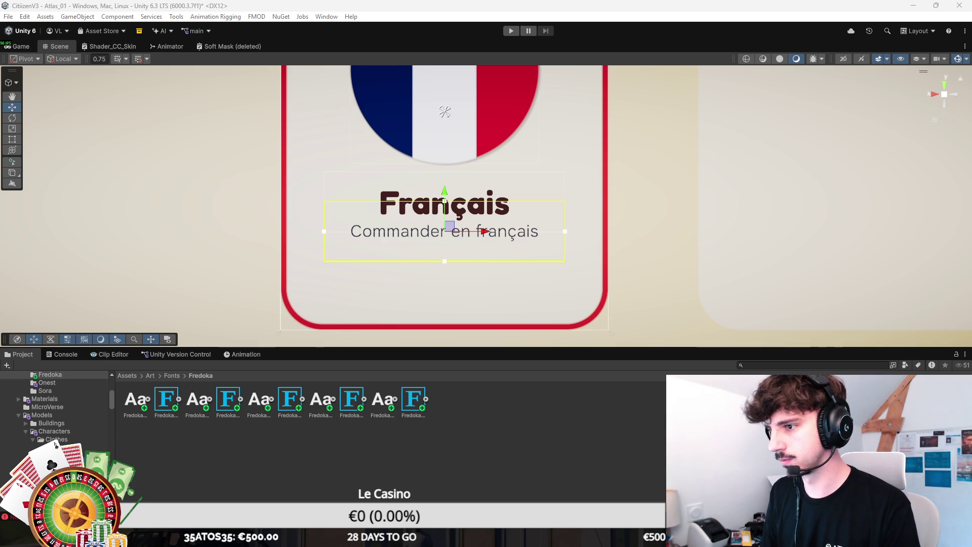
Step: Move the 'Commander en français' subtitle up to sit just under the Français title
{"action": "key", "text": "t"}
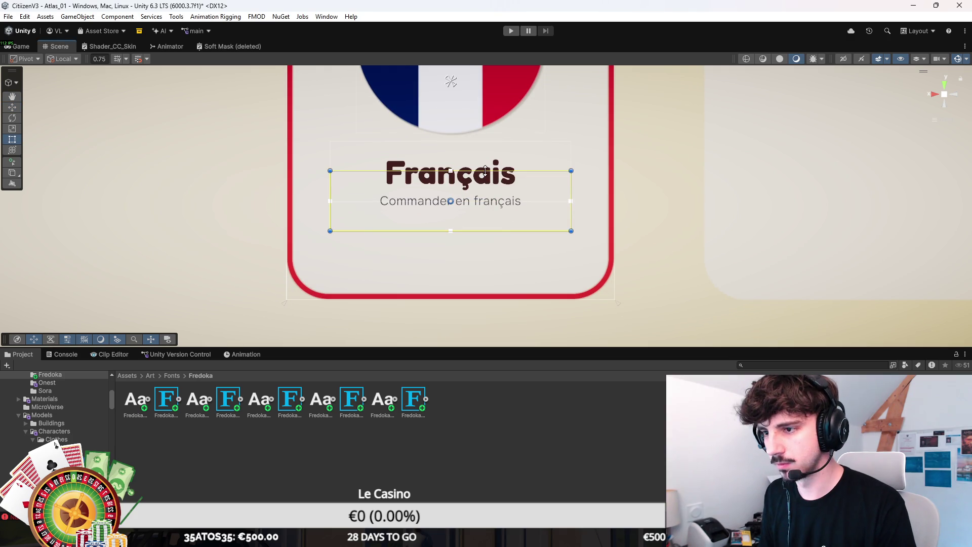
{"action": "left_click", "coordinate": [492, 224]}
{"action": "left_click_drag", "start_coordinate": [492, 224], "coordinate": [492, 212]}
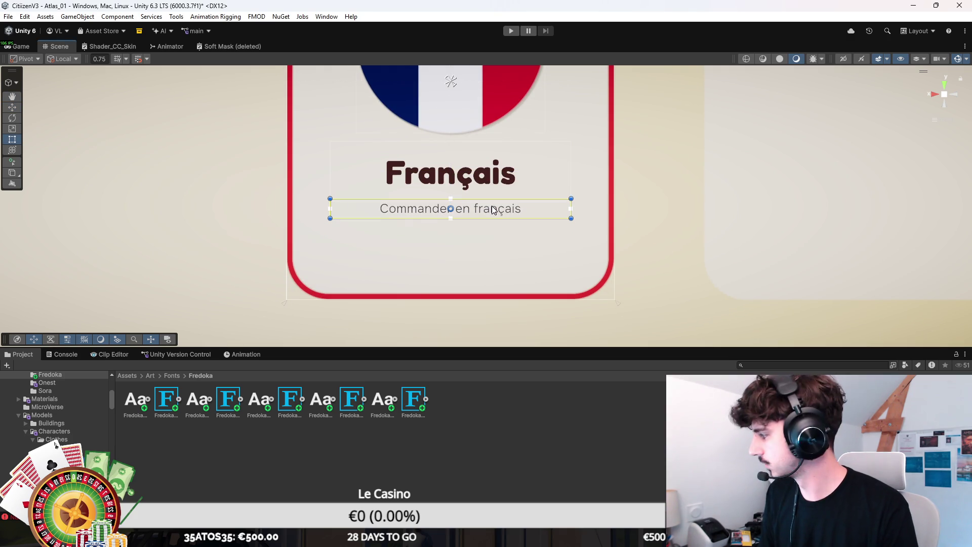
{"action": "key", "text": "w"}
{"action": "left_click_drag", "start_coordinate": [452, 179], "coordinate": [452, 175]}
Step: Pan across the language cards and select the French flag image
{"action": "scroll", "coordinate": [467, 180], "scroll_direction": "down", "scroll_amount": 5}
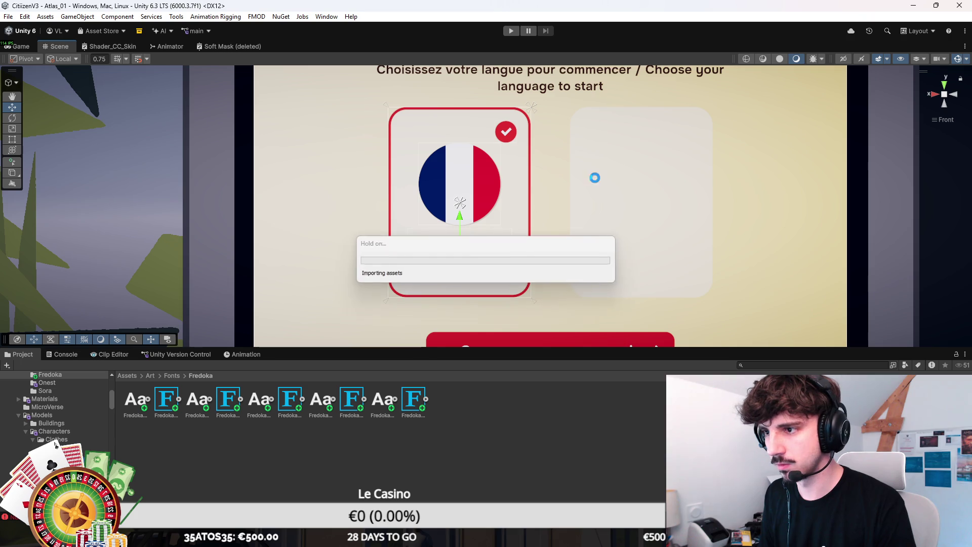
{"action": "left_click_drag", "start_coordinate": [582, 202], "coordinate": [558, 205]}
{"action": "scroll", "coordinate": [314, 276], "scroll_direction": "down", "scroll_amount": 2}
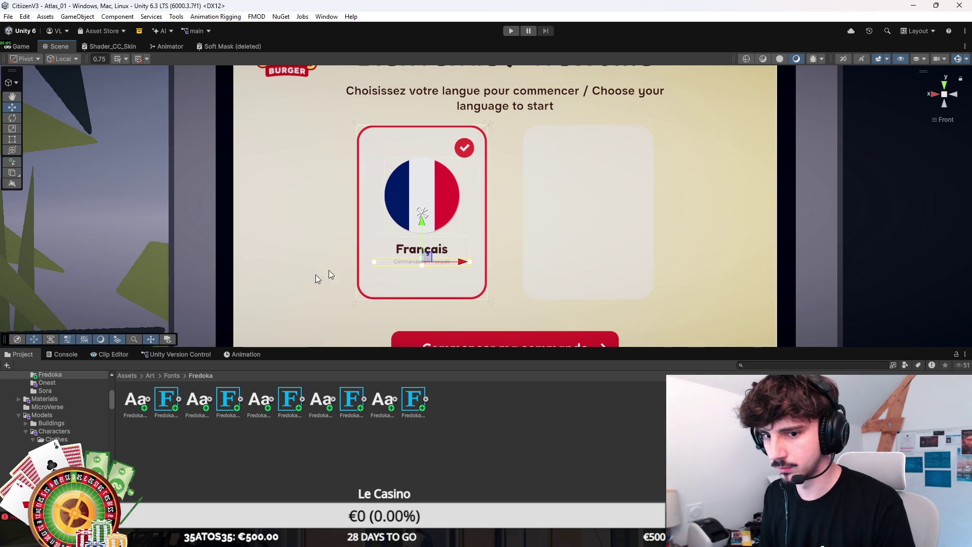
{"action": "left_click", "coordinate": [422, 213]}
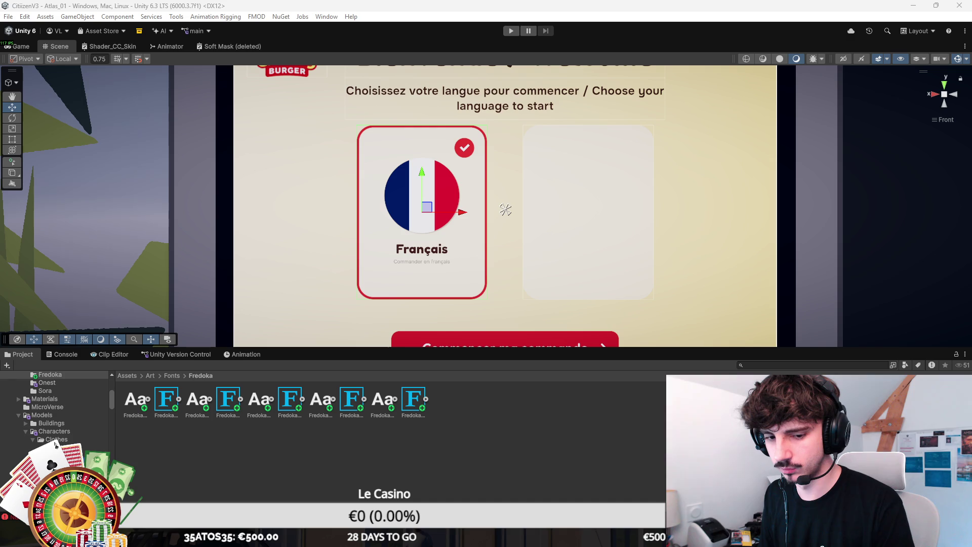
Step: Swap the blank right-hand card for a copy of the French card
{"action": "left_click", "coordinate": [505, 209]}
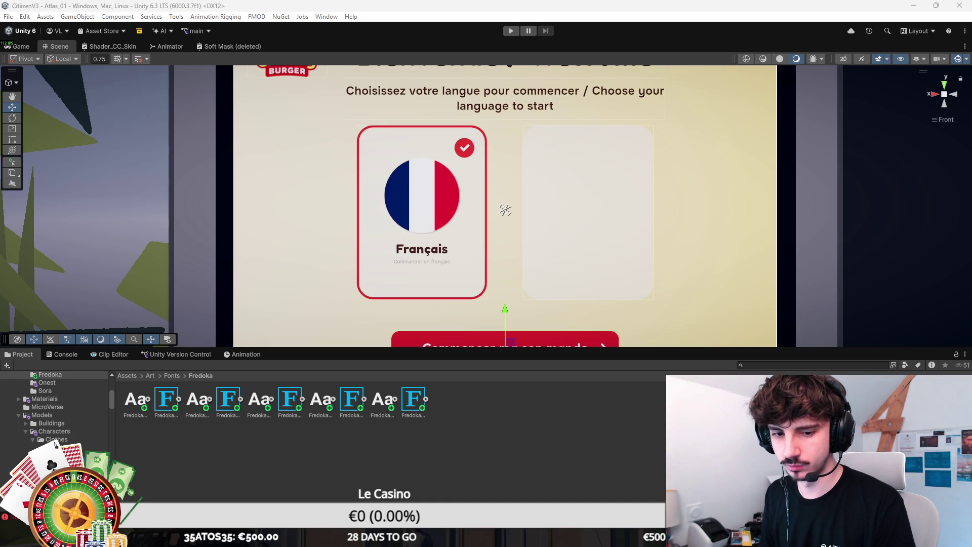
{"action": "key", "text": "ctrl+z"}
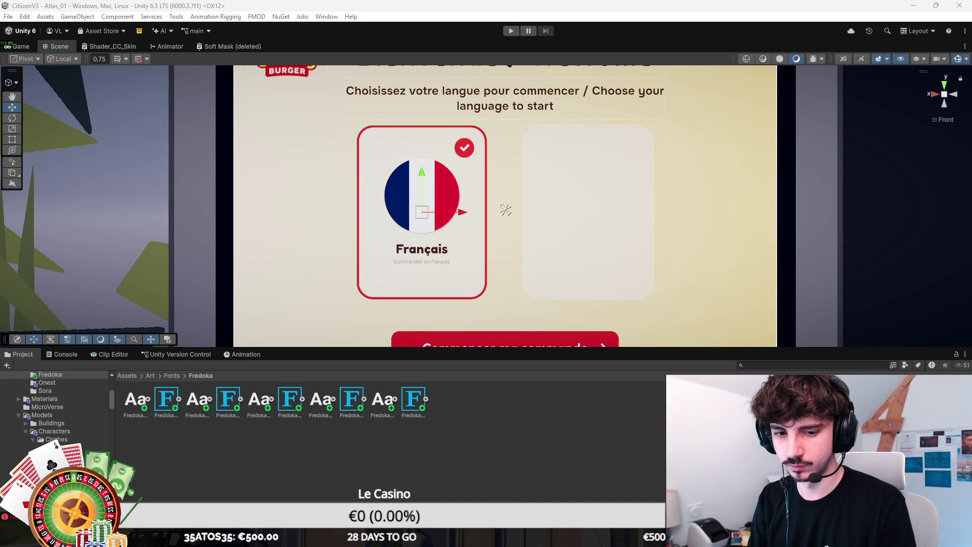
{"action": "key", "text": "ctrl+z"}
{"action": "key", "text": "ctrl+z"}
{"action": "key", "text": "ctrl+z"}
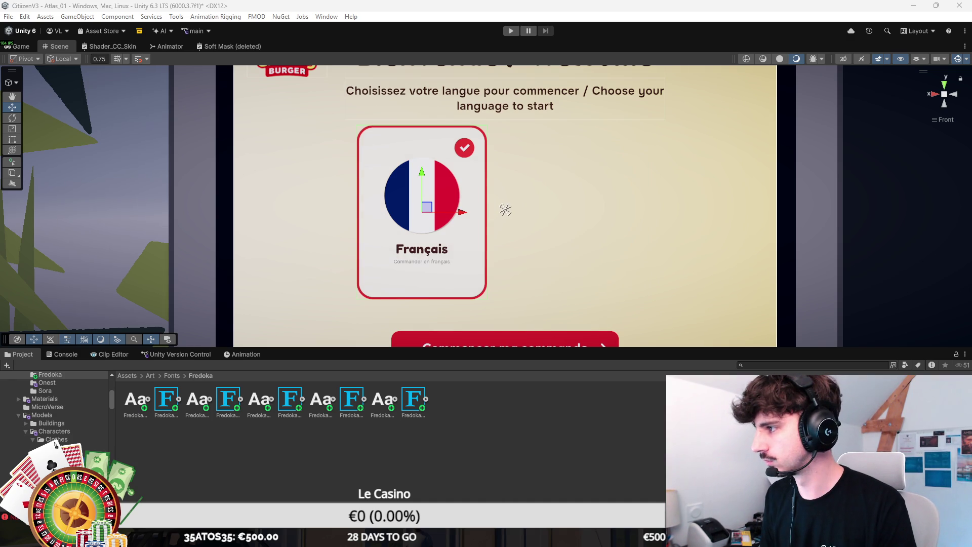
{"action": "key", "text": "ctrl+y"}
{"action": "key", "text": "ctrl+y"}
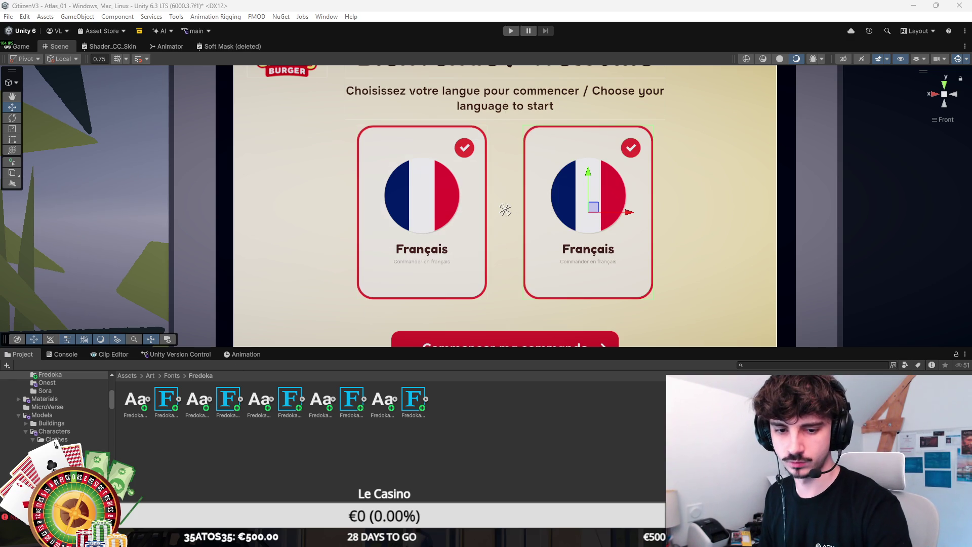
Step: Inspect the flag, card and checkmark elements of the left and right Français cards
{"action": "left_click", "coordinate": [422, 195]}
{"action": "left_click", "coordinate": [422, 212]}
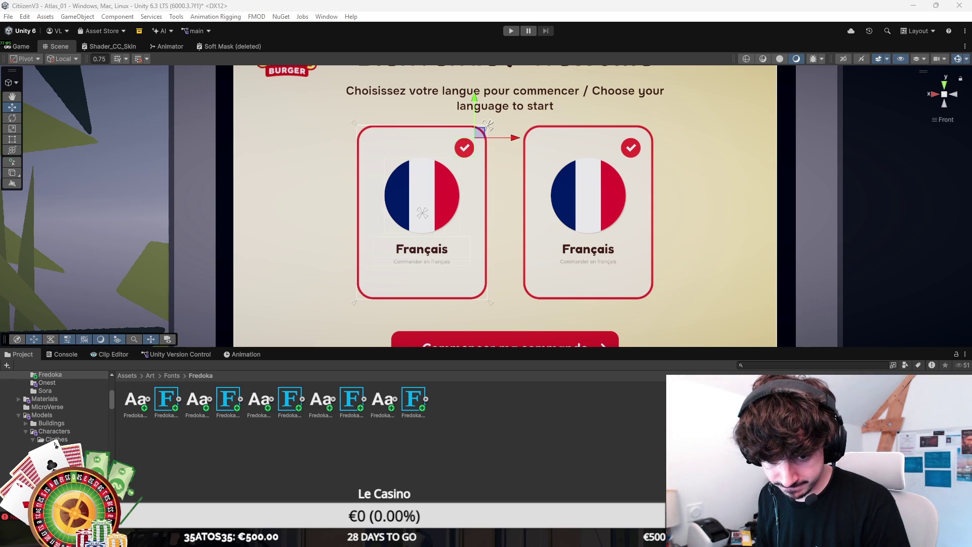
{"action": "key", "text": "Down"}
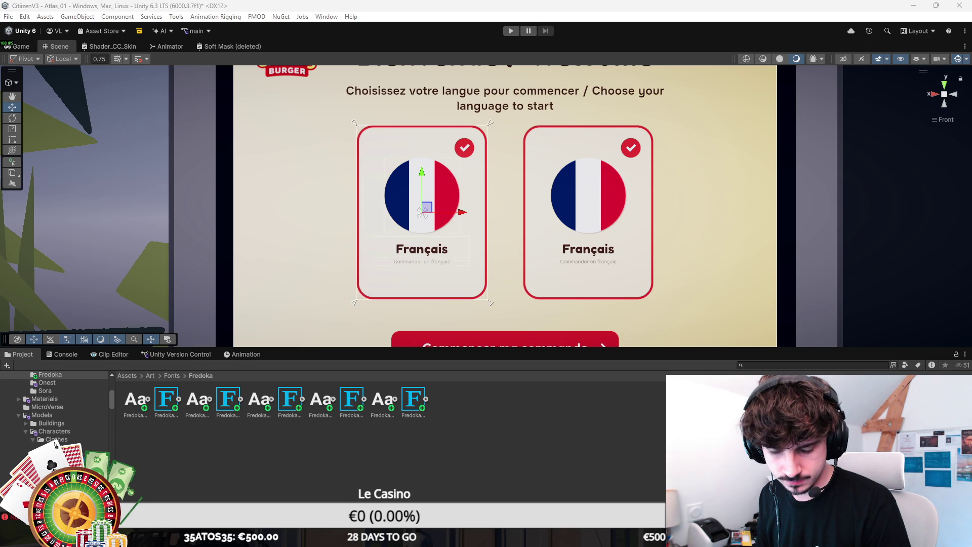
{"action": "key", "text": "Down"}
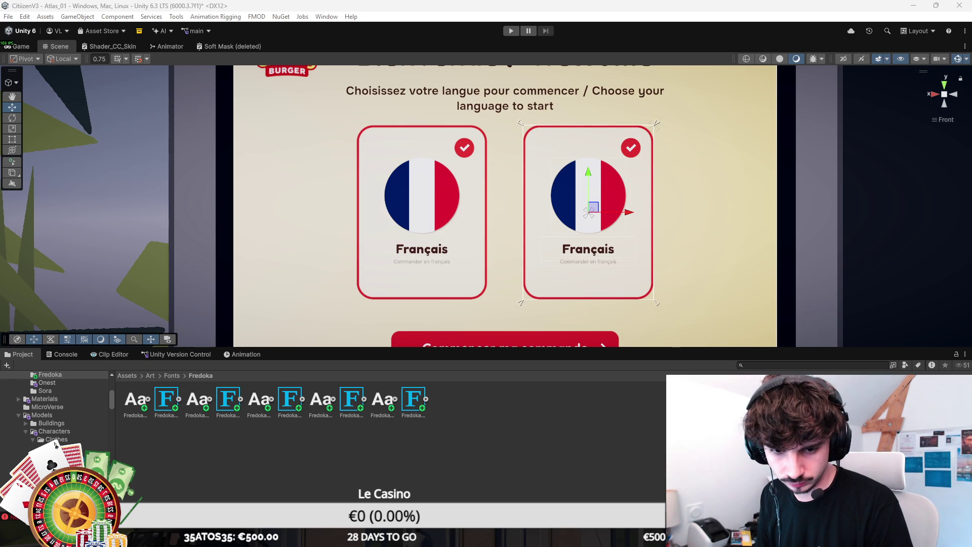
{"action": "left_click", "coordinate": [588, 212]}
{"action": "left_click", "coordinate": [630, 148]}
{"action": "left_click", "coordinate": [588, 211]}
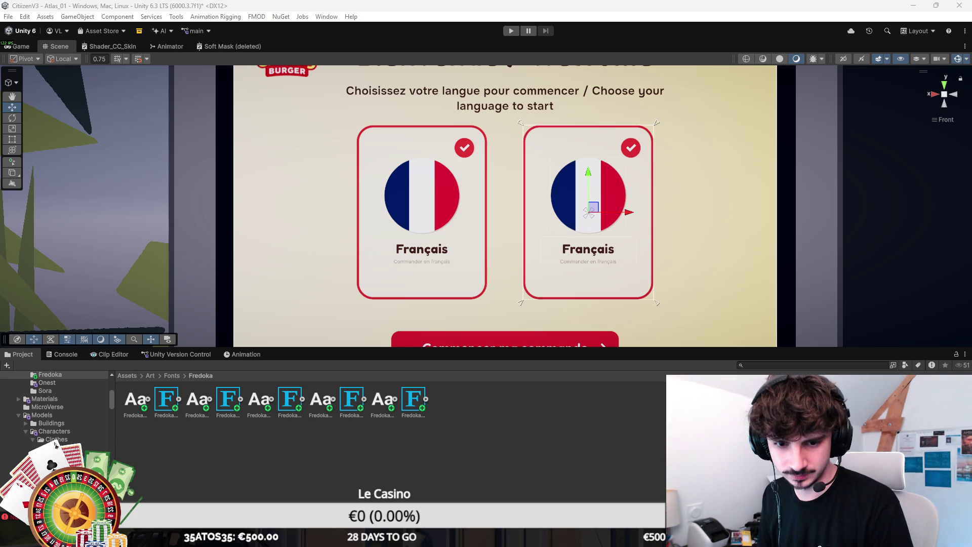
Step: Hide the right card's checkmark, leaving the red dot, and frame it in view
{"action": "key", "text": "ctrl+z"}
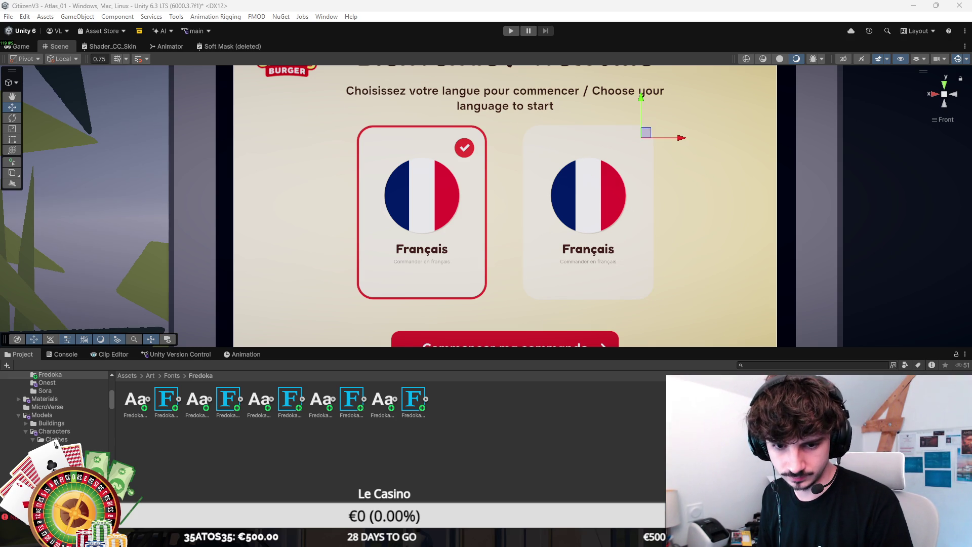
{"action": "key", "text": "ctrl+z"}
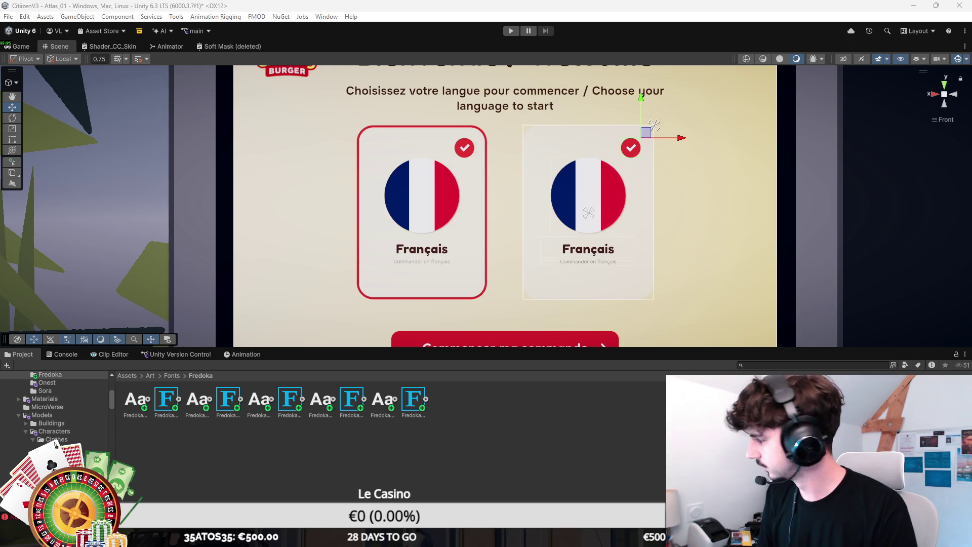
{"action": "key", "text": "ctrl+z"}
{"action": "key", "text": "ctrl+z"}
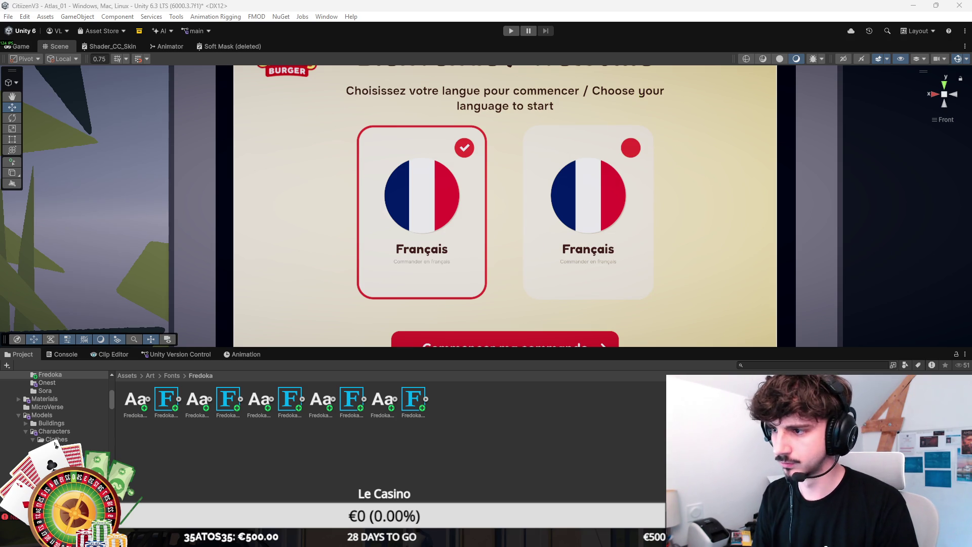
{"action": "key", "text": "ctrl+z"}
{"action": "key", "text": "f"}
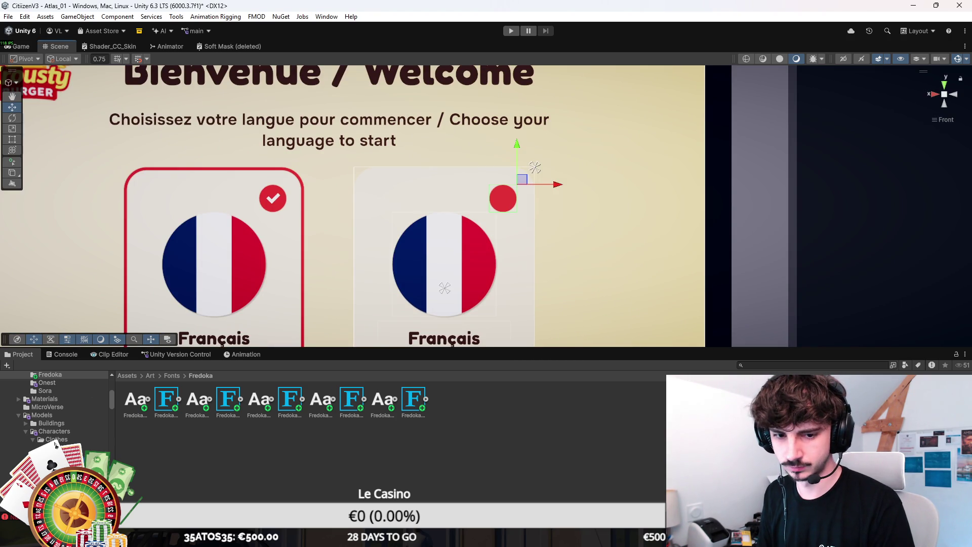
{"action": "scroll", "coordinate": [506, 218], "scroll_direction": "up", "scroll_amount": 5}
Step: Resize the small selection circle on the right Français card with the Rect tool
{"action": "key", "text": "t"}
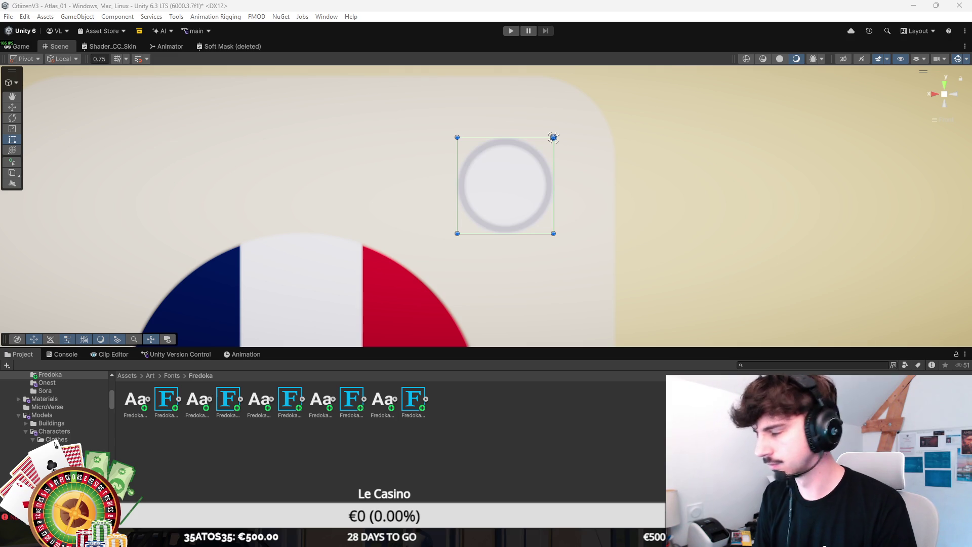
{"action": "scroll", "coordinate": [508, 144], "scroll_direction": "down", "scroll_amount": 8}
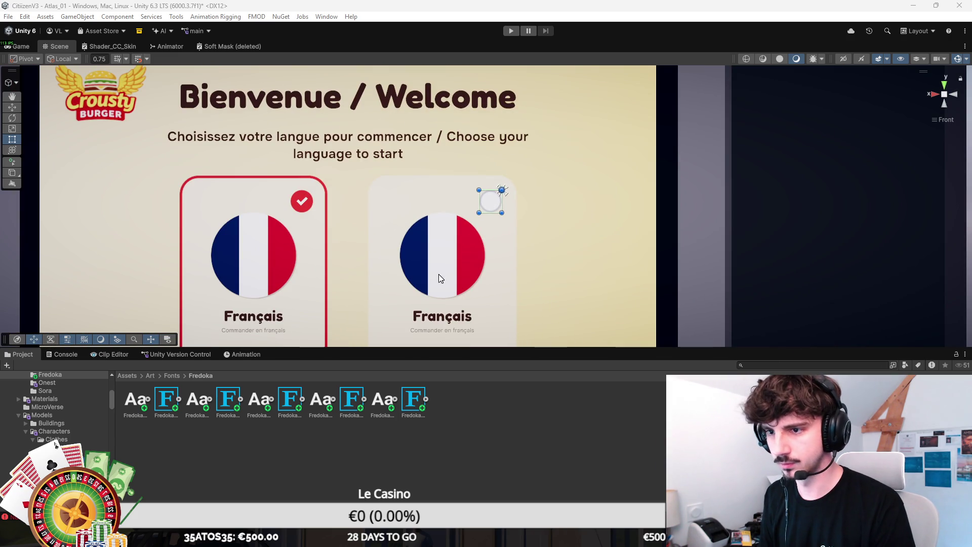
{"action": "left_click", "coordinate": [499, 195]}
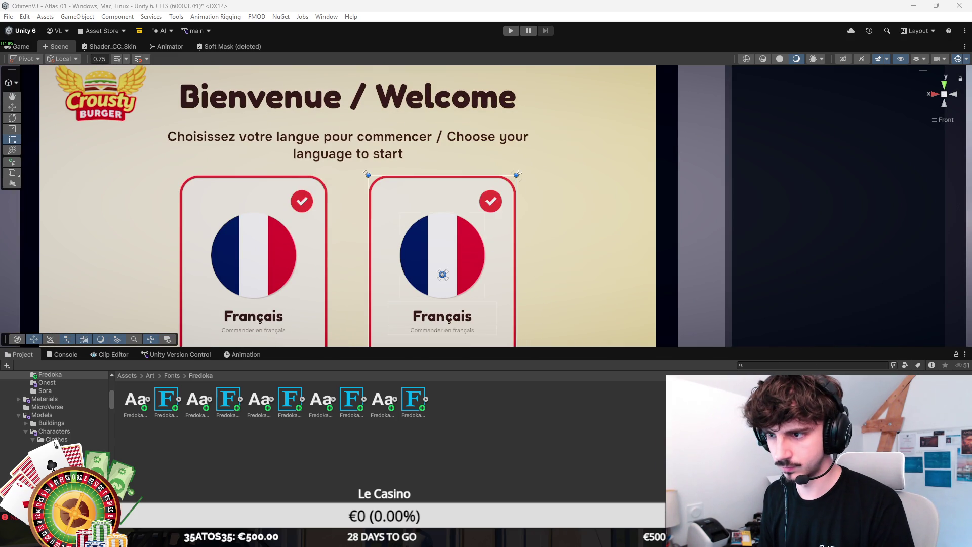
{"action": "left_click", "coordinate": [493, 197]}
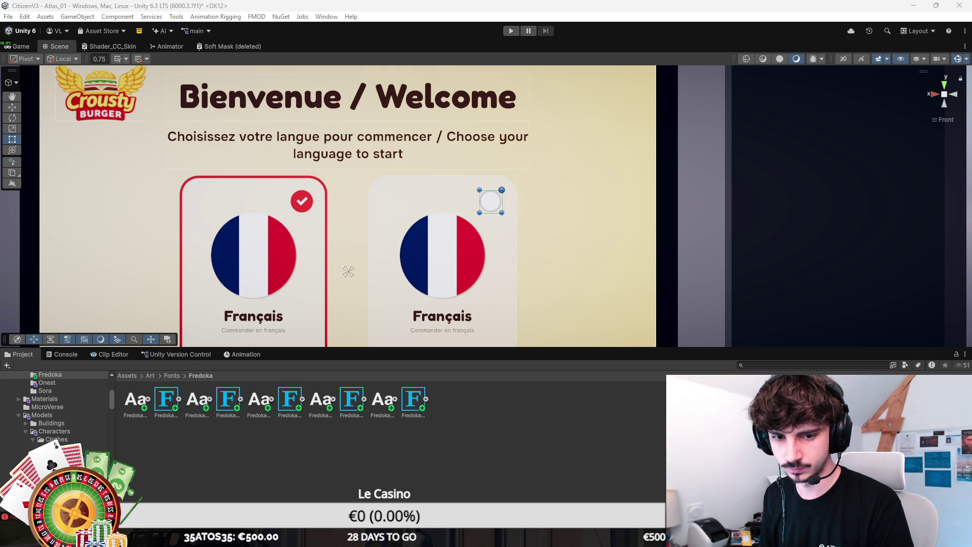
{"action": "left_click_drag", "start_coordinate": [513, 178], "coordinate": [517, 175]}
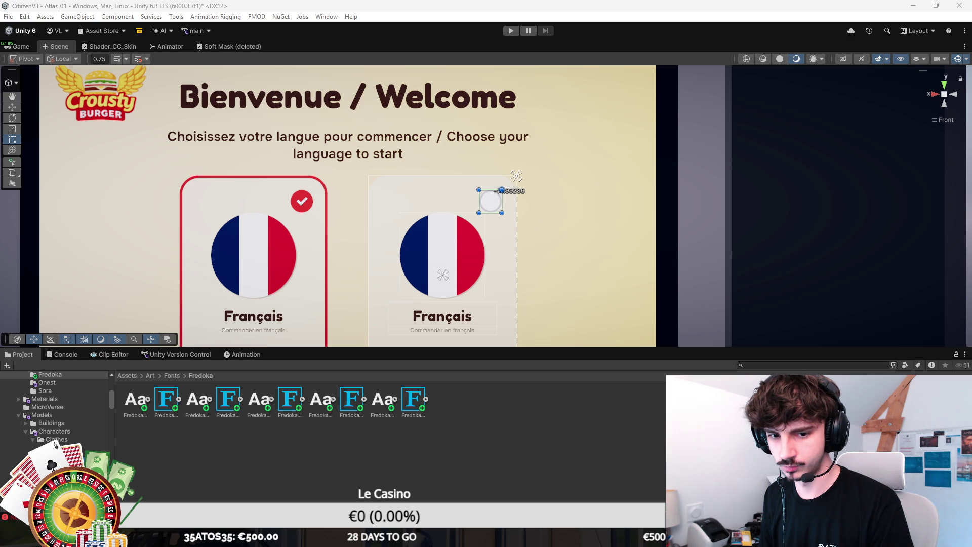
{"action": "left_click", "coordinate": [347, 271]}
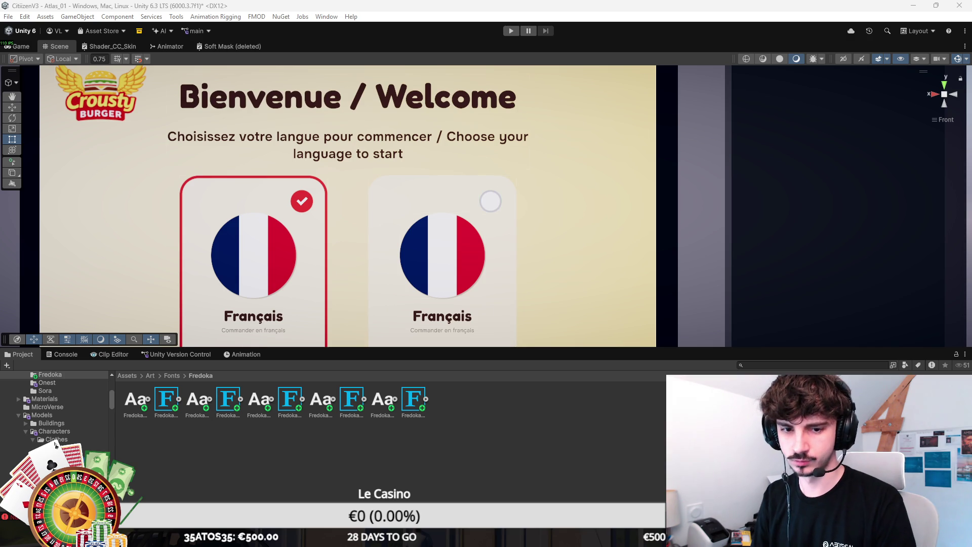
{"action": "left_click", "coordinate": [490, 200]}
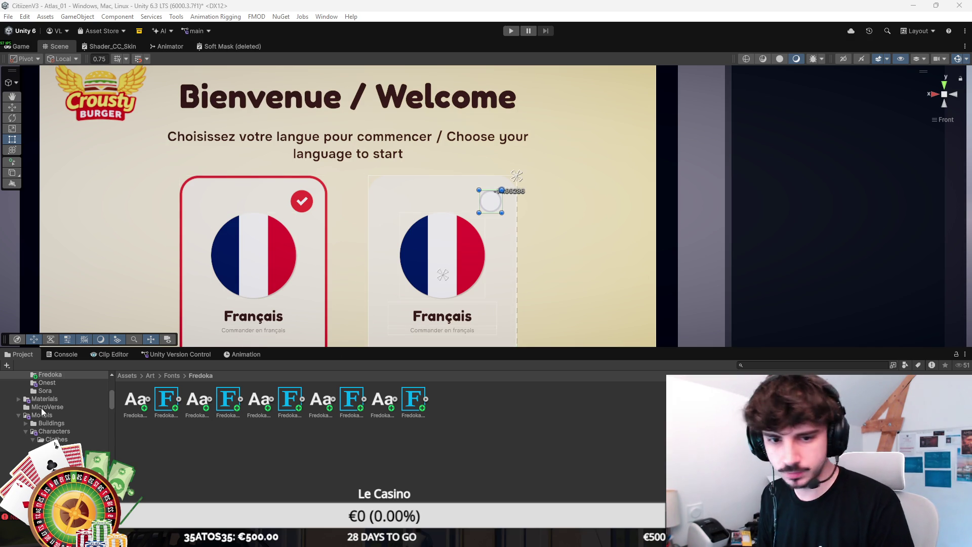
Step: Restore the check mark on the French card and zoom out to show both language cards
{"action": "key", "text": "ctrl+z"}
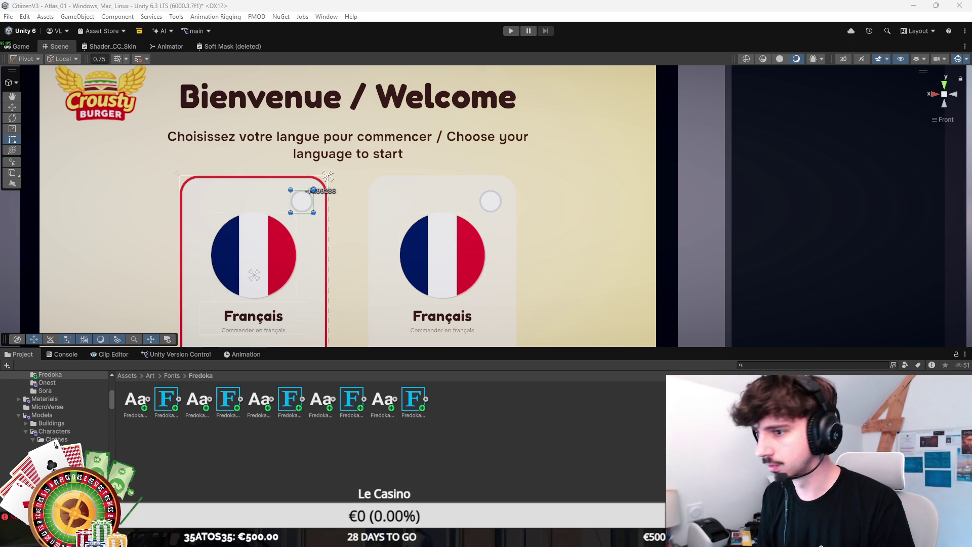
{"action": "left_click_drag", "start_coordinate": [583, 252], "coordinate": [609, 239]}
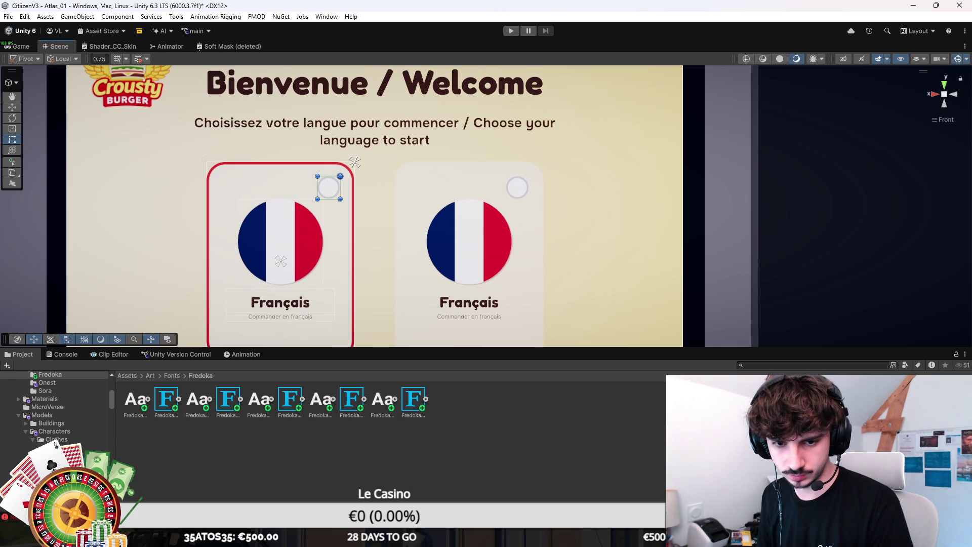
{"action": "key", "text": "ctrl+y"}
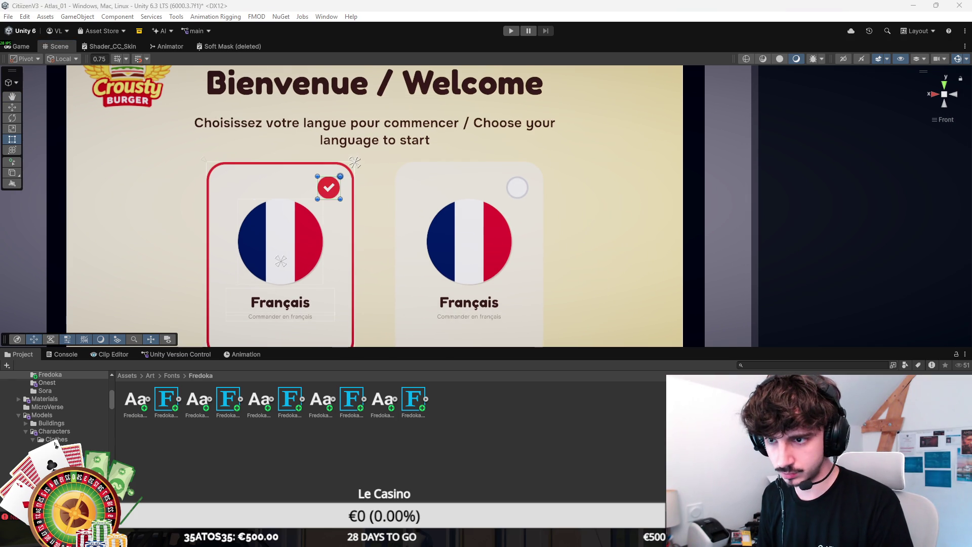
{"action": "left_click", "coordinate": [469, 243]}
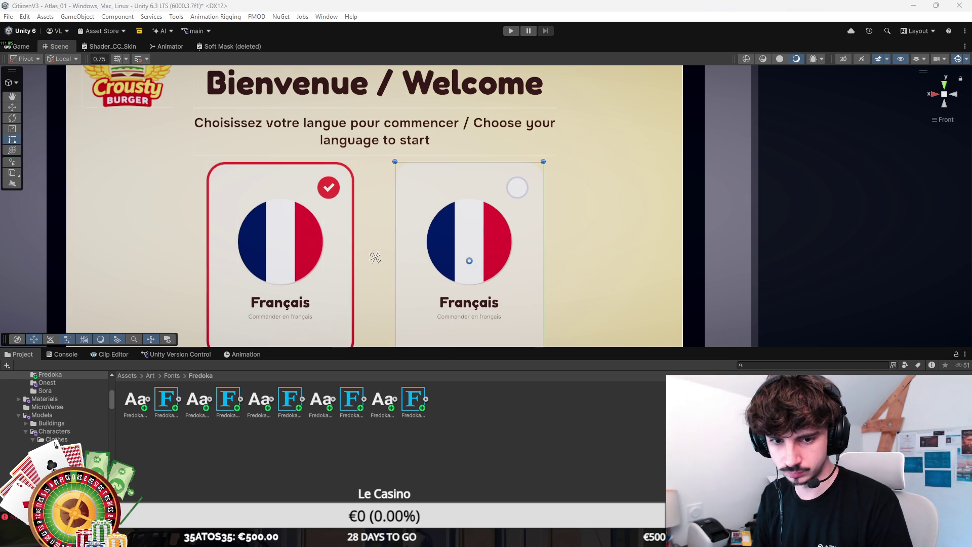
{"action": "key", "text": "ctrl+z"}
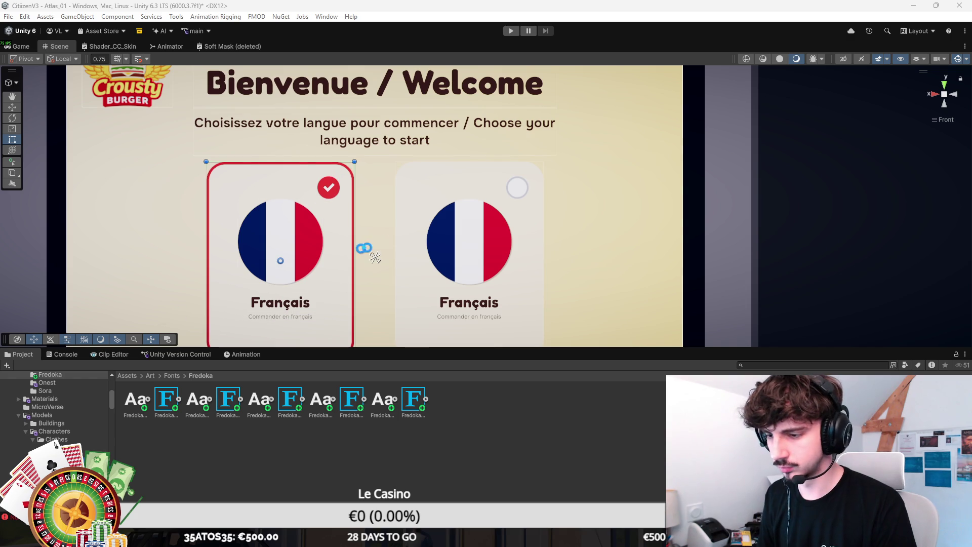
{"action": "key", "text": "ctrl+y"}
{"action": "scroll", "coordinate": [385, 253], "scroll_direction": "down", "scroll_amount": 2}
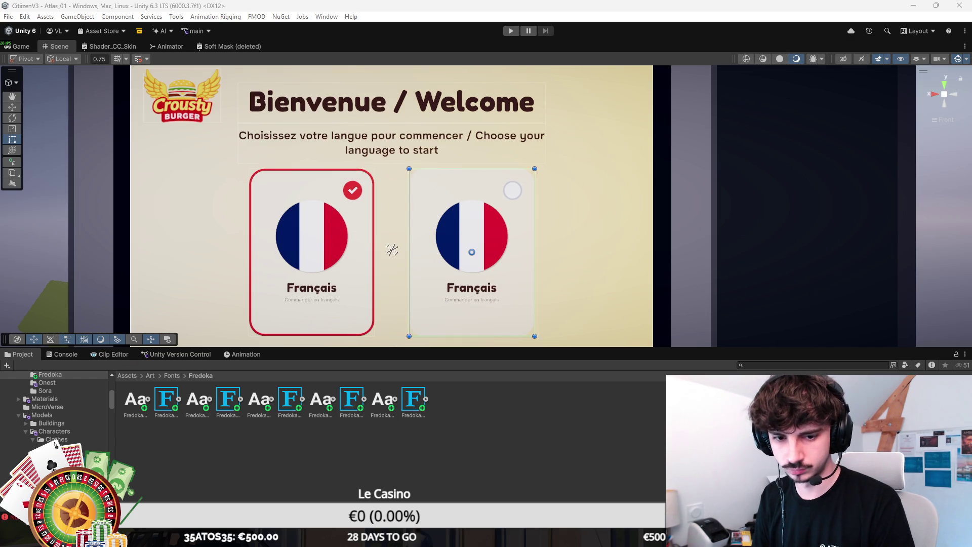
{"action": "left_click", "coordinate": [472, 252]}
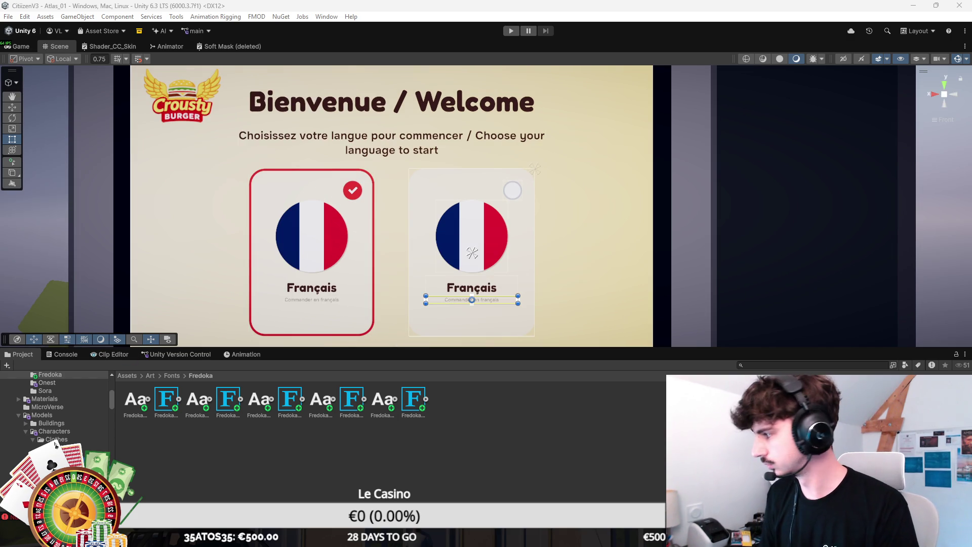
Step: Retitle the right card 'English' and change its subtitle to 'Order in English'
{"action": "left_click", "coordinate": [471, 253]}
{"action": "type", "text": "English"}
{"action": "left_click", "coordinate": [472, 300]}
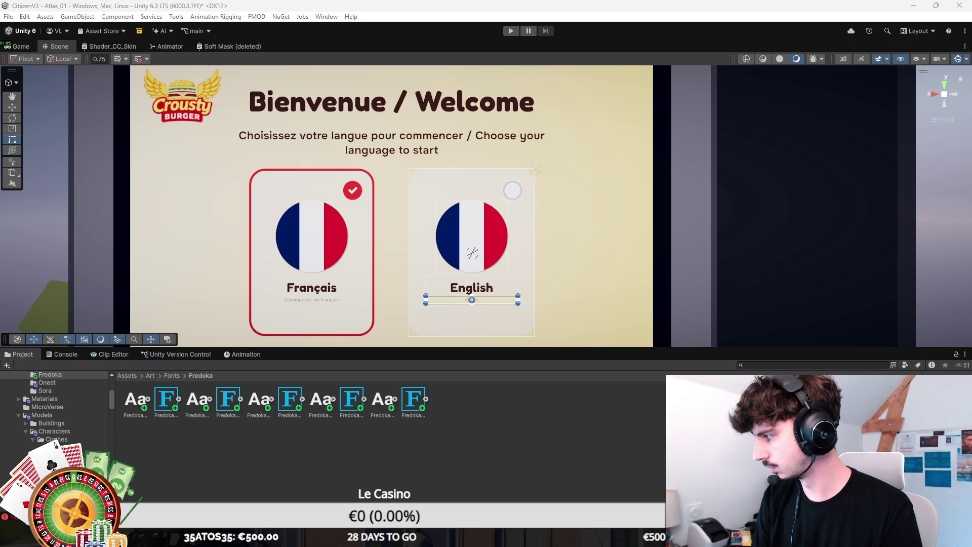
{"action": "type", "text": "ish"}
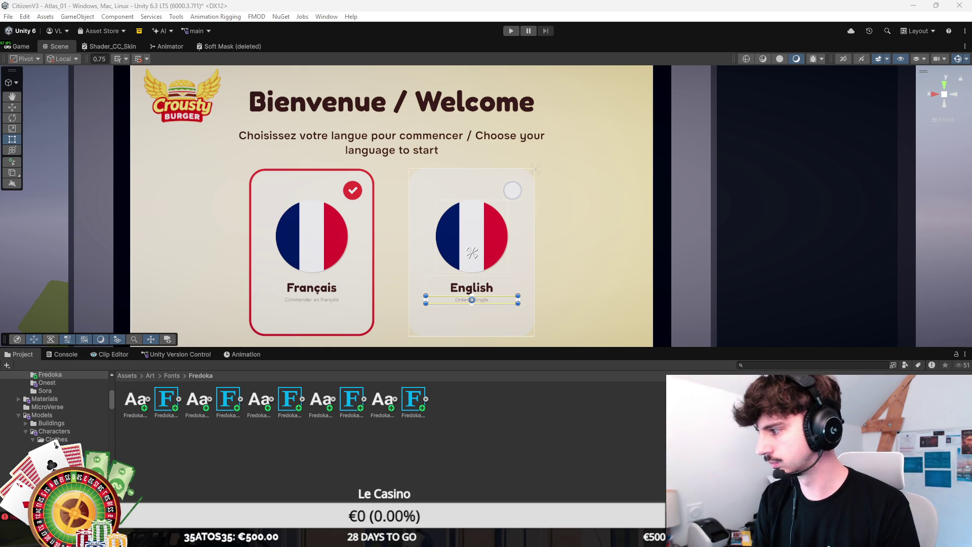
{"action": "left_click", "coordinate": [512, 191]}
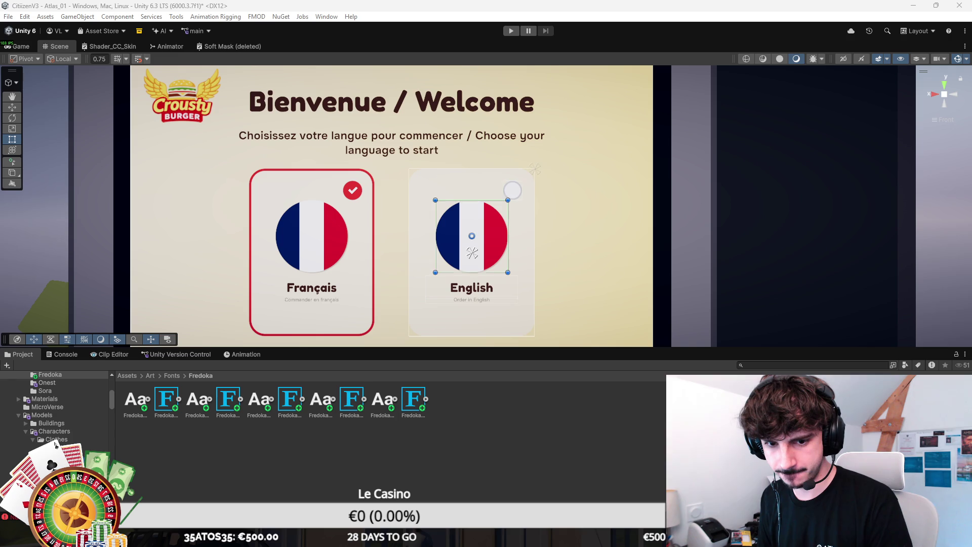
{"action": "left_click", "coordinate": [471, 236]}
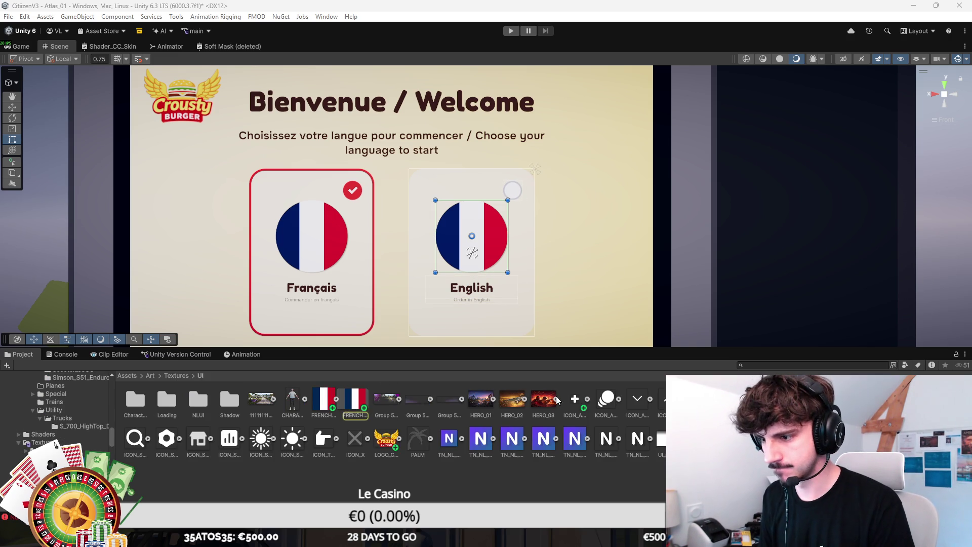
Step: Select the English card's flag image and browse the project assets for the UK flag sprite
{"action": "left_click", "coordinate": [764, 228]}
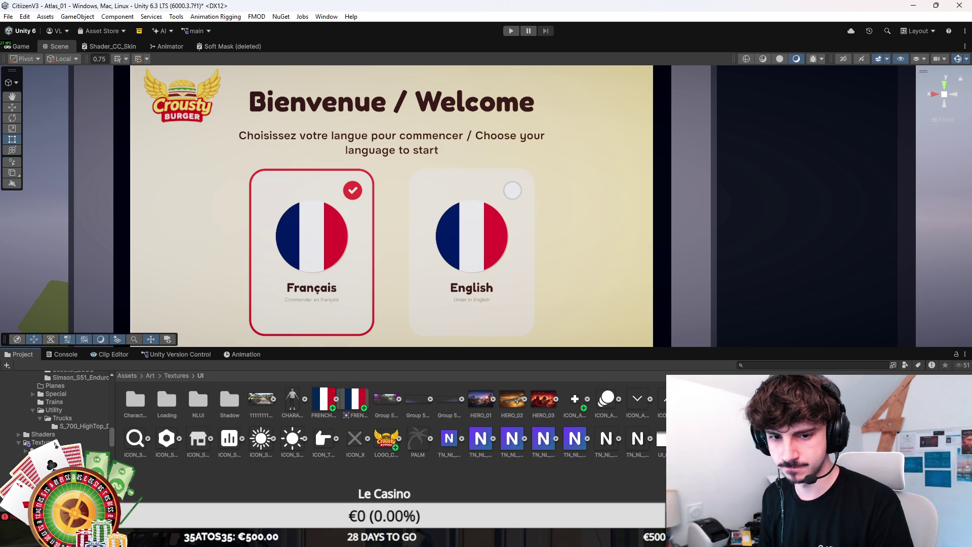
{"action": "left_click", "coordinate": [472, 252]}
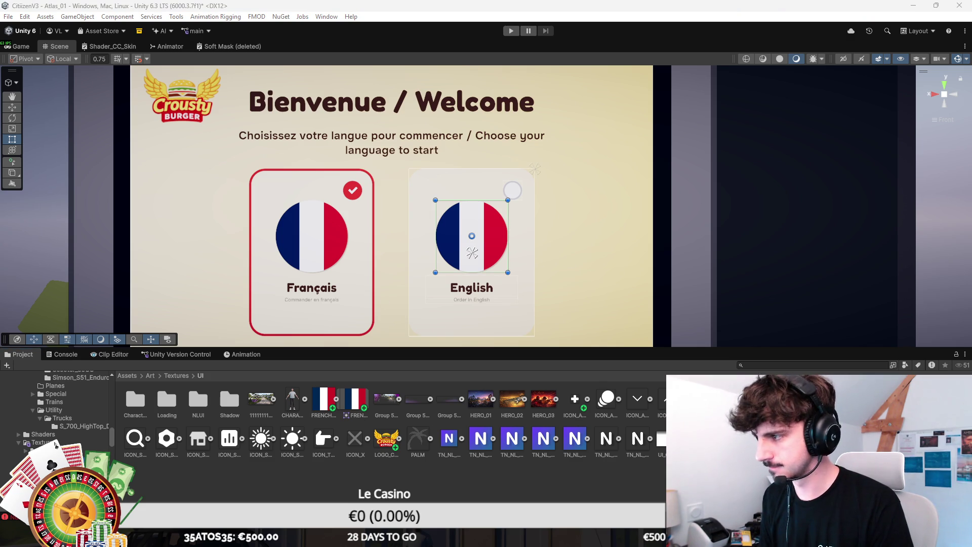
{"action": "scroll", "coordinate": [529, 235], "scroll_direction": "down", "scroll_amount": 5}
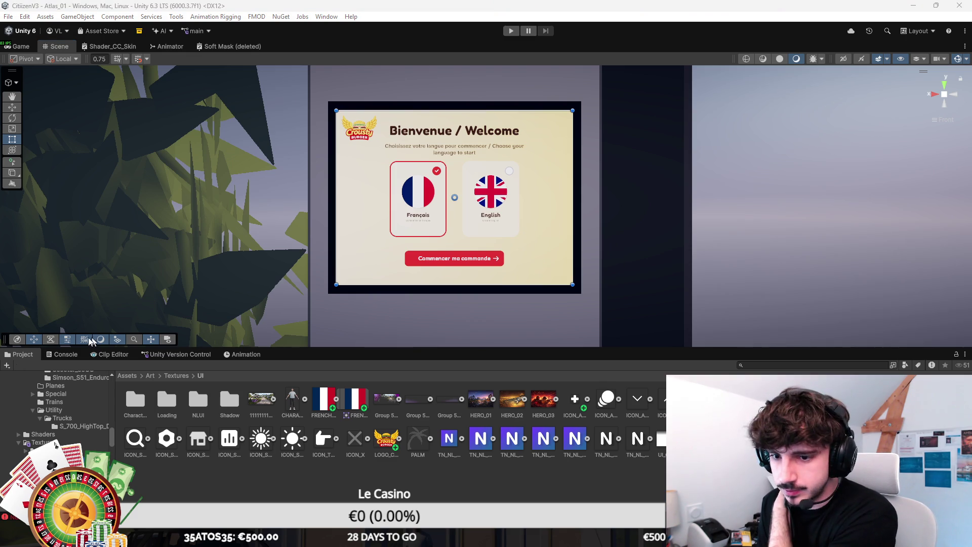
{"action": "left_click", "coordinate": [124, 375]}
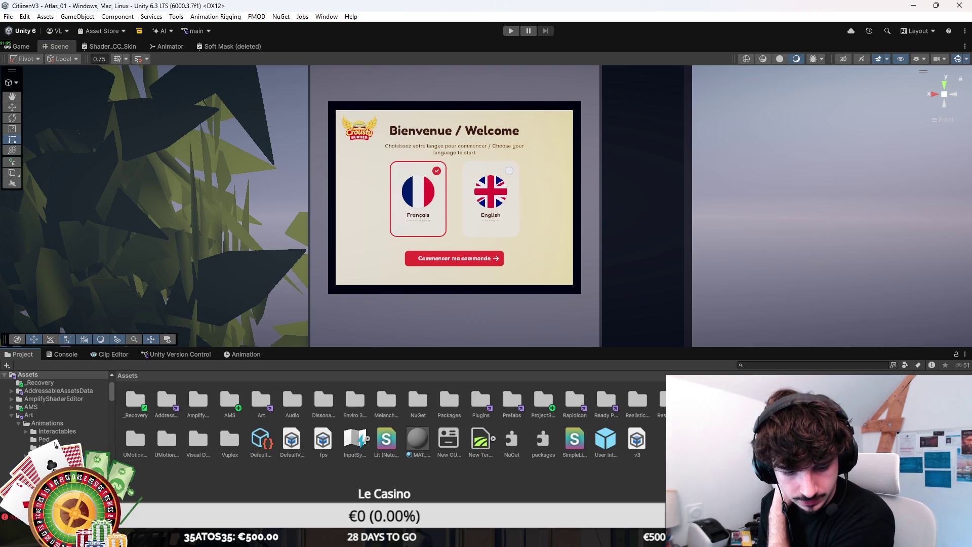
Step: Create a FastFood folder inside Assets/Scripts/UI
{"action": "double_click", "coordinate": [698, 402]}
{"action": "double_click", "coordinate": [659, 399]}
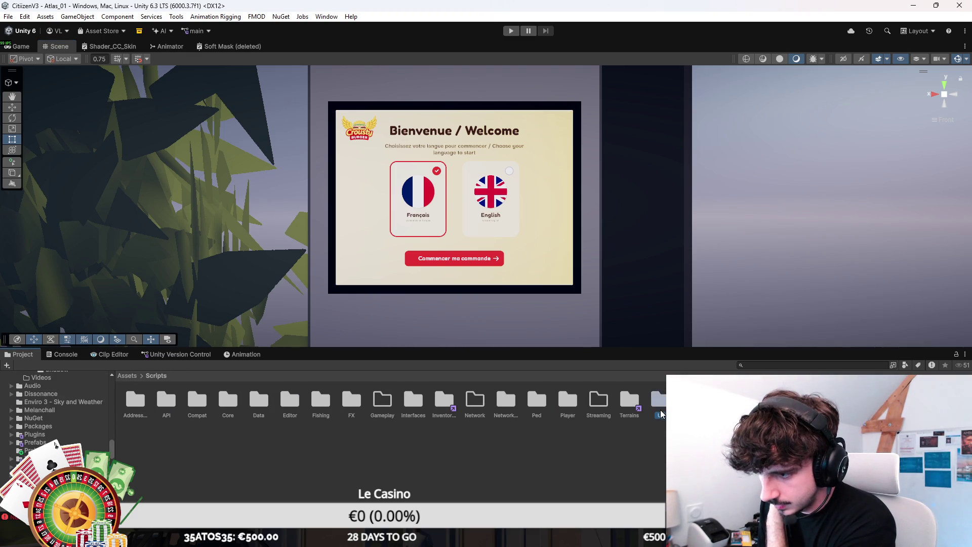
{"action": "right_click", "coordinate": [212, 448]}
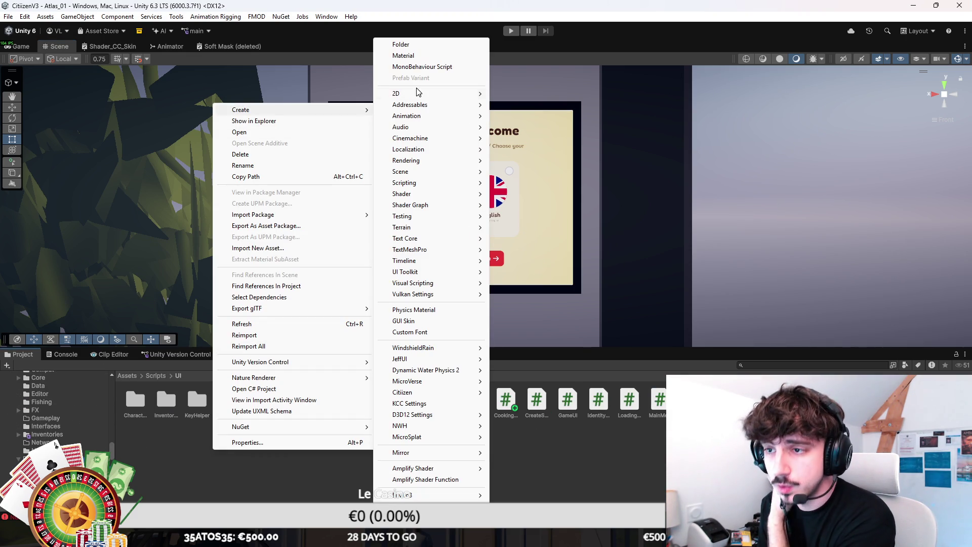
{"action": "mouse_move", "coordinate": [282, 112]}
{"action": "left_click", "coordinate": [423, 45]}
{"action": "type", "text": "F"}
{"action": "type", "text": "Fast"}
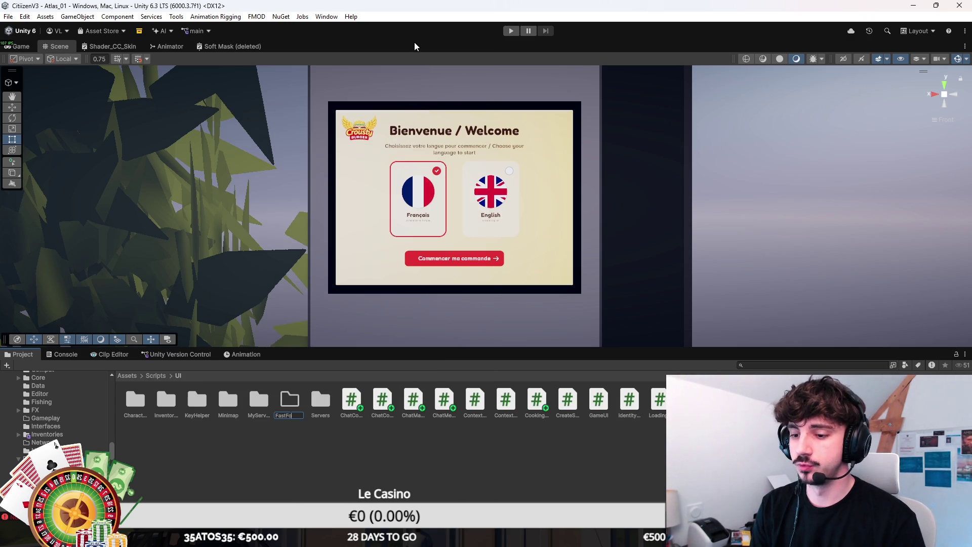
{"action": "key", "text": "Return"}
Step: Create a MonoBehaviour script named FastFoodTabletUI in the FastFood folder
{"action": "right_click", "coordinate": [325, 382]}
{"action": "mouse_move", "coordinate": [324, 123]}
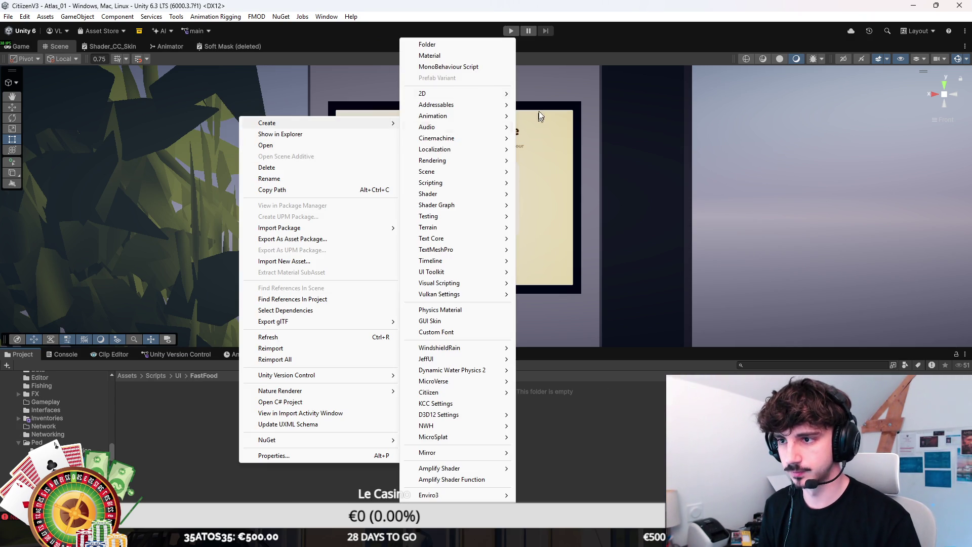
{"action": "left_click", "coordinate": [484, 71]}
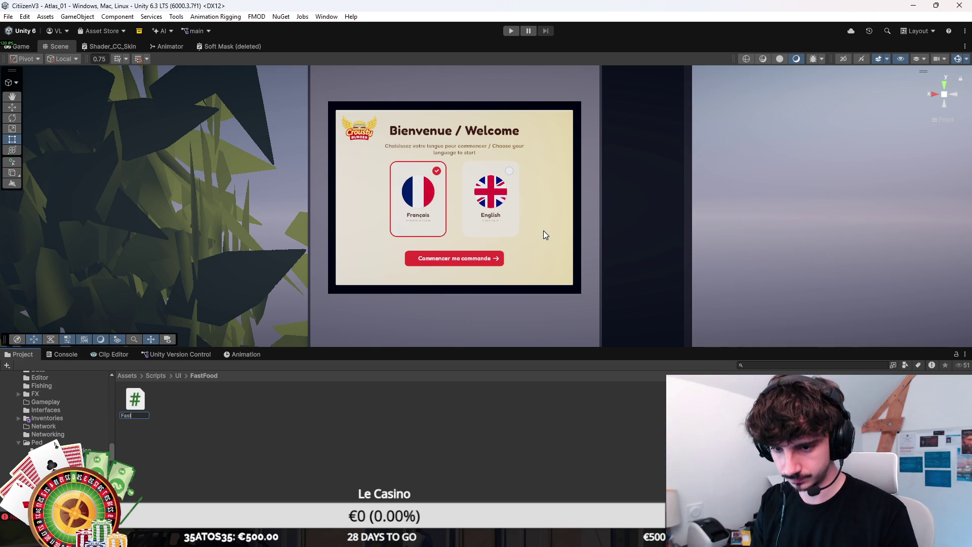
{"action": "type", "text": "FoodOrde"}
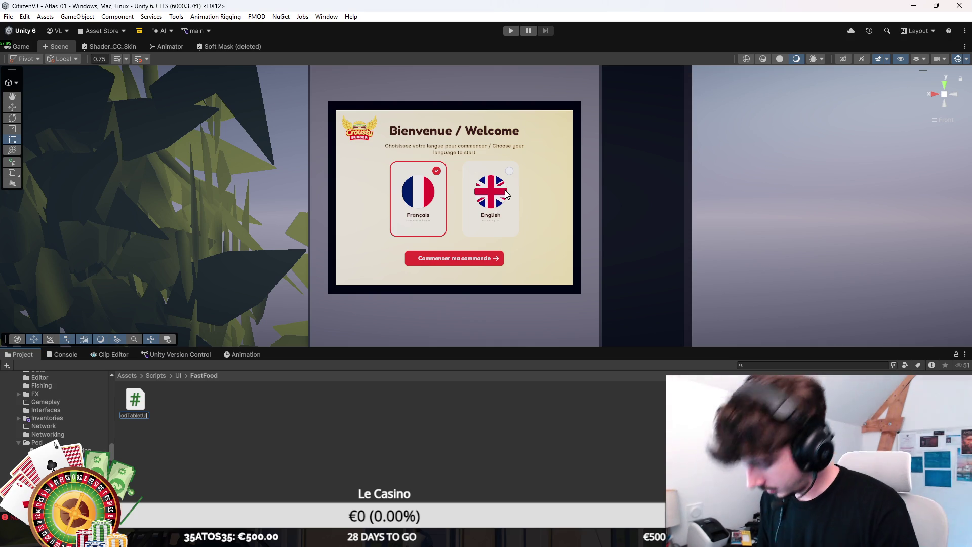
{"action": "key", "text": "Return"}
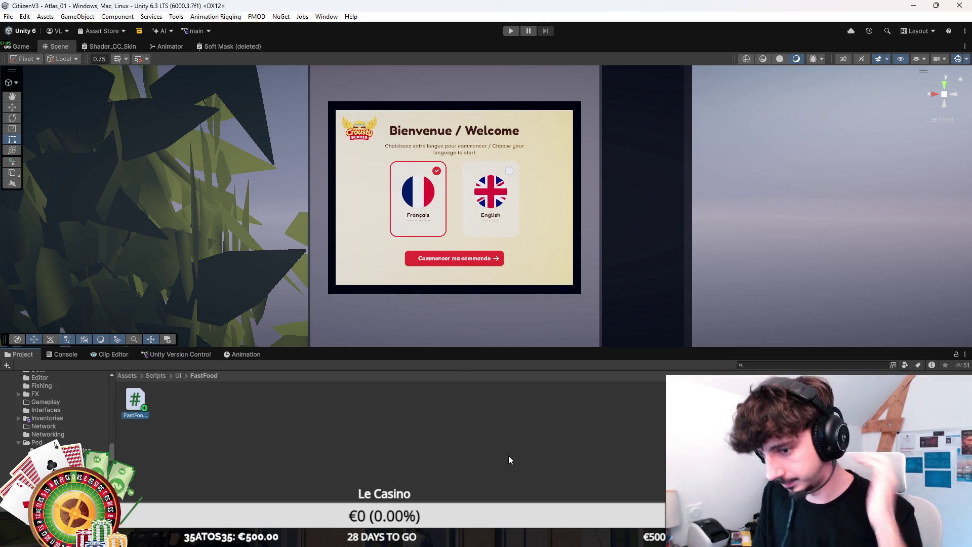
{"action": "left_click", "coordinate": [183, 420]}
Step: Replace the template code with using UnityEngine, TMPro and UnityEngine.UI imports
{"action": "double_click", "coordinate": [147, 405]}
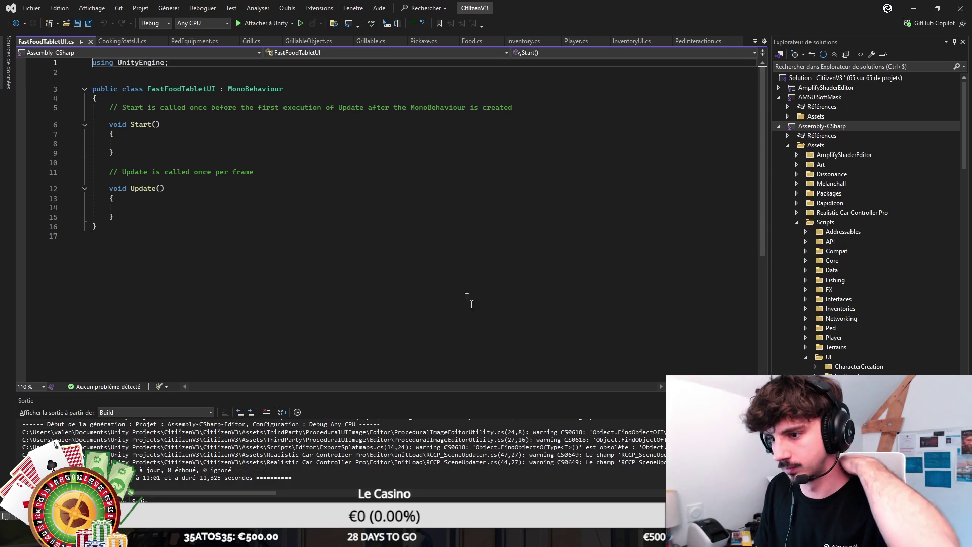
{"action": "key", "text": "ctrl+a"}
{"action": "type", "text": "usin"}
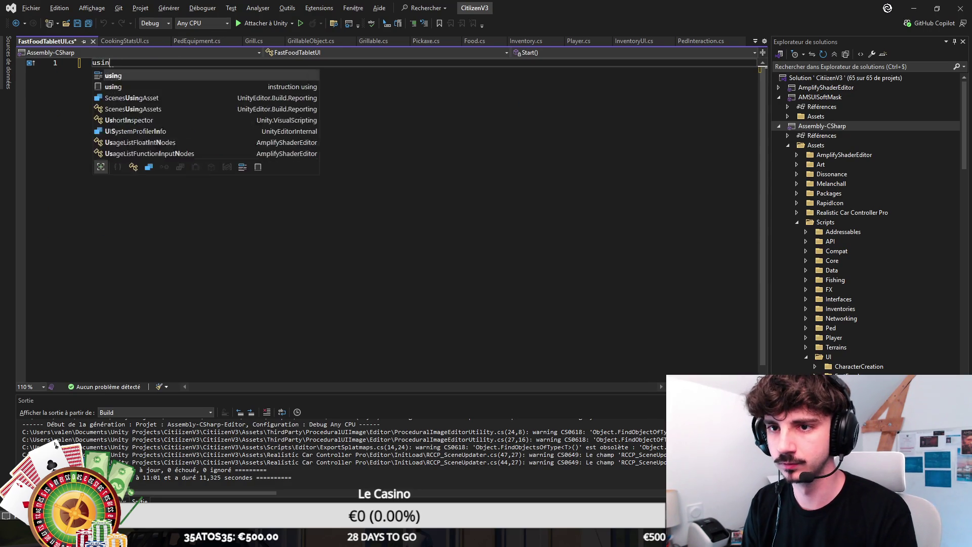
{"action": "type", "text": "g UnityEngine;"}
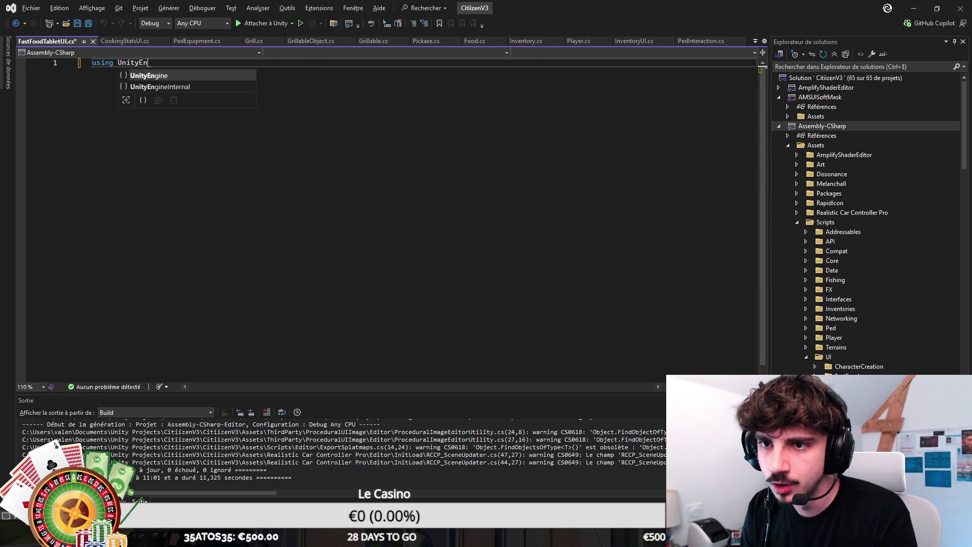
{"action": "key", "text": "Return"}
{"action": "type", "text": "using TMPro;"}
{"action": "key", "text": "Return"}
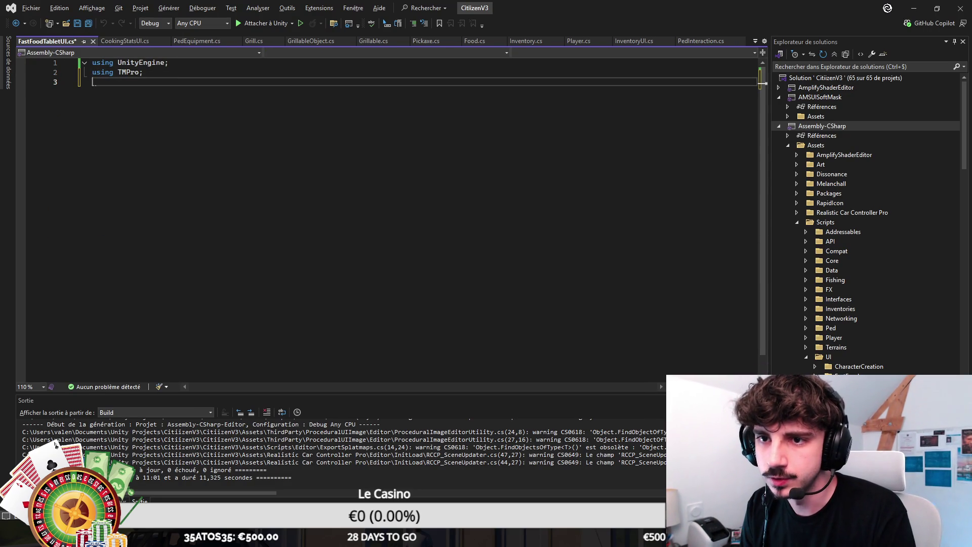
{"action": "type", "text": "usint"}
{"action": "key", "text": "BackSpace"}
{"action": "type", "text": "g UnityEng"}
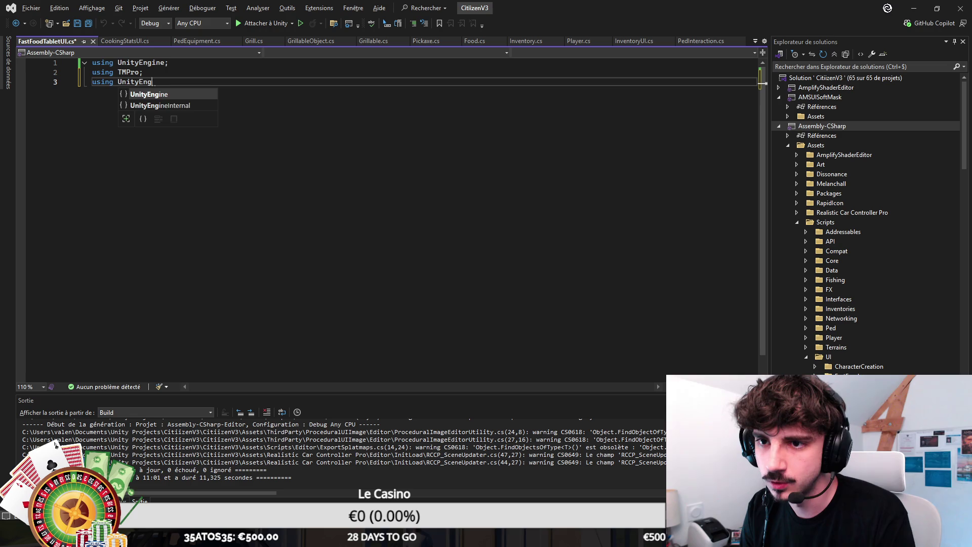
{"action": "type", "text": "ine.UI;"}
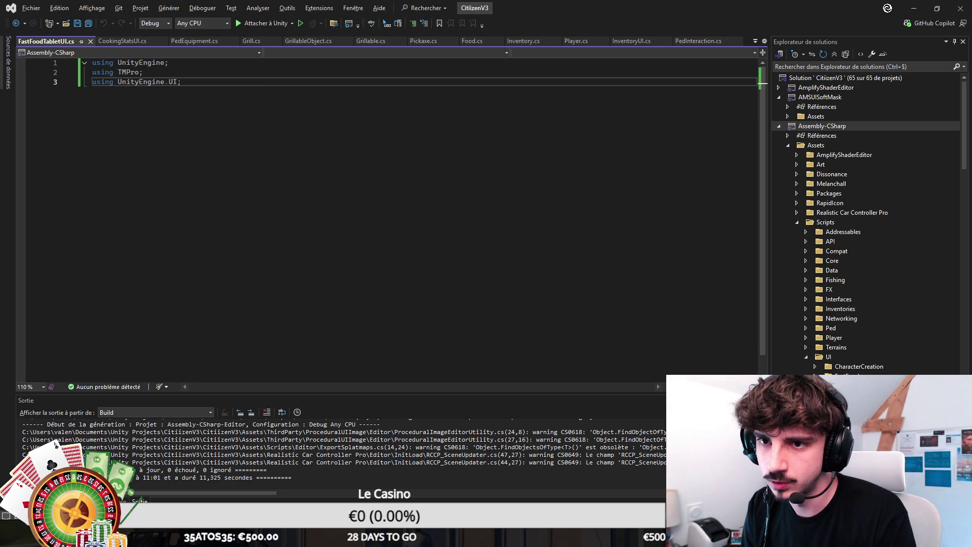
{"action": "key", "text": "Return"}
{"action": "key", "text": "Return"}
Step: Declare namespace Citiizen.UI containing public class FastFoodTabletUI : MonoBehaviour
{"action": "type", "text": "nam"}
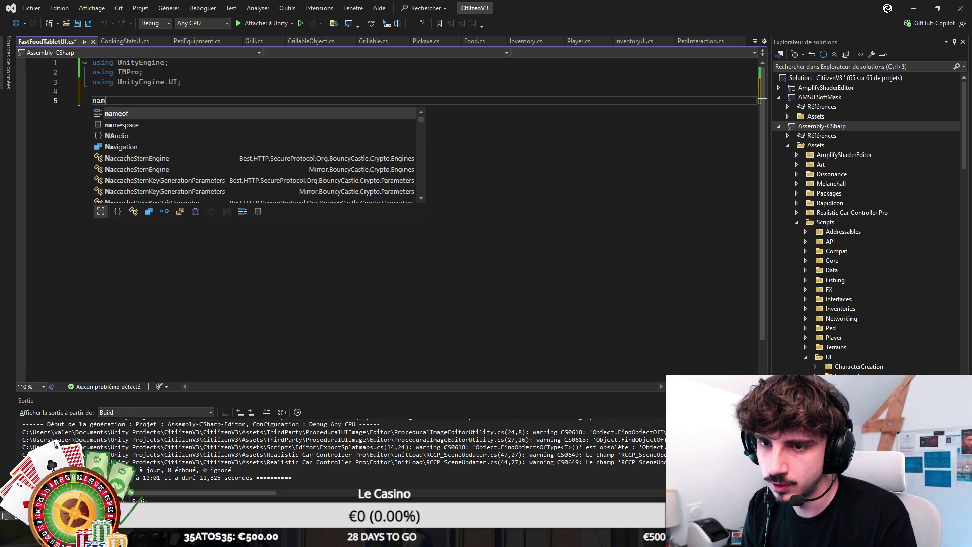
{"action": "type", "text": "espace Citiizen.UI"}
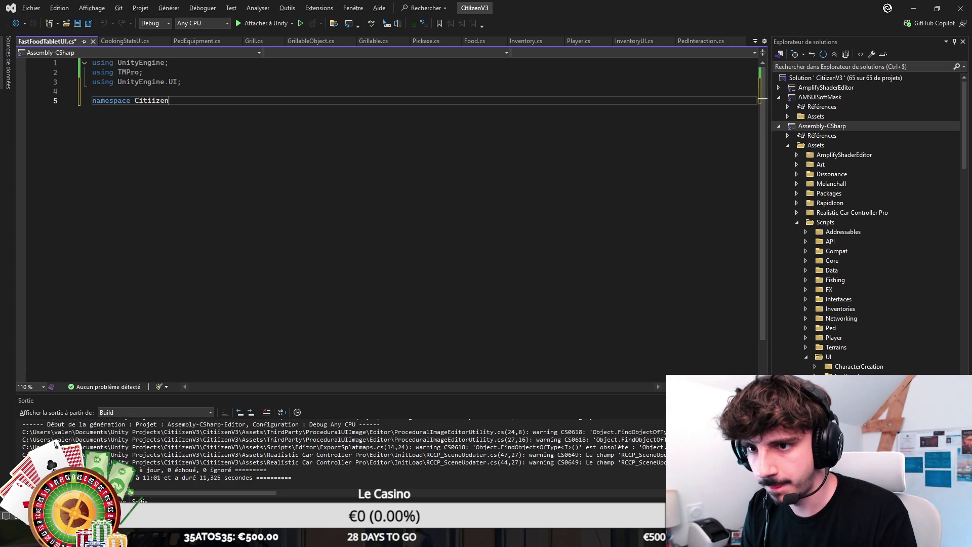
{"action": "key", "text": "Return"}
{"action": "type", "text": "{"}
{"action": "key", "text": "Return"}
{"action": "type", "text": "publiuc"}
{"action": "key", "text": "BackSpace"}
{"action": "type", "text": "c class FastFoodTa"}
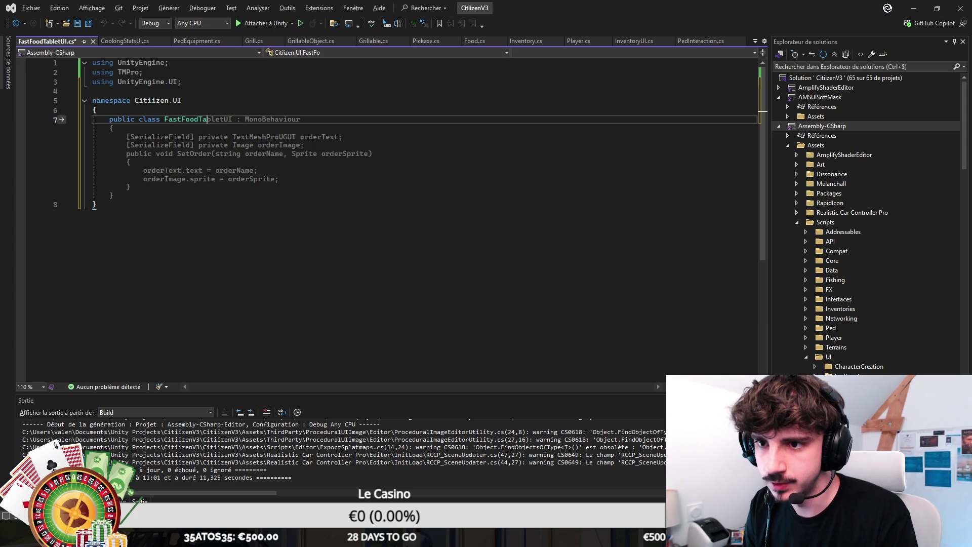
{"action": "type", "text": "bletUI : "}
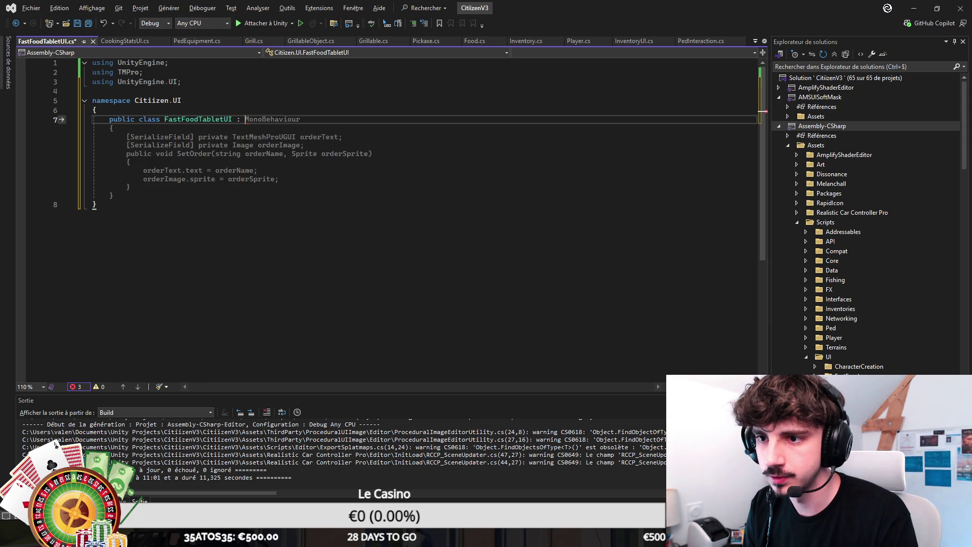
{"action": "type", "text": "Mono"}
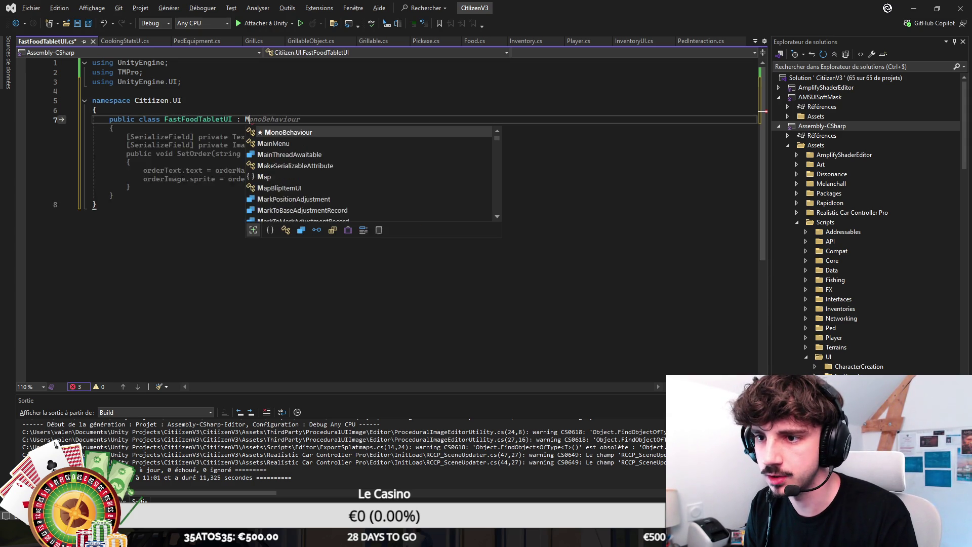
{"action": "key", "text": "Tab"}
{"action": "key", "text": "Return"}
{"action": "type", "text": "{"}
{"action": "key", "text": "Return"}
Step: Start a [SerializeField] private field, save, then undo the unfinished declarations
{"action": "key", "text": "ctrl+s"}
{"action": "type", "text": "[SerializeField] private"}
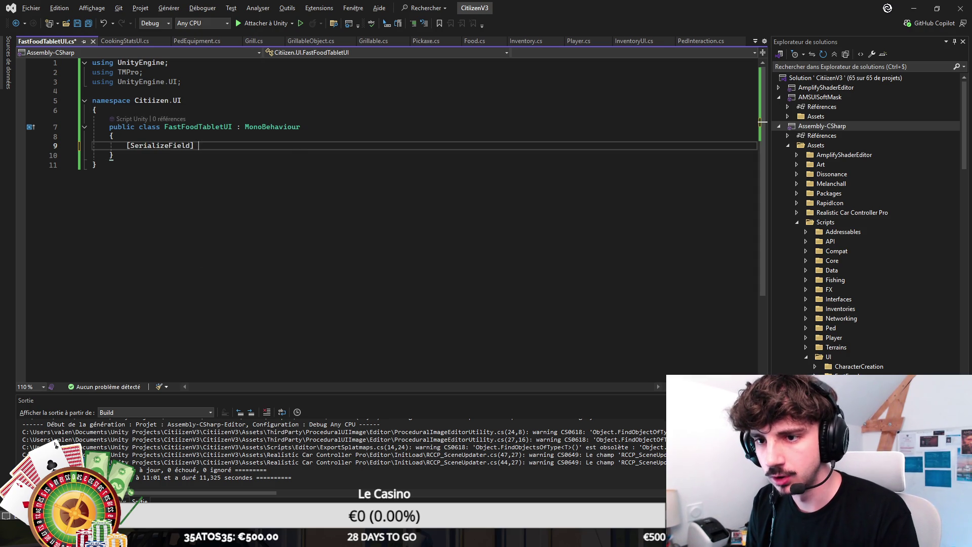
{"action": "key", "text": "Escape"}
{"action": "key", "text": "ctrl+s"}
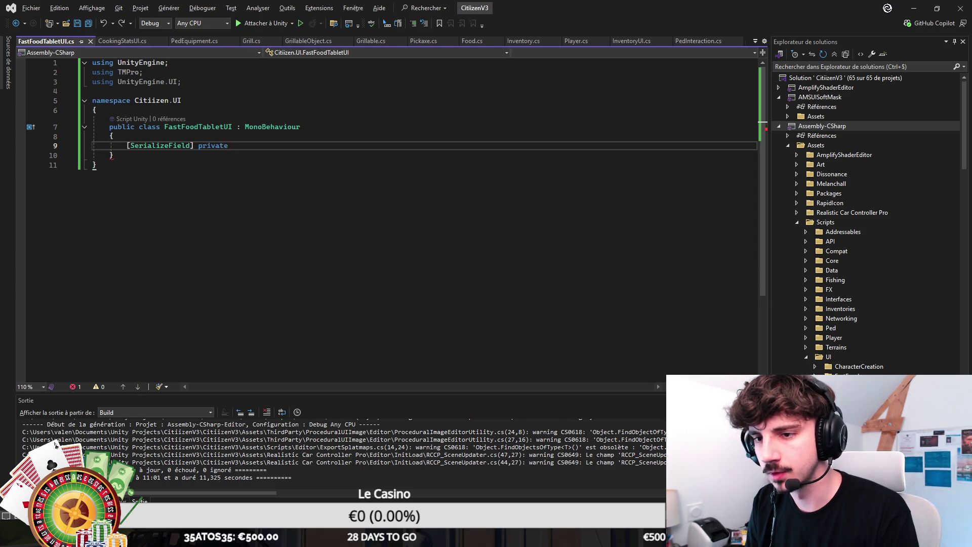
{"action": "left_click", "coordinate": [113, 155]}
{"action": "key", "text": "ctrl+z"}
{"action": "key", "text": "Down"}
{"action": "key", "text": "End"}
{"action": "key", "text": "Return"}
{"action": "key", "text": "Return"}
{"action": "type", "text": "public class"}
{"action": "key", "text": "ctrl+z"}
{"action": "key", "text": "ctrl+z"}
{"action": "key", "text": "ctrl+z"}
Step: Add nested class LanguageItemUI with a [SerializeField] private GameObject selected field
{"action": "key", "text": "Return"}
{"action": "type", "text": "public class"}
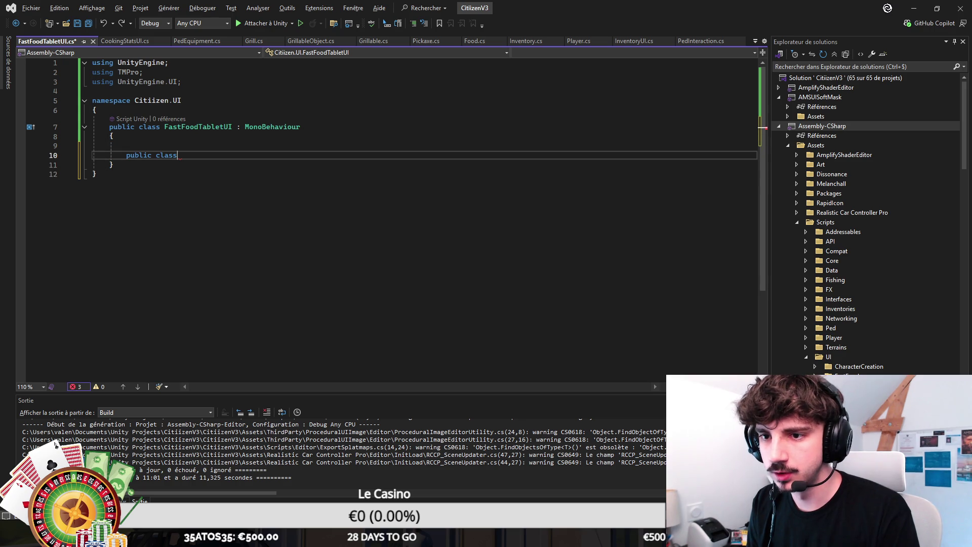
{"action": "type", "text": " Language"}
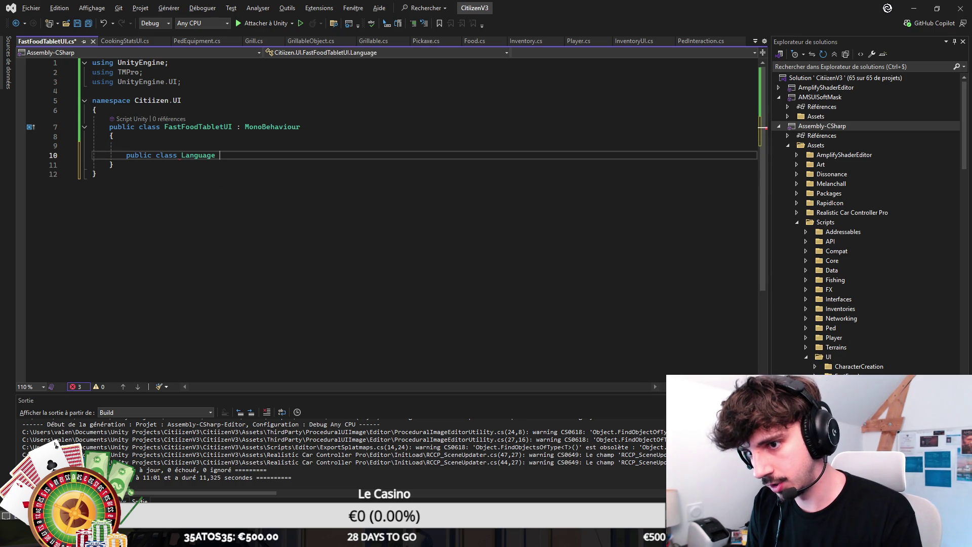
{"action": "type", "text": "Fast"}
{"action": "key", "text": "ctrl+BackSpace"}
{"action": "type", "text": "LanguageItemUI"}
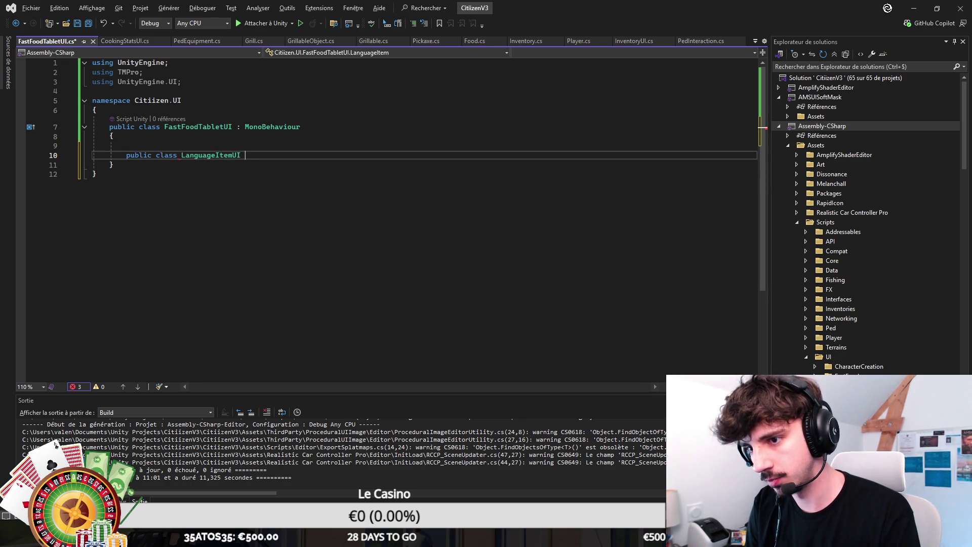
{"action": "key", "text": "Return"}
{"action": "type", "text": "{"}
{"action": "key", "text": "Return"}
{"action": "type", "text": "pub"}
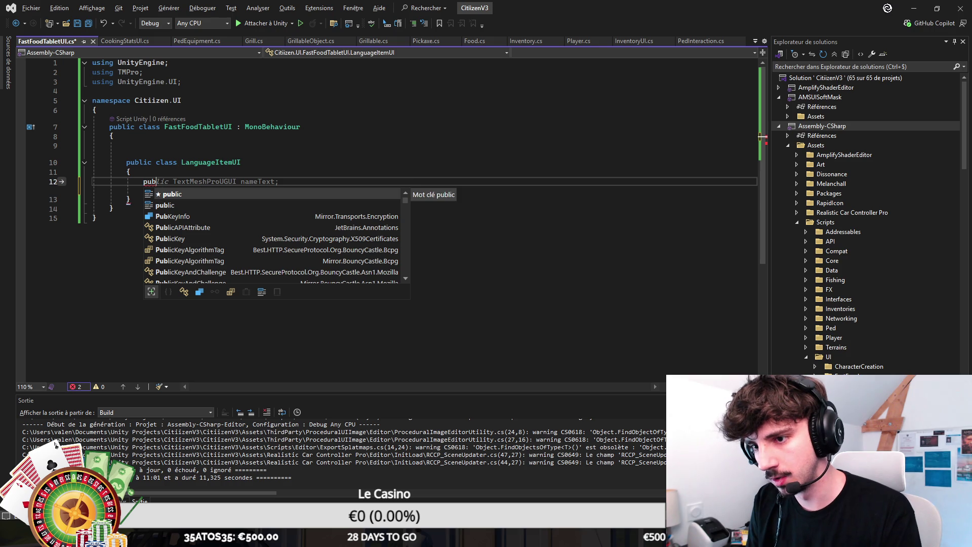
{"action": "key", "text": "BackSpace"}
{"action": "key", "text": "BackSpace"}
{"action": "key", "text": "BackSpace"}
{"action": "type", "text": "[SerializeField] priova"}
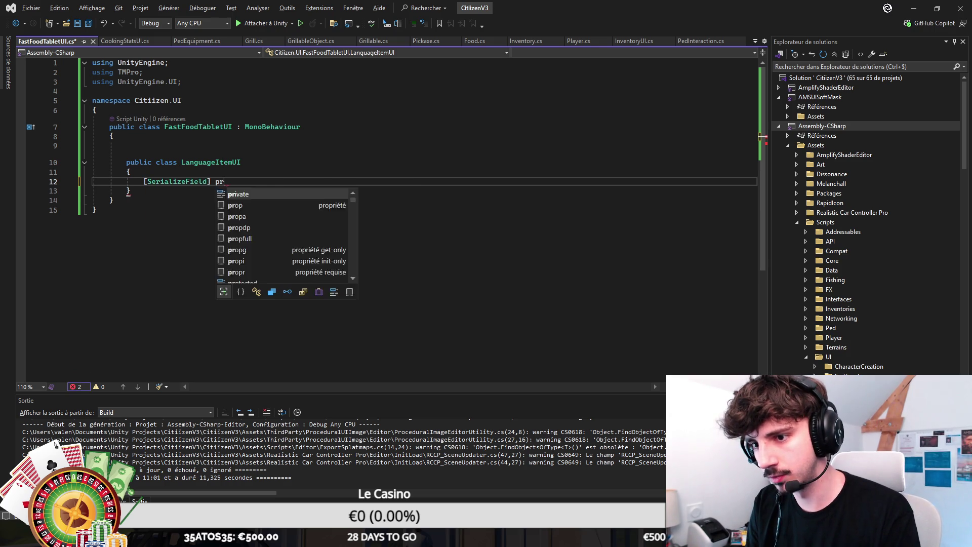
{"action": "key", "text": "BackSpace"}
{"action": "key", "text": "BackSpace"}
{"action": "key", "text": "BackSpace"}
{"action": "type", "text": "vate "}
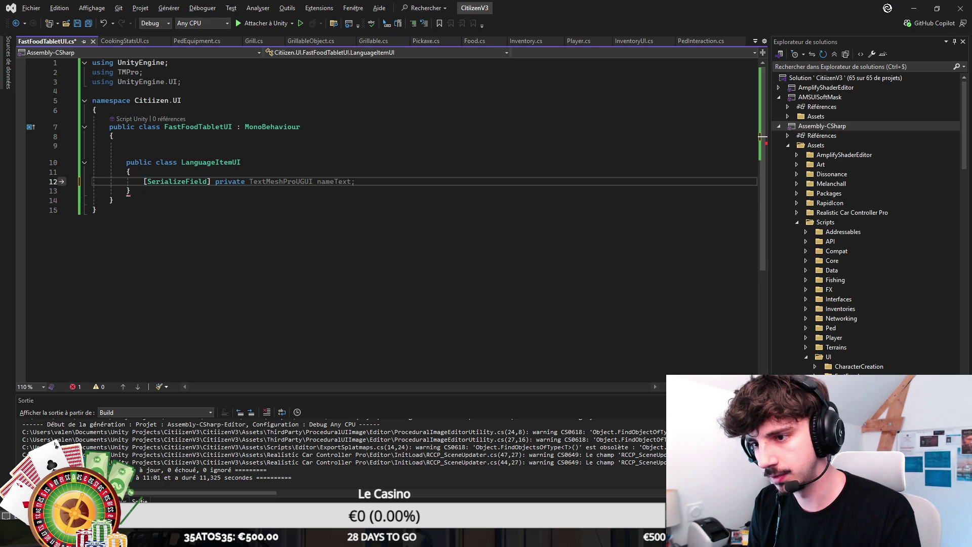
{"action": "type", "text": "GameObject "}
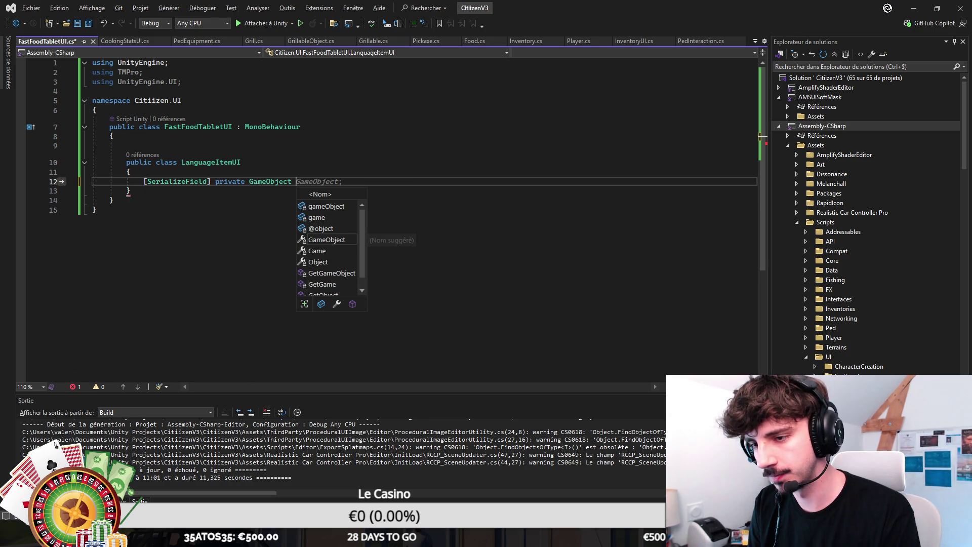
{"action": "type", "text": "sel"}
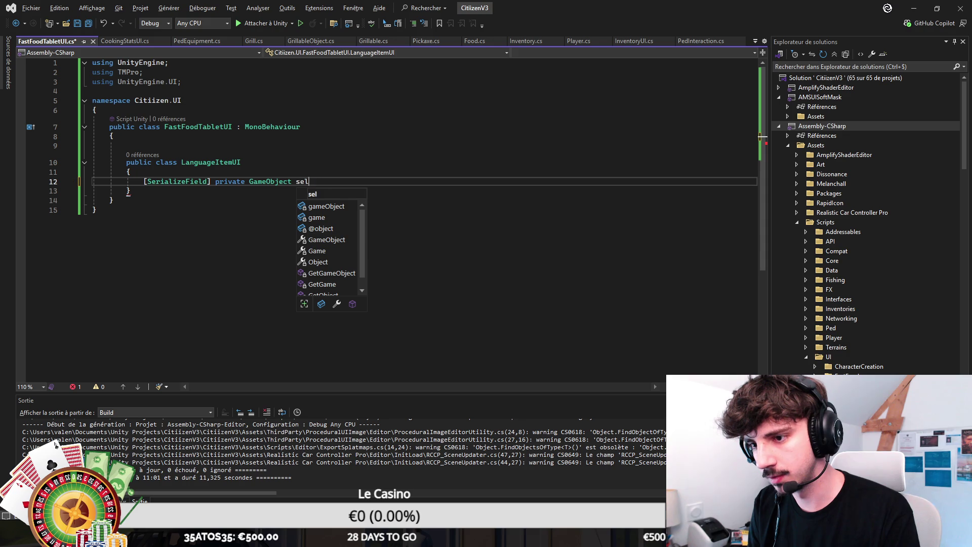
{"action": "type", "text": "ected;"}
{"action": "key", "text": "Return"}
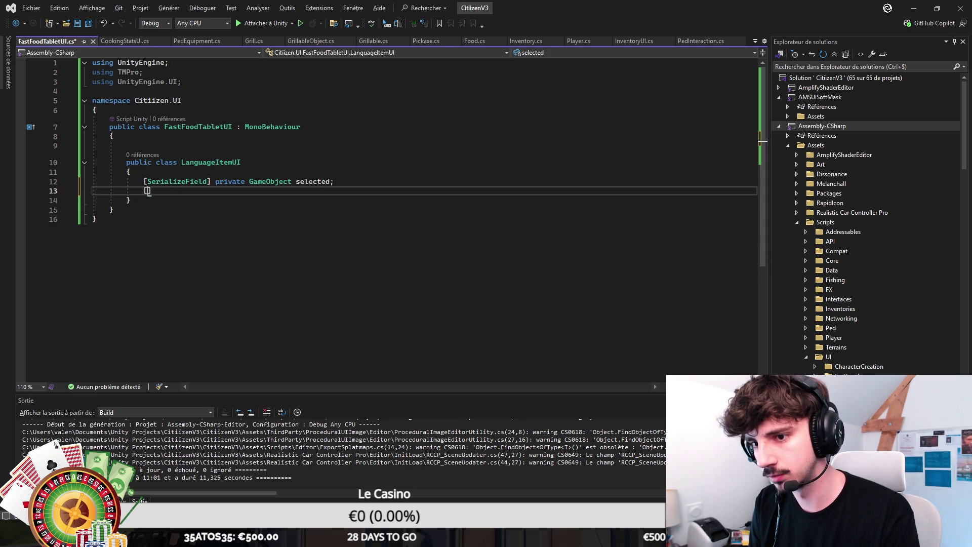
Step: Add a public void SetSelected(bool) method, dropping the Selected property
{"action": "type", "text": "public cla"}
{"action": "key", "text": "Escape"}
{"action": "type", "text": "GameObject Selected "}
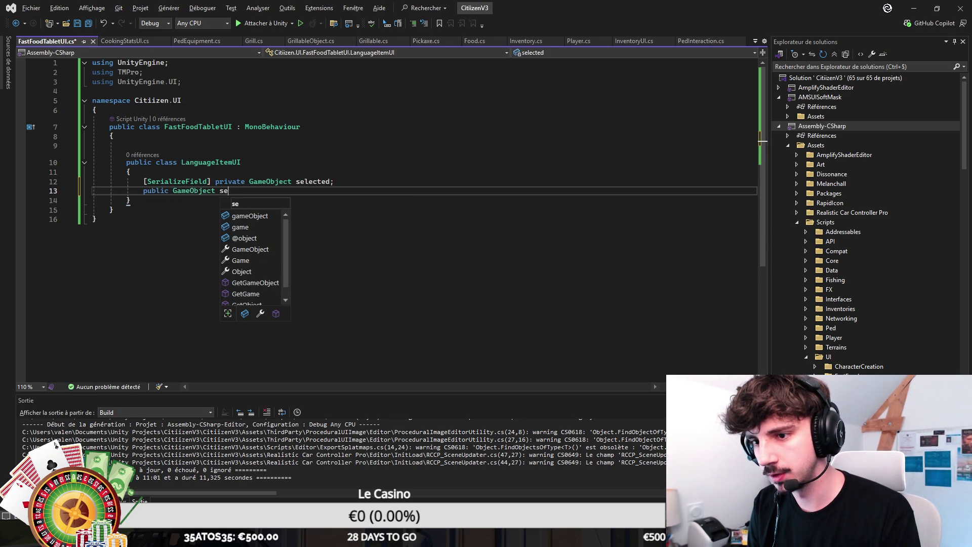
{"action": "type", "text": "=> selected;"}
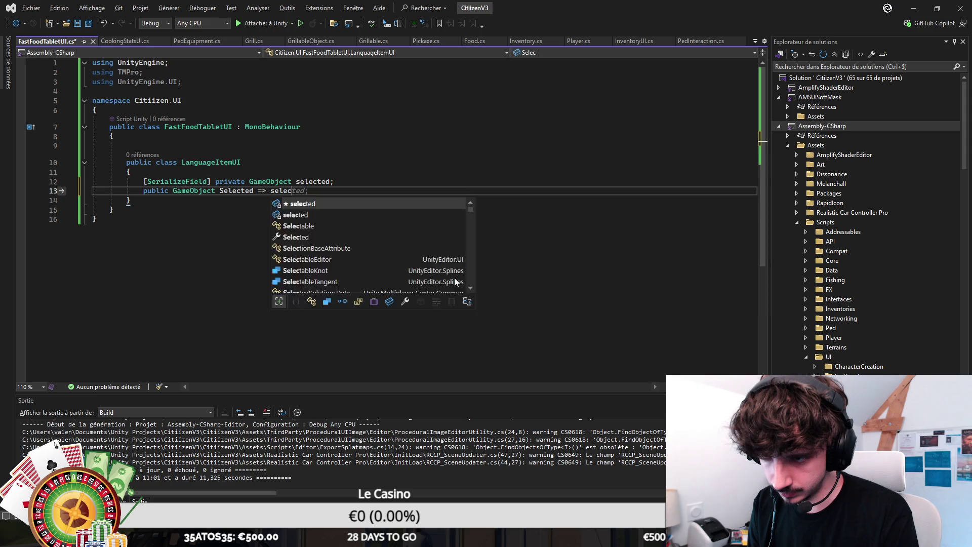
{"action": "key", "text": "Return"}
{"action": "key", "text": "Return"}
{"action": "type", "text": "public void"}
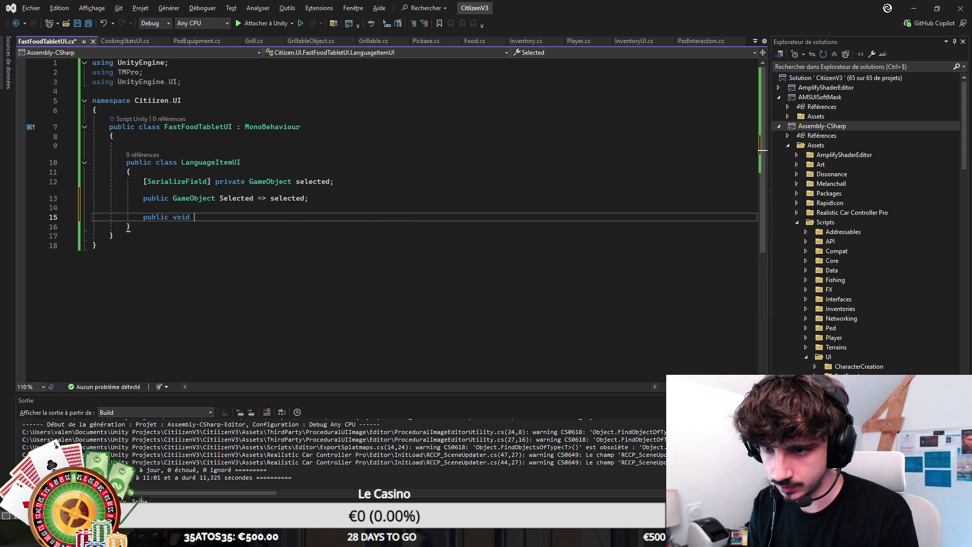
{"action": "left_click", "coordinate": [194, 198]}
{"action": "key", "text": "ctrl+x"}
{"action": "key", "text": "Down"}
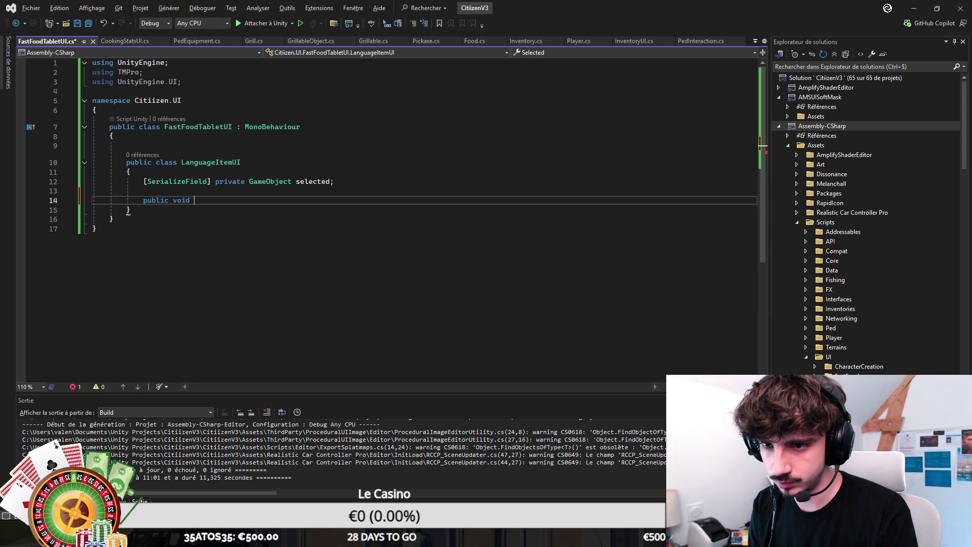
{"action": "key", "text": "Return"}
{"action": "type", "text": "{"}
{"action": "key", "text": "Return"}
{"action": "key", "text": "ctrl+s"}
{"action": "type", "text": "Selected("}
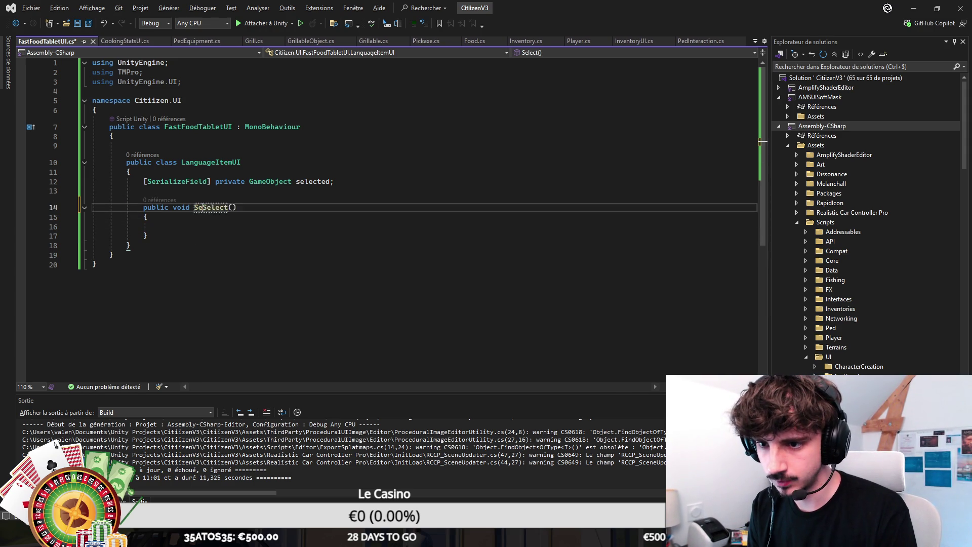
{"action": "type", "text": "bool value"}
Step: Add private bool isSelected; SetSelected assigns it and calls selected.SetActive(isSelected)
{"action": "left_click", "coordinate": [142, 190]}
{"action": "key", "text": "Return"}
{"action": "type", "text": "private bool isSelected;"}
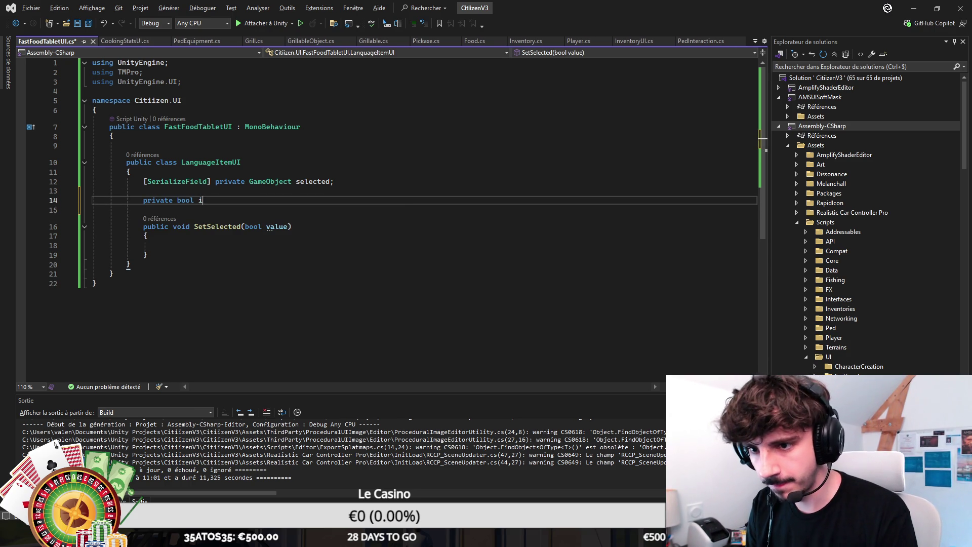
{"action": "key", "text": "ctrl+s"}
{"action": "key", "text": "Down"}
{"action": "key", "text": "Down"}
{"action": "key", "text": "Down"}
{"action": "key", "text": "Down"}
{"action": "key", "text": "Tab"}
{"action": "type", "text": "his.is"}
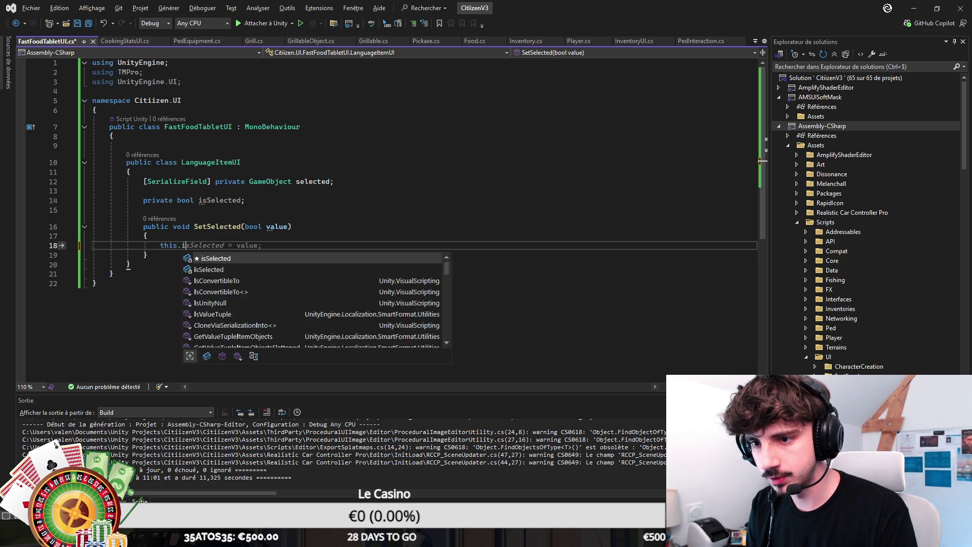
{"action": "key", "text": "Tab"}
{"action": "key", "text": "Tab"}
{"action": "key", "text": "Return"}
{"action": "type", "text": "selected."}
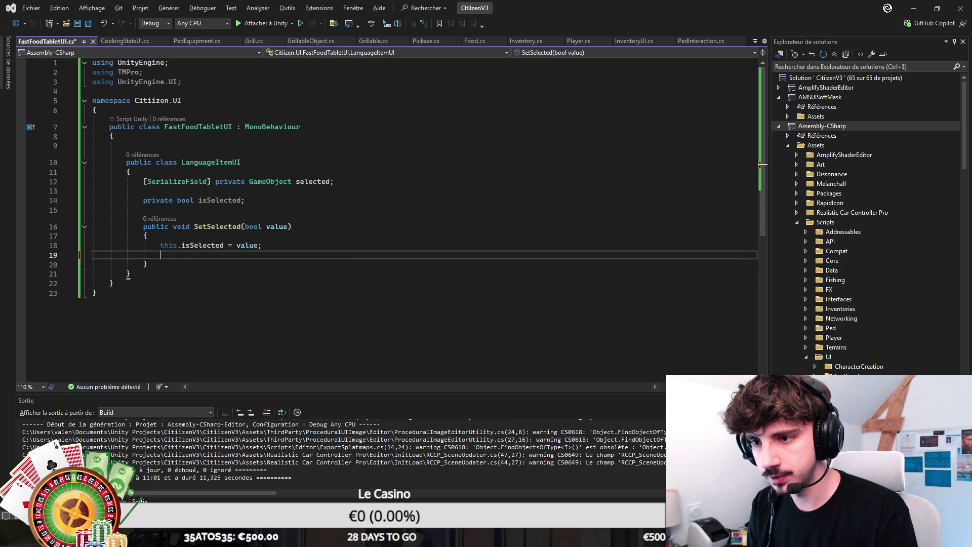
{"action": "key", "text": "Tab"}
{"action": "key", "text": "ctrl+s"}
Step: Tidy the blank lines between the fields at the top of FastFoodTabletUI
{"action": "key", "text": "Up"}
{"action": "key", "text": "Up"}
{"action": "key", "text": "Up"}
{"action": "key", "text": "Up"}
{"action": "key", "text": "ctrl+shift+l"}
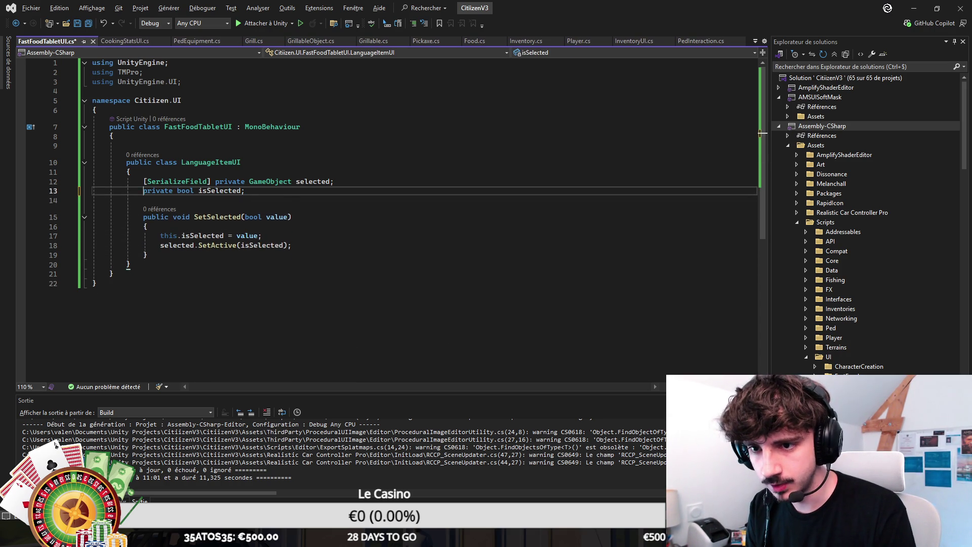
{"action": "key", "text": "Up"}
{"action": "key", "text": "Up"}
{"action": "key", "text": "Up"}
{"action": "key", "text": "Return"}
{"action": "key", "text": "Up"}
Step: Declare a serialized LanguageItemUI[] languageItems field in FastFoodTabletUI and save
{"action": "type", "text": "[SerializeField]"}
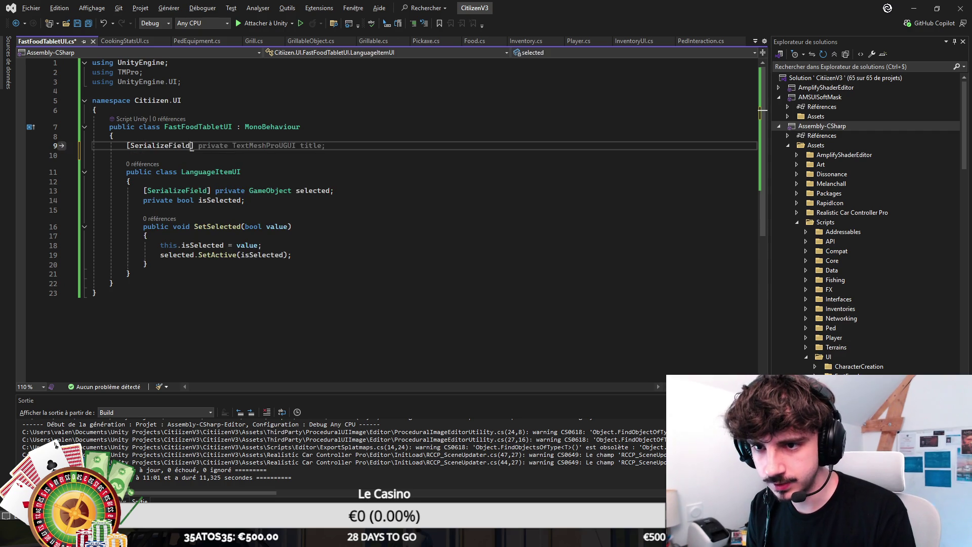
{"action": "type", "text": " private LanguageItemUI[] languageItems;"}
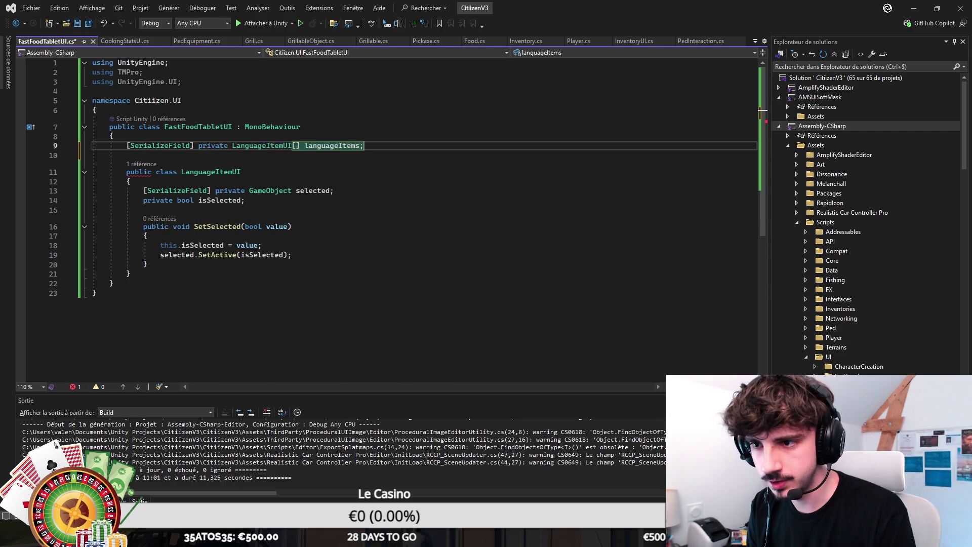
{"action": "key", "text": "Return"}
{"action": "key", "text": "Return"}
{"action": "key", "text": "ctrl+s"}
Step: Add a SetLanguage(int languageIndex) method that selects only the matching item, then return to Unity
{"action": "type", "text": "pub"}
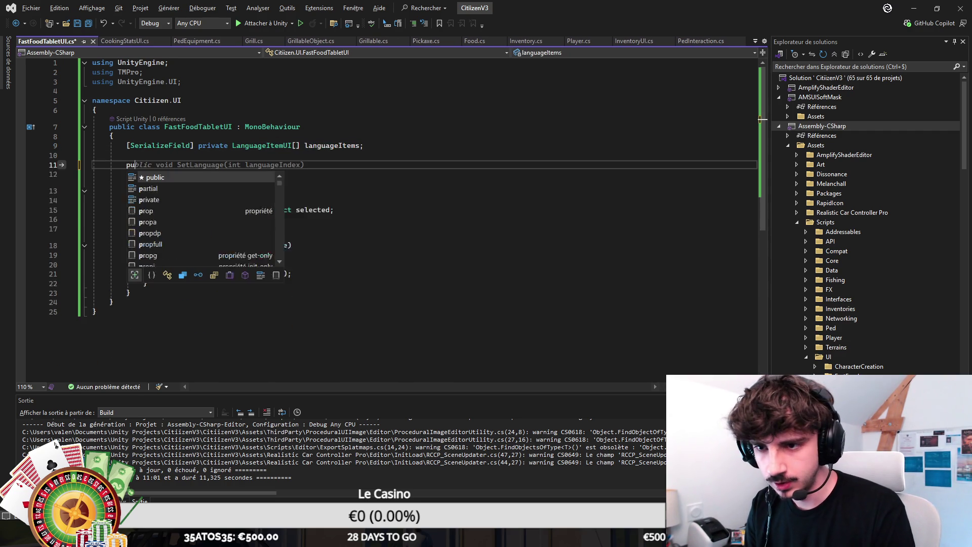
{"action": "key", "text": "Tab"}
{"action": "key", "text": "Up"}
{"action": "key", "text": "Up"}
{"action": "key", "text": "Down"}
{"action": "key", "text": "Down"}
{"action": "key", "text": "Down"}
{"action": "scroll", "coordinate": [424, 245], "scroll_direction": "down", "scroll_amount": 5}
{"action": "scroll", "coordinate": [424, 245], "scroll_direction": "up", "scroll_amount": 5}
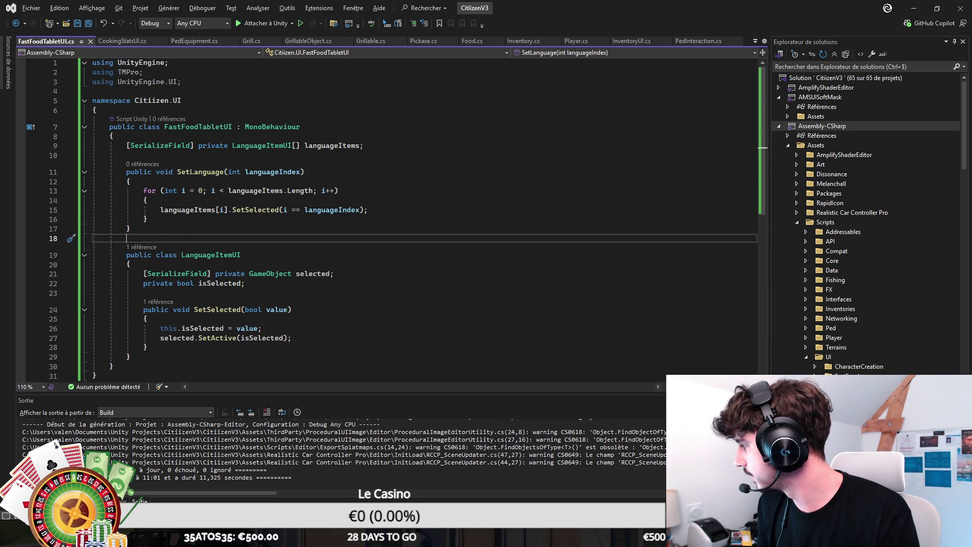
{"action": "key", "text": "shift+Up"}
{"action": "key", "text": "shift+Up"}
{"action": "key", "text": "shift+Up"}
{"action": "key", "text": "Left"}
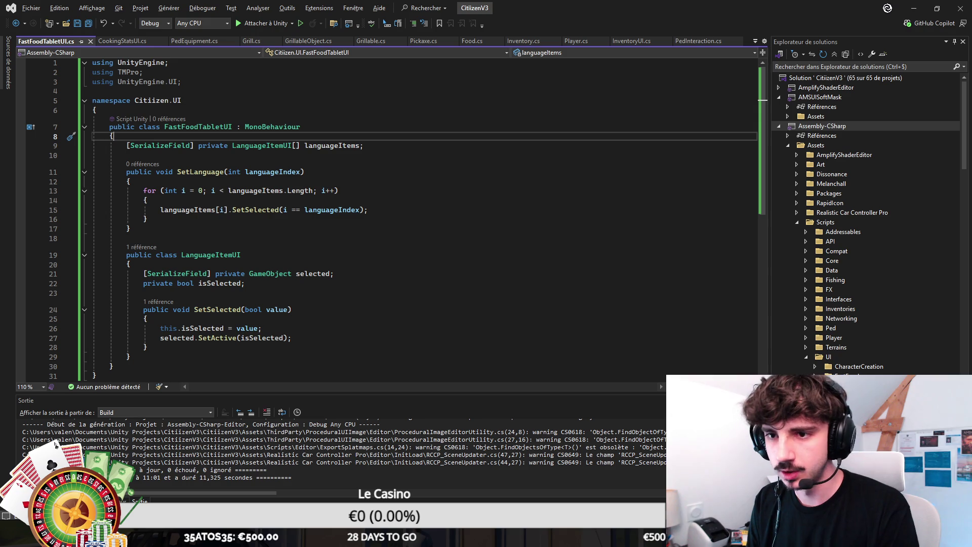
{"action": "scroll", "coordinate": [394, 205], "scroll_direction": "down", "scroll_amount": 1}
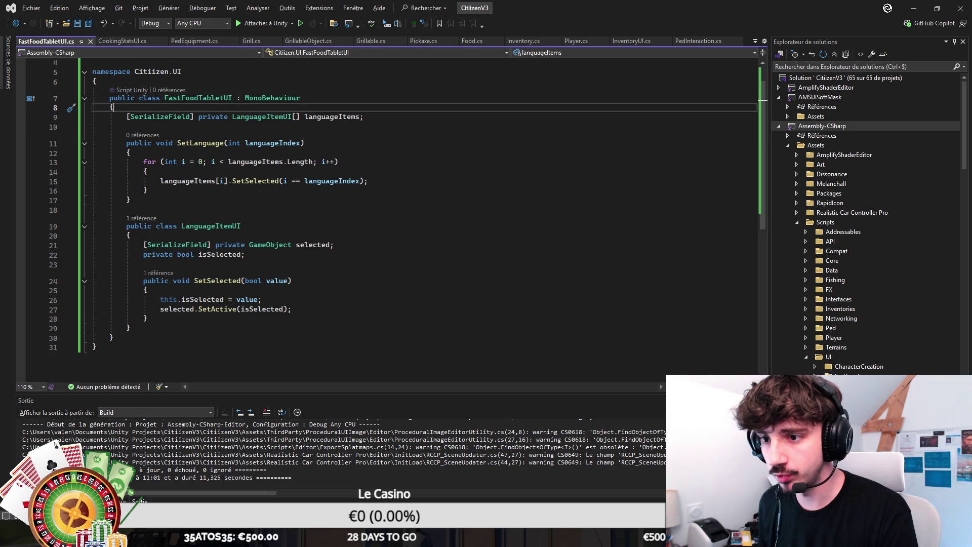
{"action": "key", "text": "alt+Tab"}
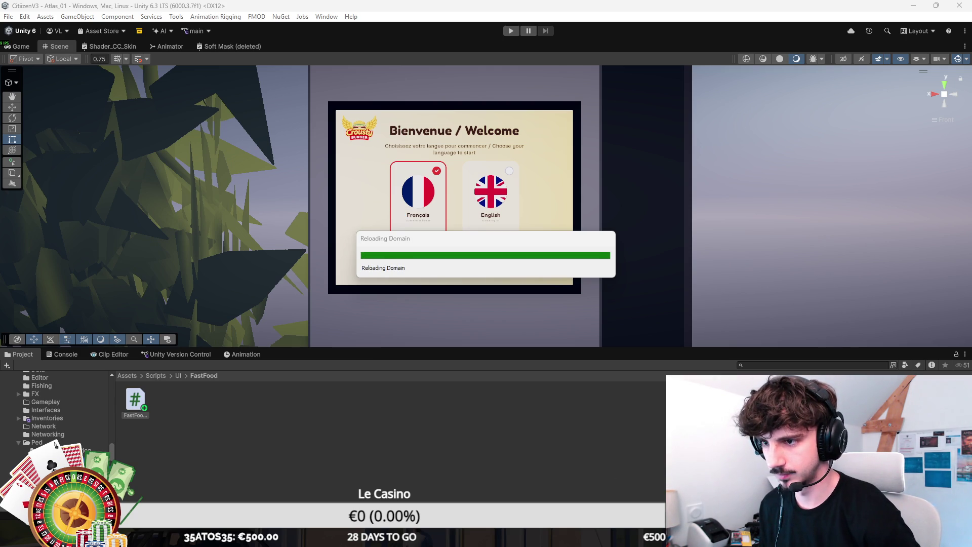
Step: Open the FastFood tablet script from Assets/Scripts/UI/FastFood in Visual Studio
{"action": "mouse_move", "coordinate": [590, 537]}
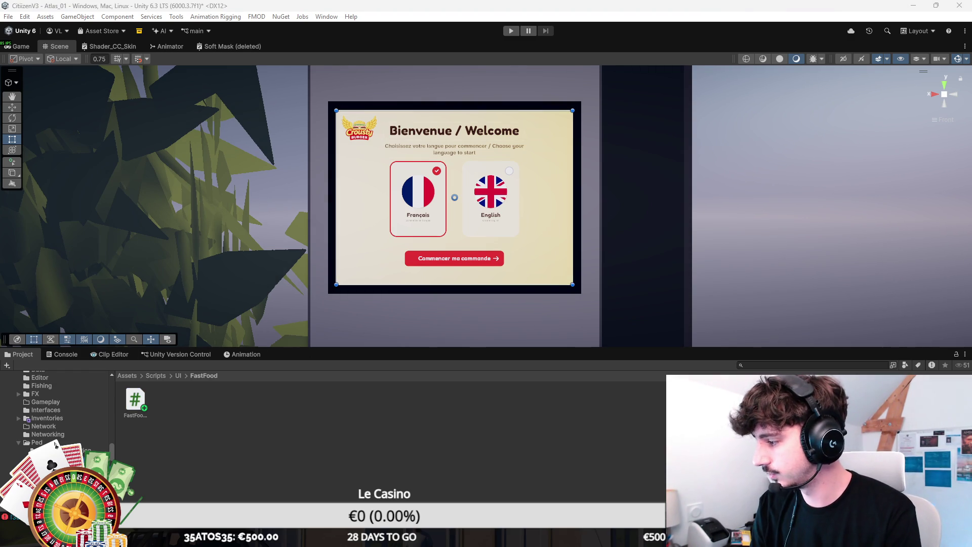
{"action": "double_click", "coordinate": [135, 400]}
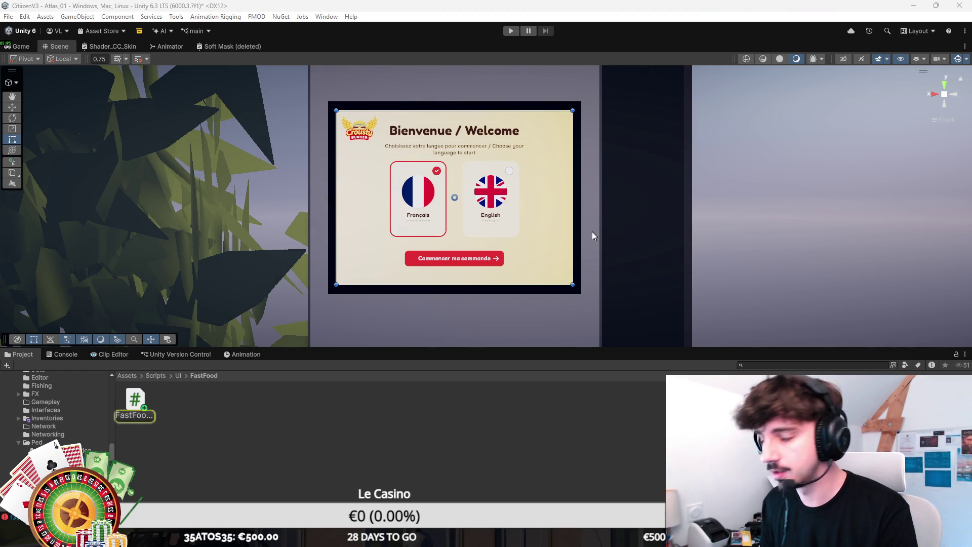
Step: Add the [System.Serializable] attribute above the LanguageItemUI class
{"action": "left_click", "coordinate": [132, 227]}
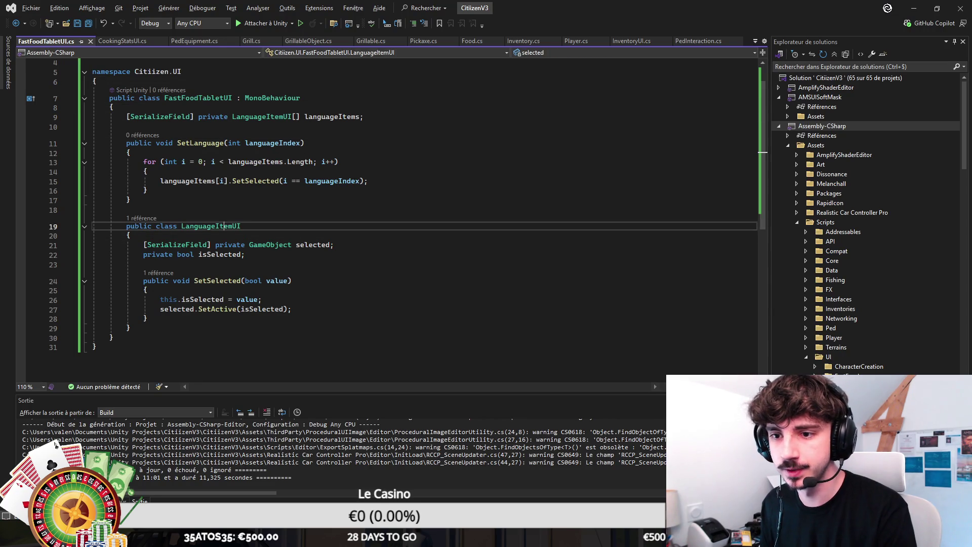
{"action": "key", "text": "Up"}
{"action": "key", "text": "Return"}
{"action": "type", "text": "[SystemSerializeField"}
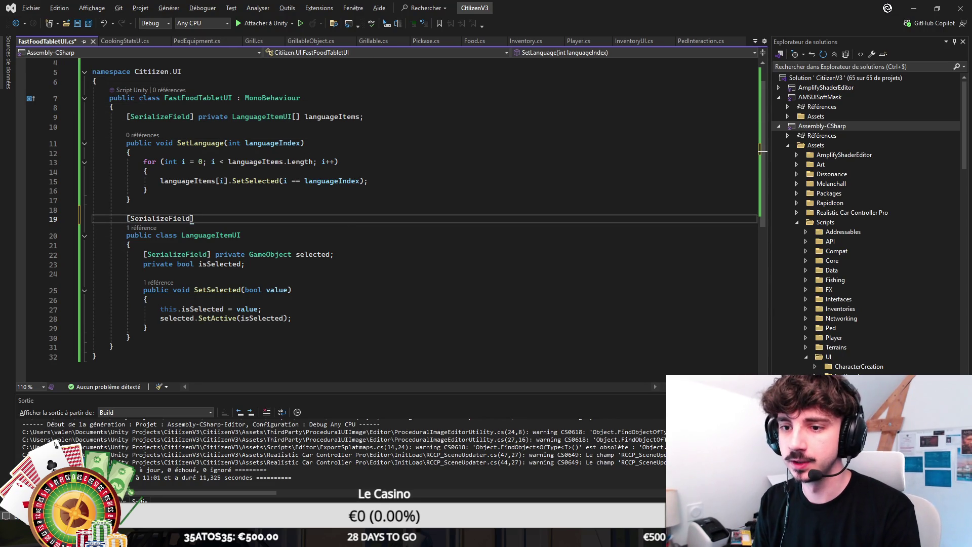
{"action": "left_click", "coordinate": [130, 219]}
{"action": "type", "text": "System."}
{"action": "key", "text": "ctrl+Delete"}
{"action": "type", "text": "Serializ"}
{"action": "key", "text": "Tab"}
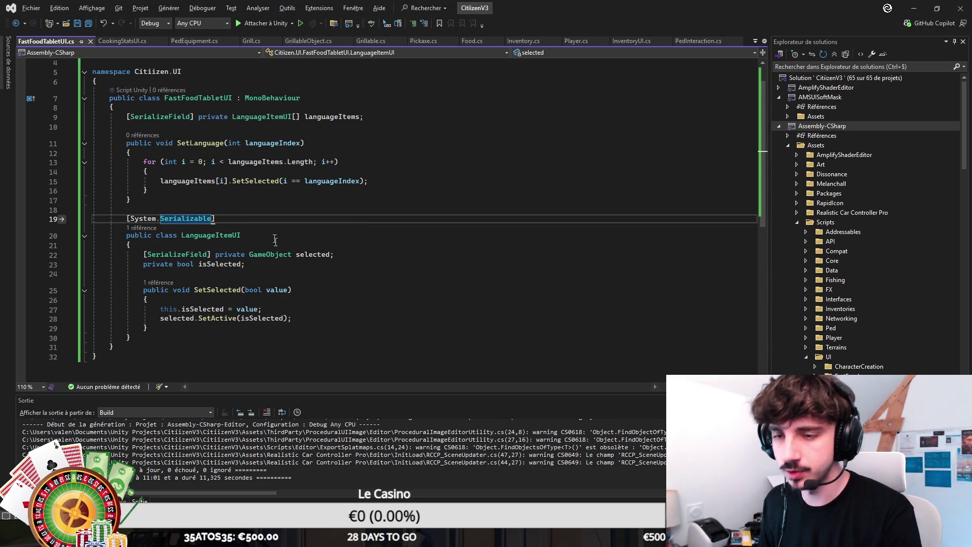
{"action": "key", "text": "Down"}
{"action": "key", "text": "Down"}
{"action": "key", "text": "Down"}
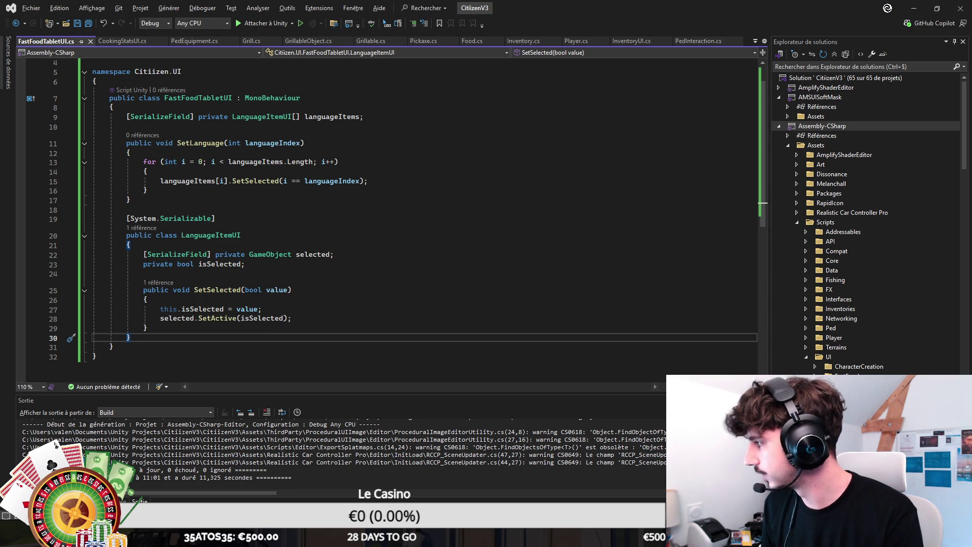
Step: Add serialized GameObject fields languageSelectionScreen and catalogScreen below languageItems
{"action": "left_click", "coordinate": [402, 127]}
{"action": "left_click", "coordinate": [364, 117]}
{"action": "key", "text": "Return"}
{"action": "key", "text": "Return"}
{"action": "type", "text": "[SerializeField]"}
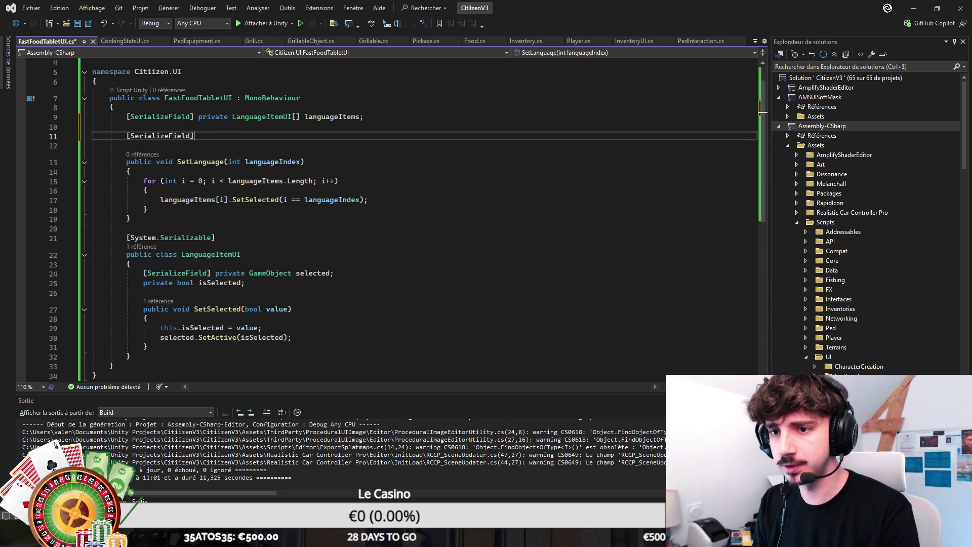
{"action": "type", "text": " private GameO"}
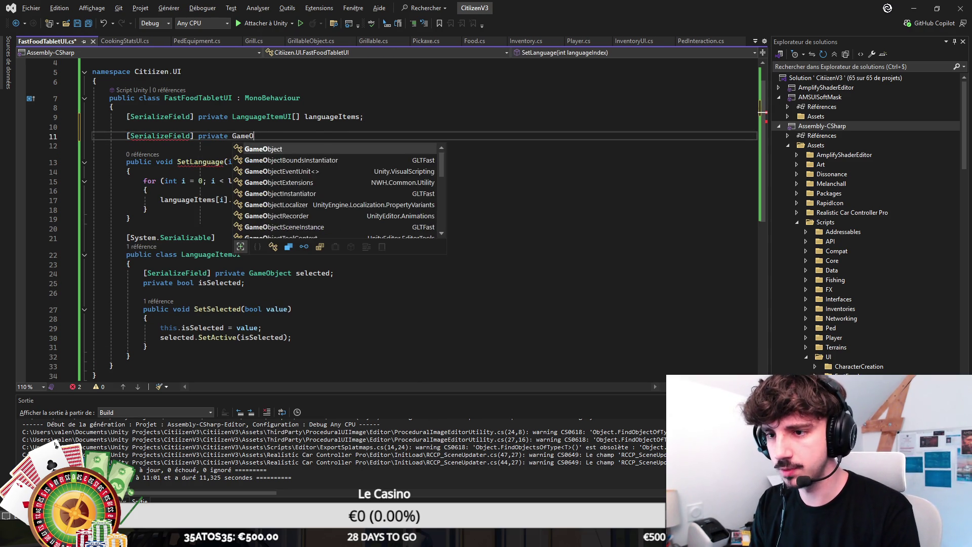
{"action": "type", "text": "bject welcomeSc"}
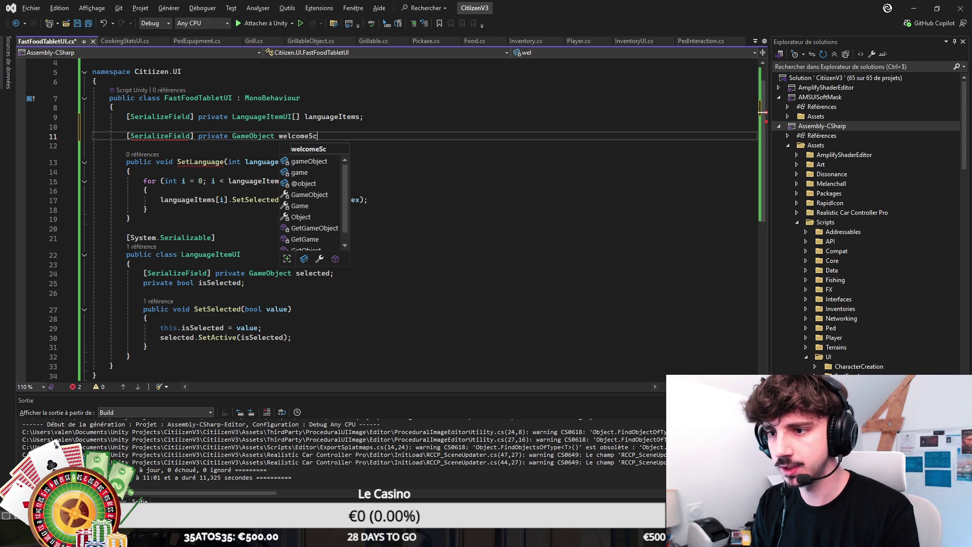
{"action": "type", "text": "reen;"}
{"action": "key", "text": "ctrl+BackSpace"}
{"action": "type", "text": "languageSelection"}
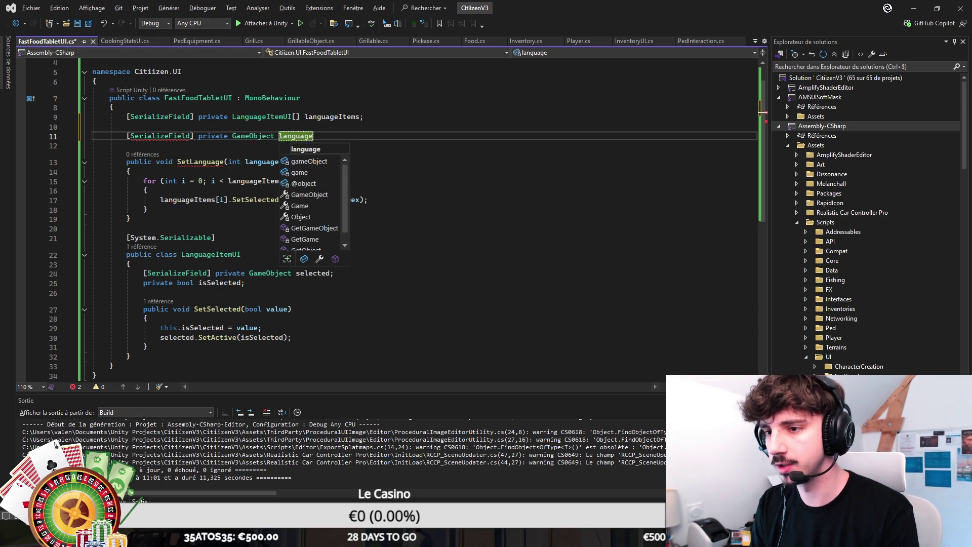
{"action": "type", "text": "reen;"}
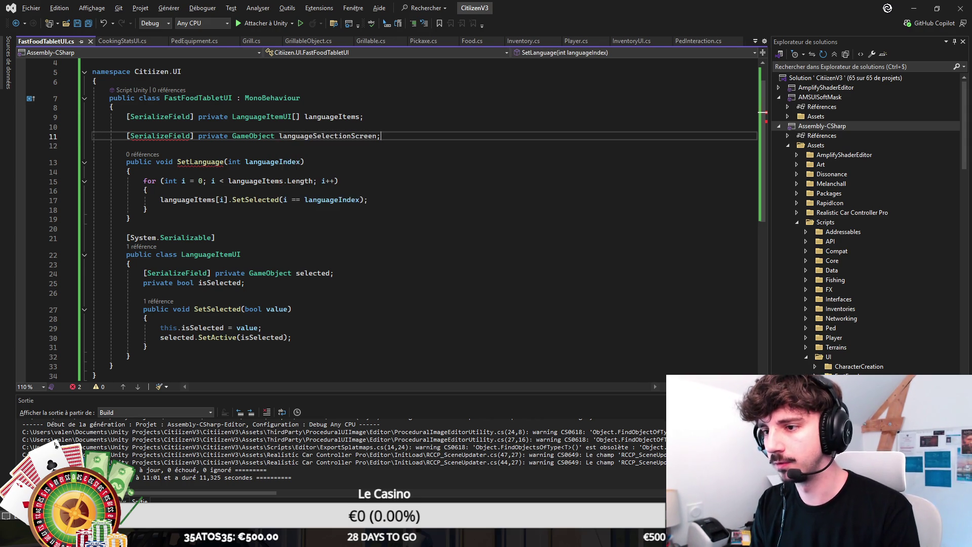
{"action": "key", "text": "Return"}
{"action": "type", "text": "[SerializeField] private GameObject "}
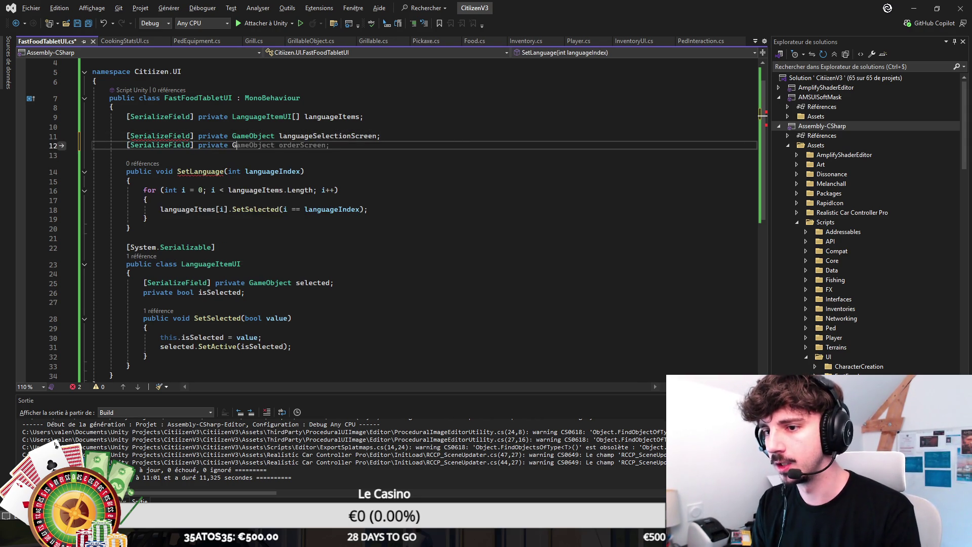
{"action": "type", "text": "orderScreen;"}
{"action": "key", "text": "ctrl+s"}
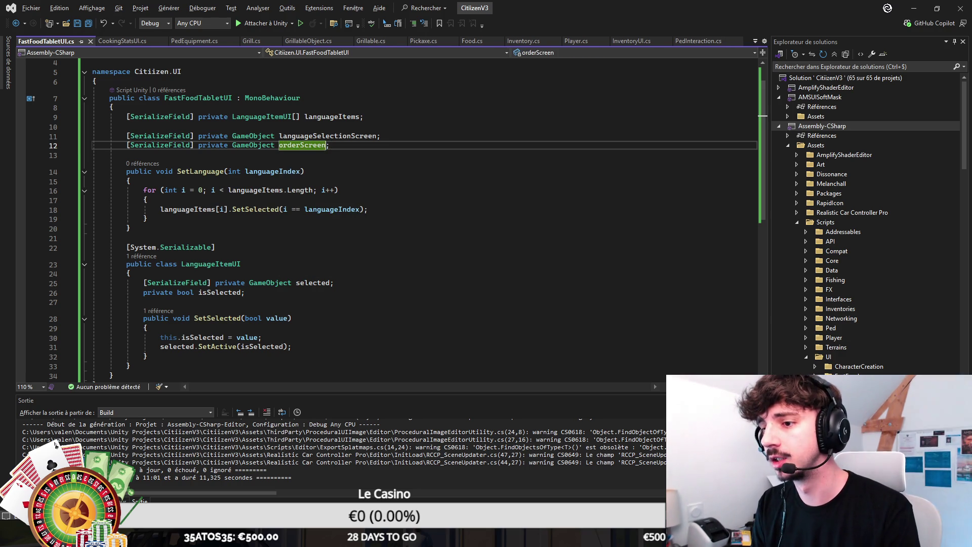
{"action": "key", "text": "Left"}
{"action": "key", "text": "ctrl+BackSpace"}
{"action": "type", "text": "catal"}
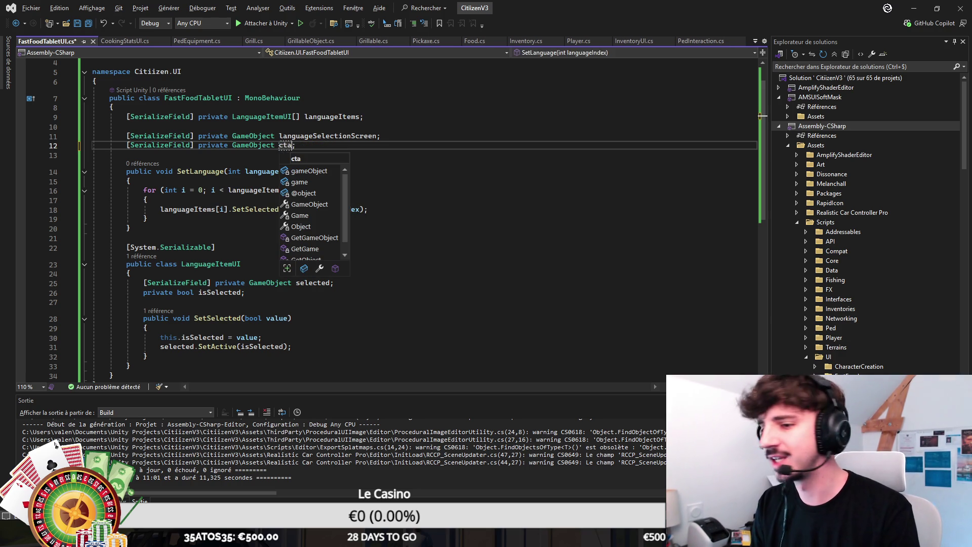
{"action": "type", "text": "ogScreen"}
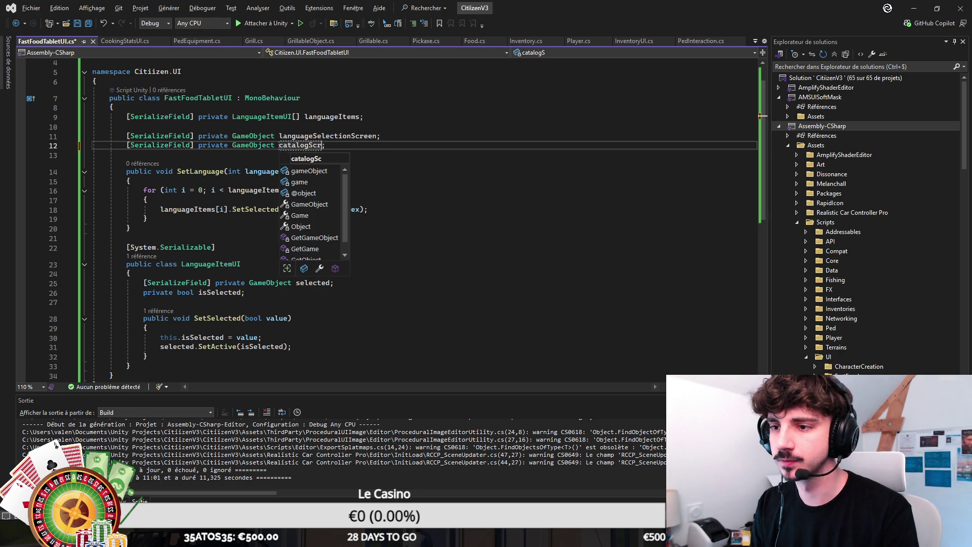
{"action": "key", "text": "Escape"}
Step: Add serialized GameObject fields checkoutScreen and receiptOptionsScreen
{"action": "key", "text": "End"}
{"action": "key", "text": "Return"}
{"action": "type", "text": "[SerializeField] private"}
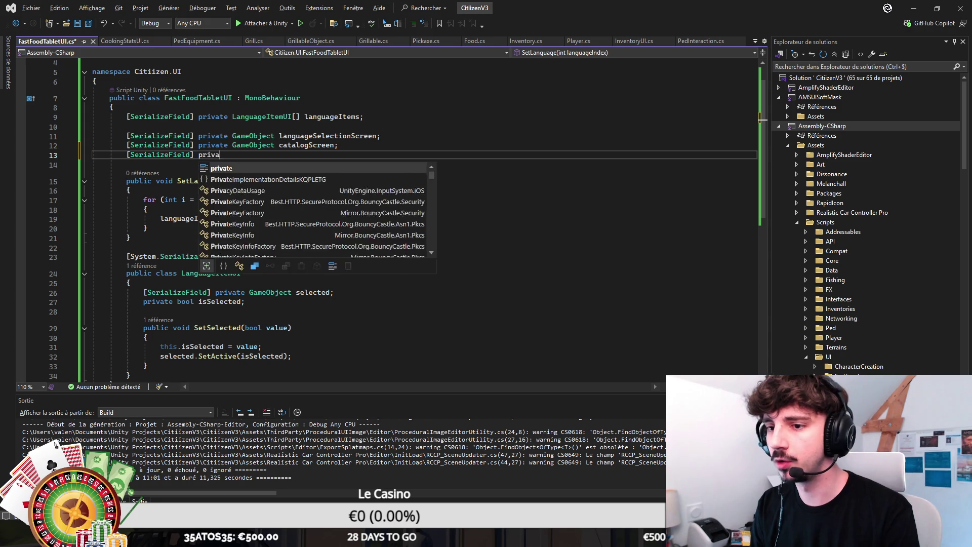
{"action": "key", "text": "Escape"}
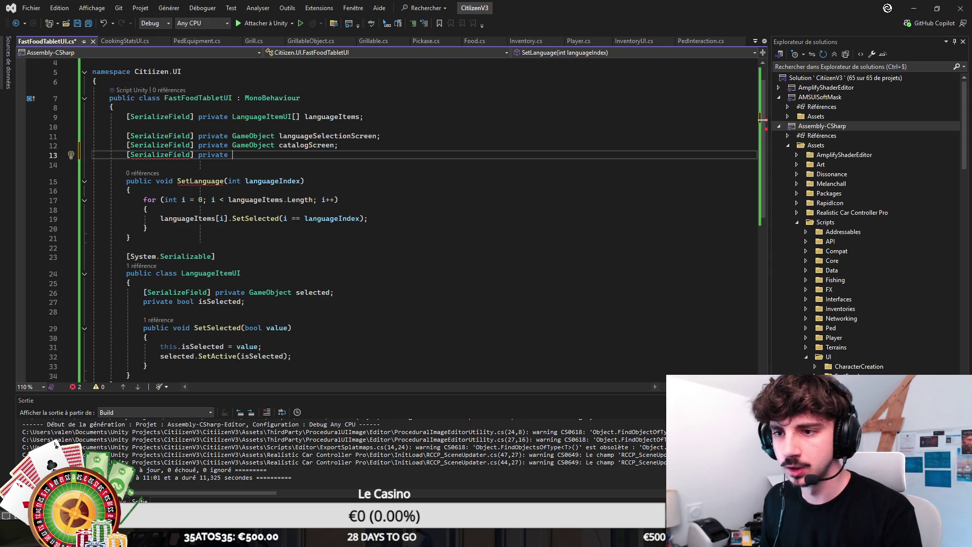
{"action": "key", "text": "ctrl+s"}
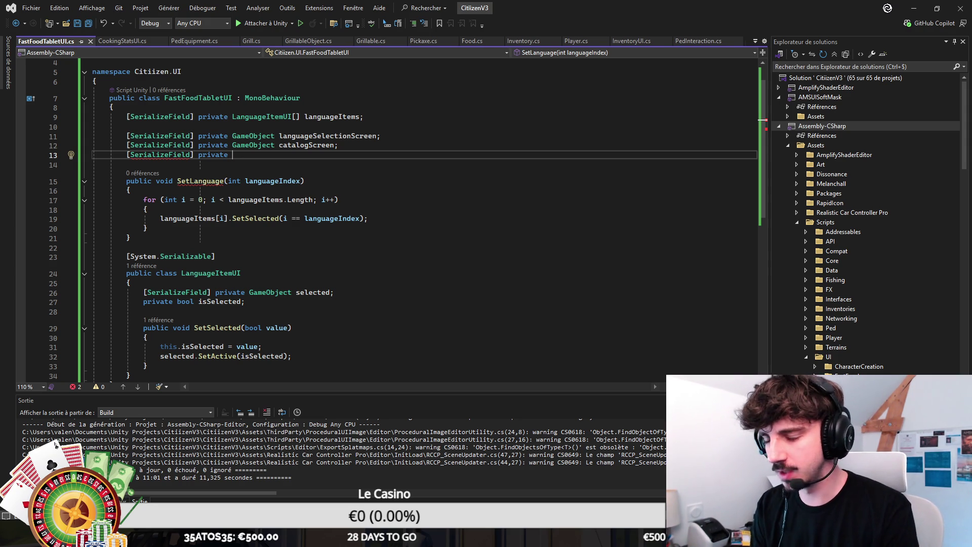
{"action": "type", "text": "Ga"}
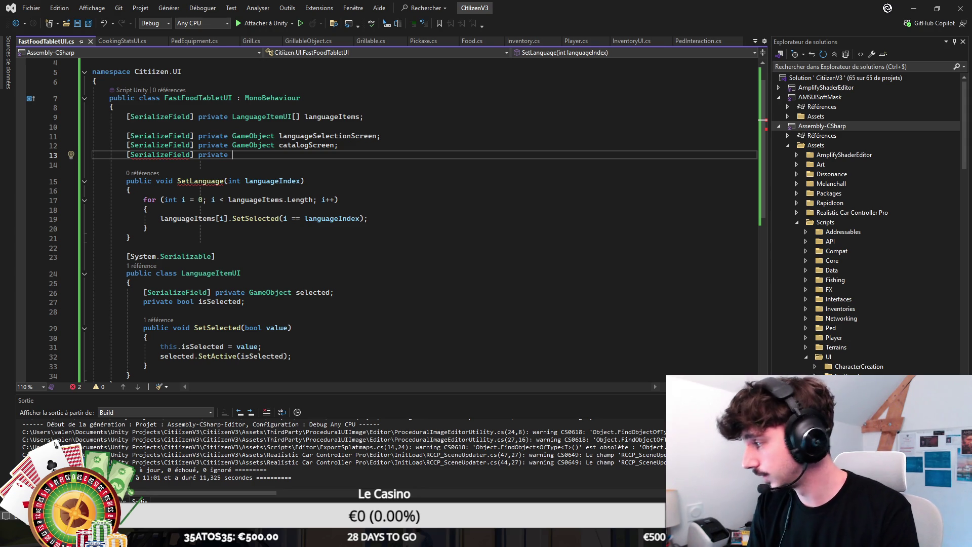
{"action": "type", "text": "meObject "}
{"action": "type", "text": "checkoutScreen;"}
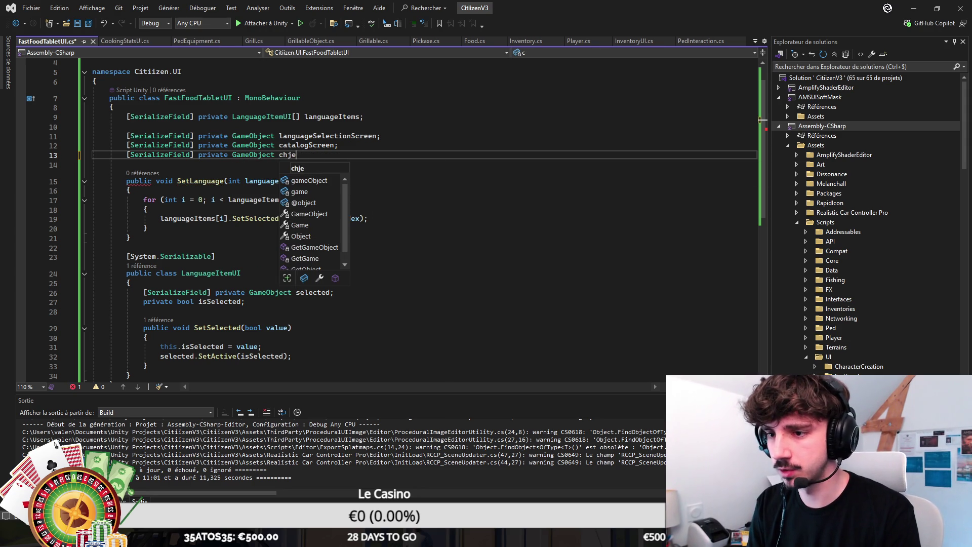
{"action": "key", "text": "Return"}
{"action": "type", "text": "[SerializeField] private"}
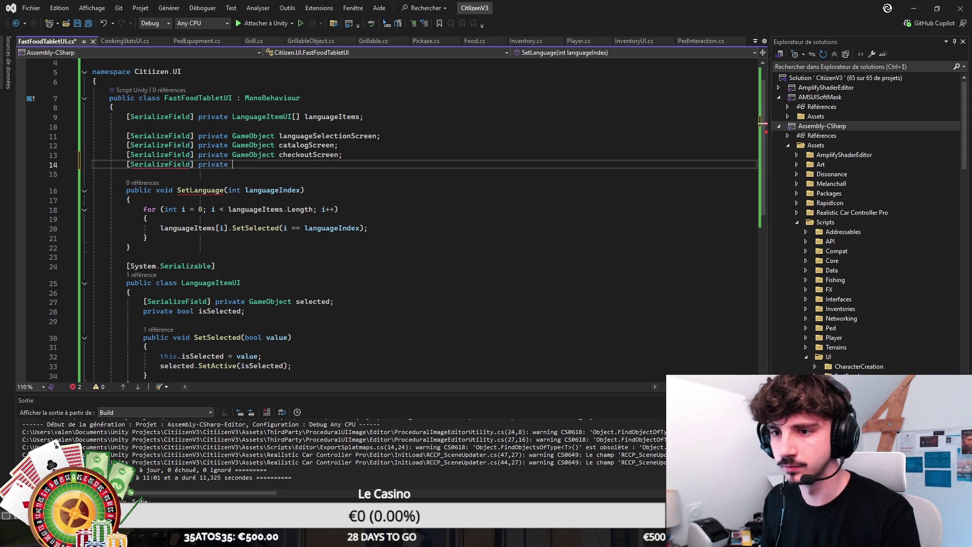
{"action": "type", "text": "GameObject receipt"}
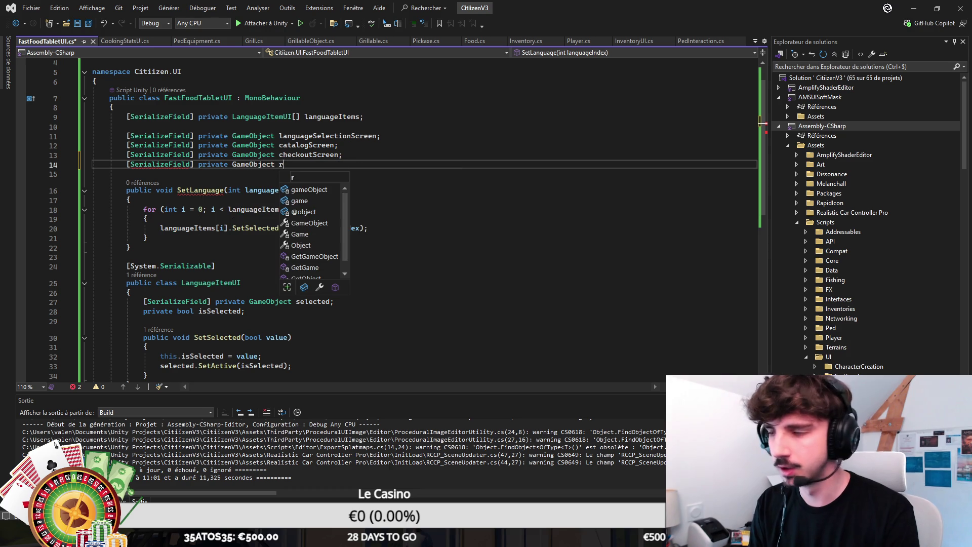
{"action": "type", "text": "Options"}
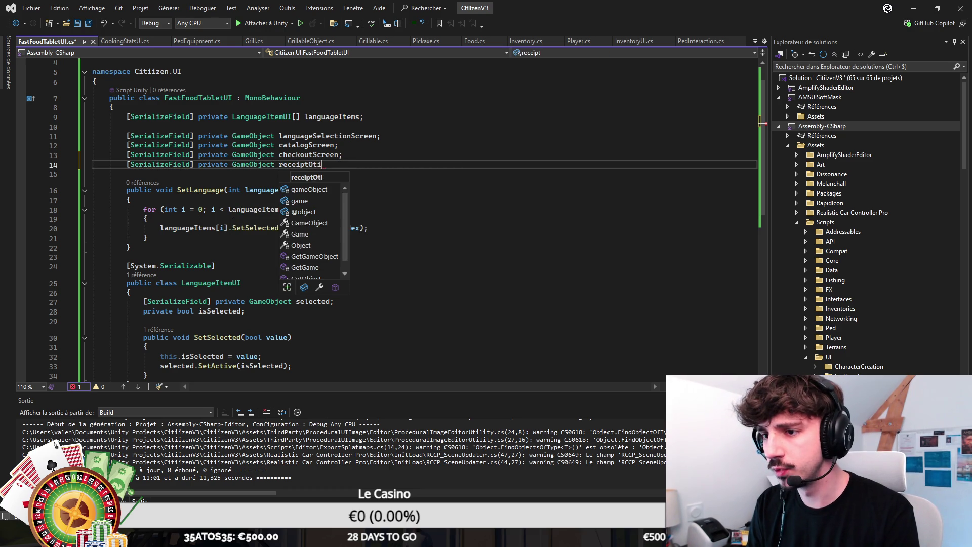
{"action": "type", "text": "Screen;"}
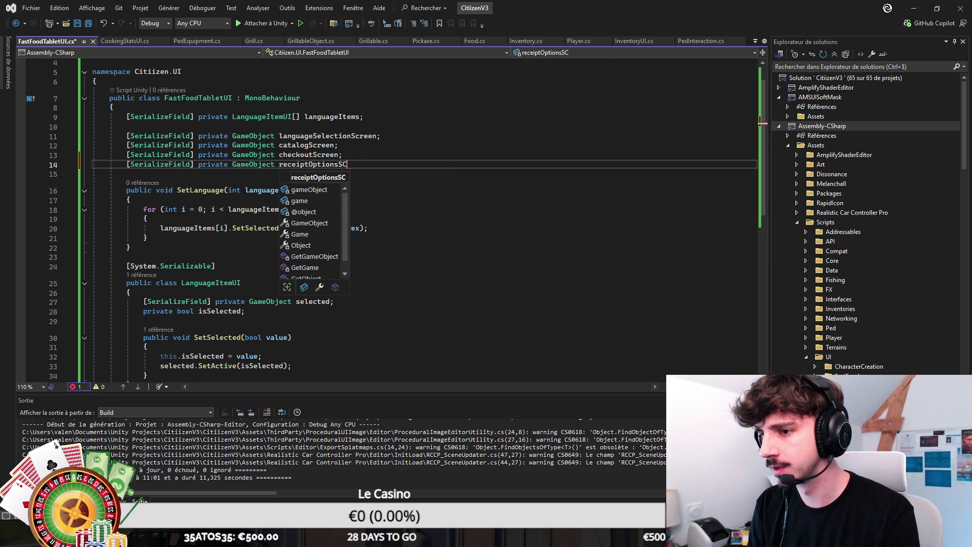
Step: Add the orderConfirmationScreen GameObject field, save, and open a blank line below languageSelectionScreen
{"action": "key", "text": "Return"}
{"action": "type", "text": "[SerializeField] private GameO"}
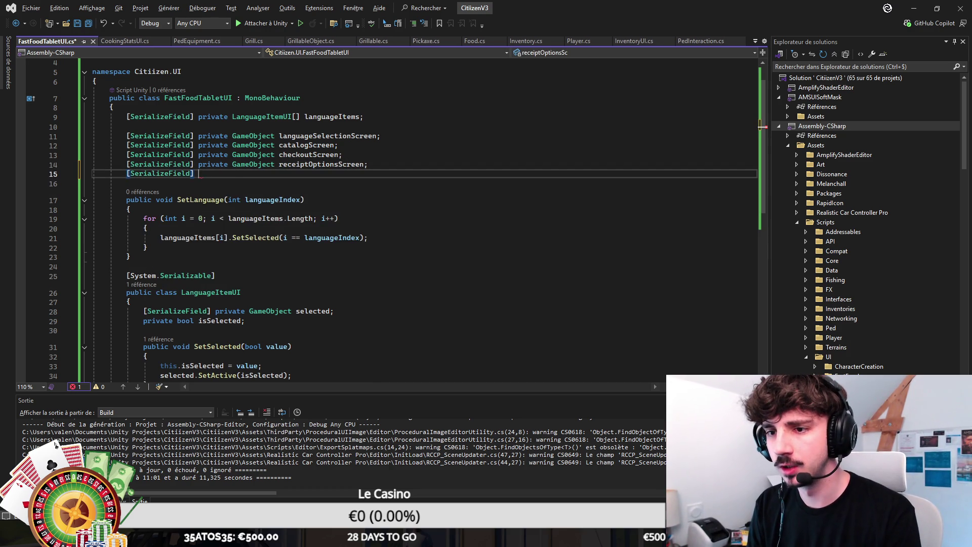
{"action": "key", "text": "space"}
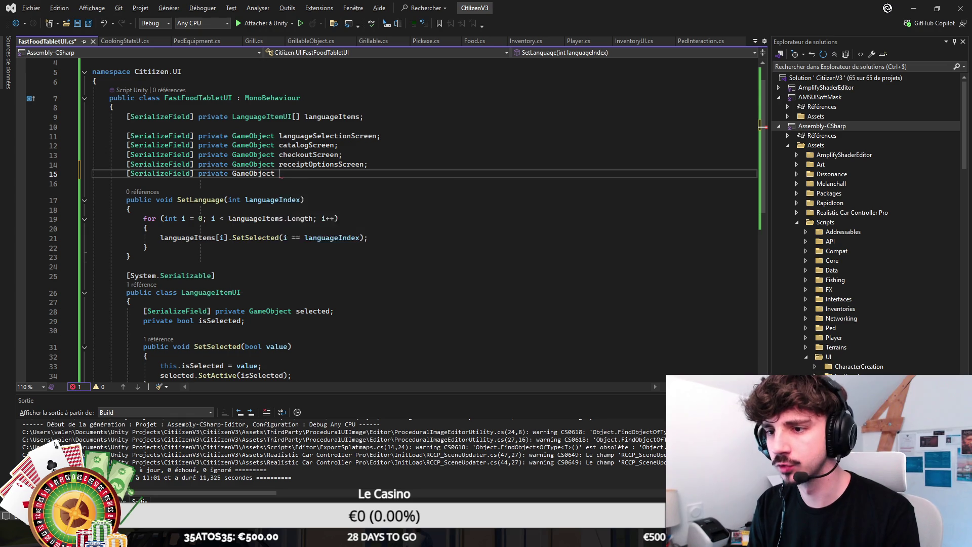
{"action": "type", "text": "orderConfirmationScreen;"}
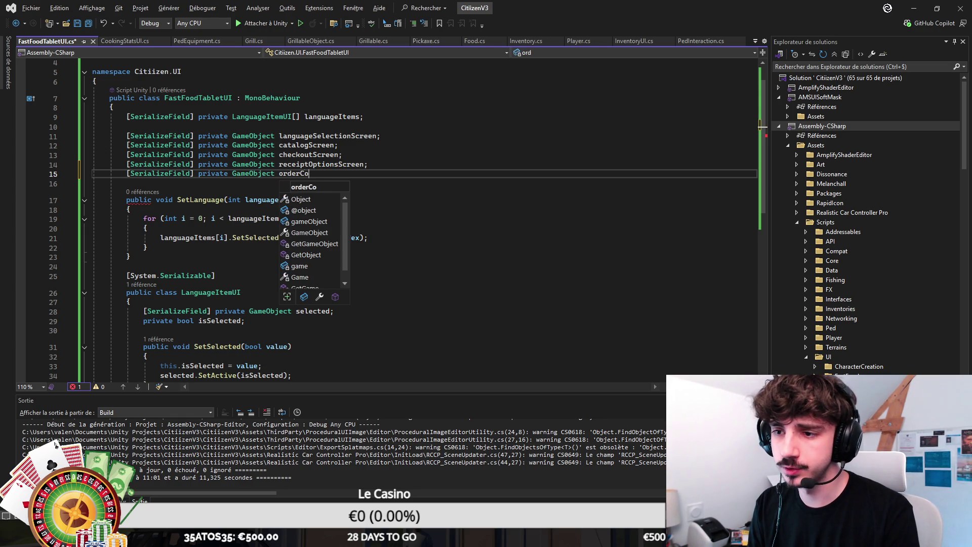
{"action": "key", "text": "ctrl+s"}
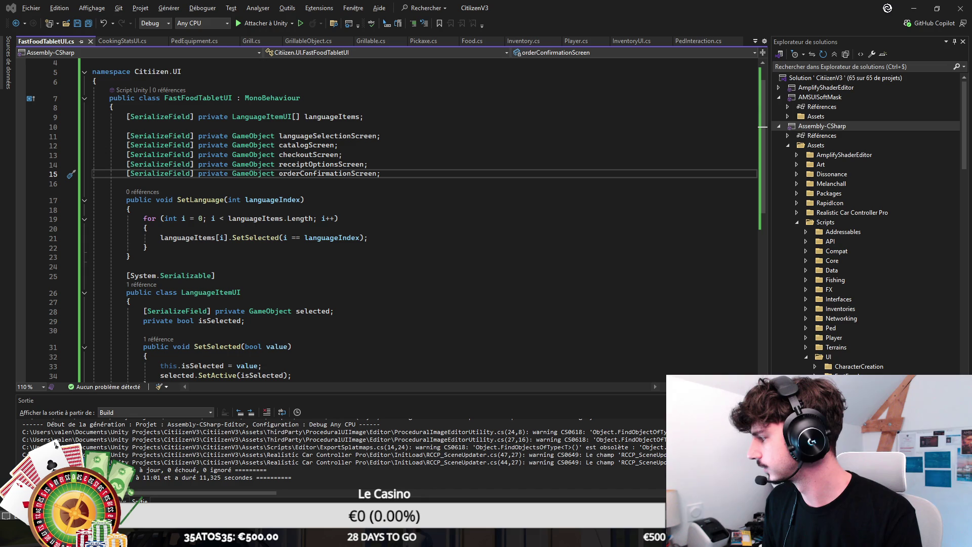
{"action": "left_click", "coordinate": [387, 173]}
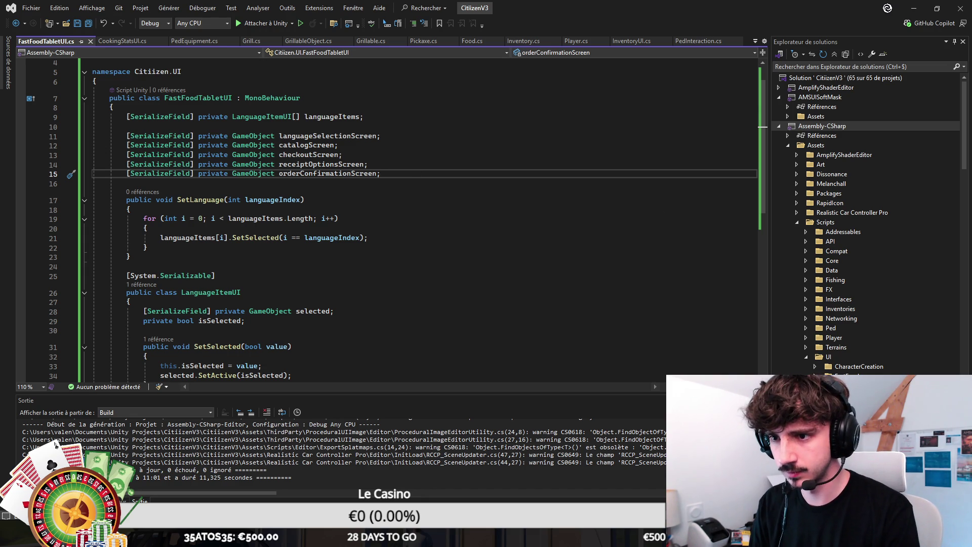
{"action": "key", "text": "Up"}
{"action": "key", "text": "Up"}
{"action": "key", "text": "Up"}
{"action": "key", "text": "Return"}
Step: Move languageItems below languageSelectionScreen and add a [Header("Language Selection")] above them
{"action": "key", "text": "Down"}
{"action": "key", "text": "Up"}
{"action": "key", "text": "Up"}
{"action": "key", "text": "Up"}
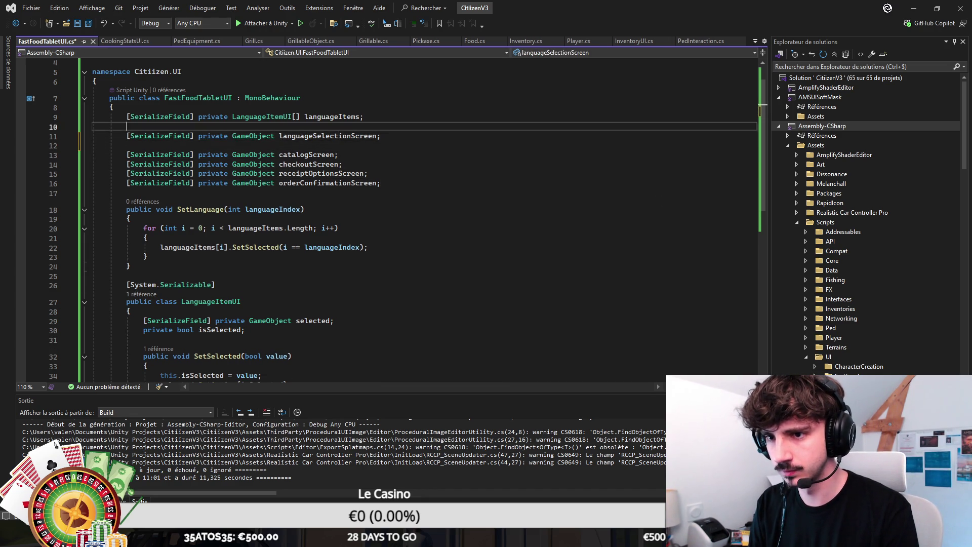
{"action": "key", "text": "alt+Down"}
{"action": "key", "text": "alt+Down"}
{"action": "key", "text": "alt+f"}
{"action": "key", "text": "Escape"}
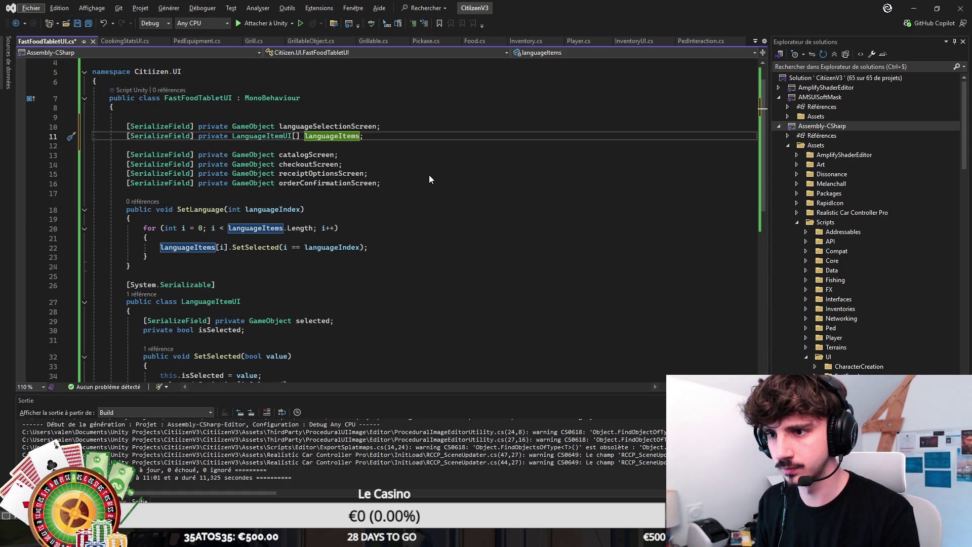
{"action": "key", "text": "Up"}
{"action": "key", "text": "Up"}
{"action": "key", "text": "Return"}
{"action": "key", "text": "BackSpace"}
{"action": "type", "text": "["}
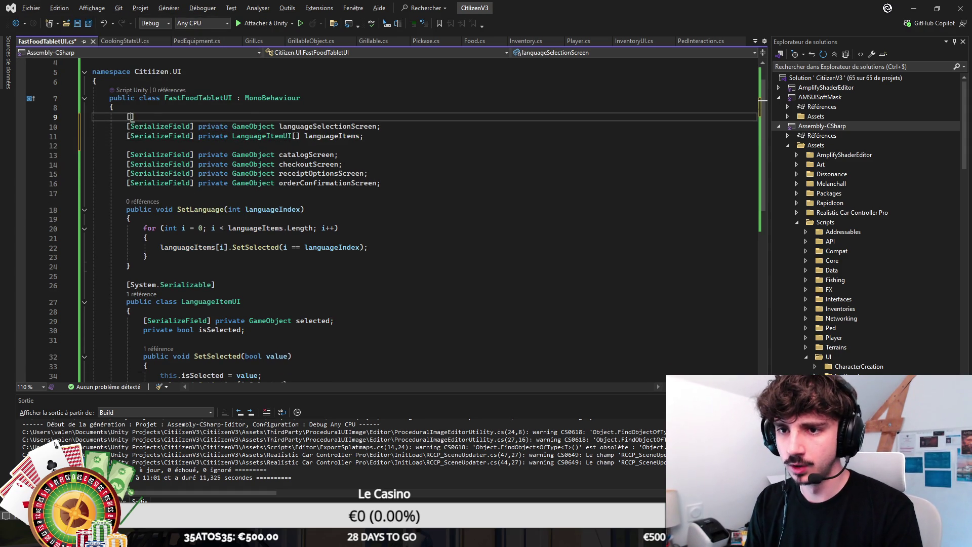
{"action": "type", "text": "Header(\"Language Selection\")"}
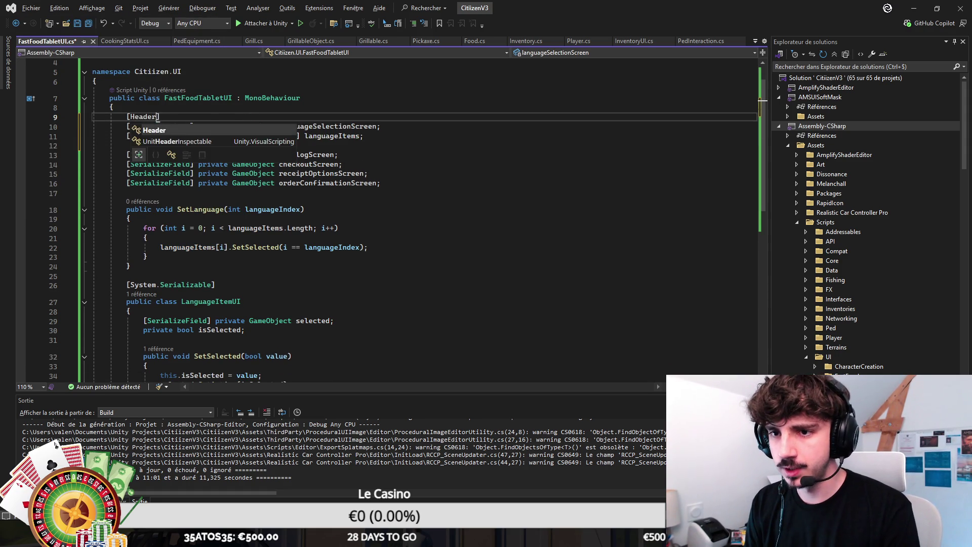
Step: Add a Catalog Settings header above catalogScreen and remove the stray bracket from Language Selection
{"action": "key", "text": "Down"}
{"action": "key", "text": "Down"}
{"action": "key", "text": "Down"}
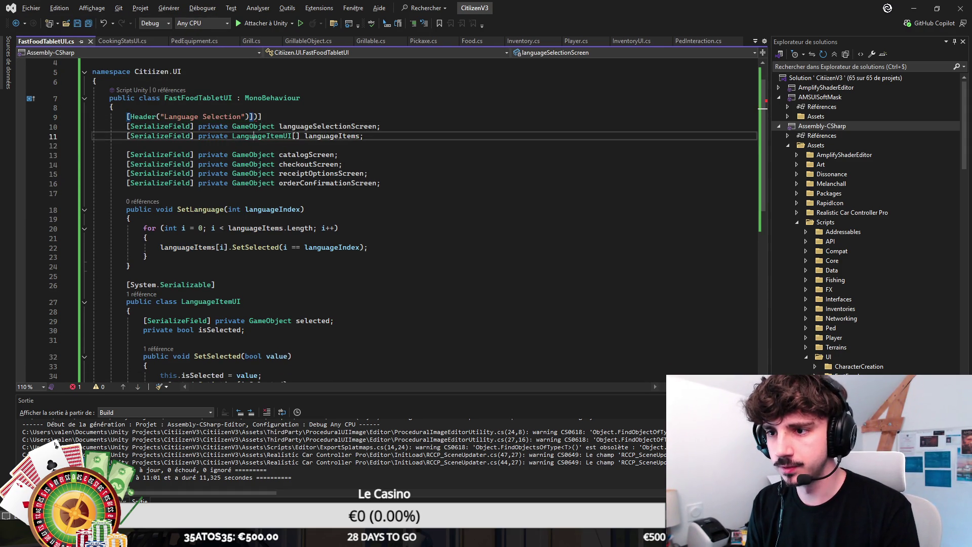
{"action": "key", "text": "Return"}
{"action": "type", "text": "[Header(\"Screens"}
{"action": "key", "text": "BackSpace"}
{"action": "key", "text": "BackSpace"}
{"action": "key", "text": "BackSpace"}
{"action": "type", "text": "Catalog"}
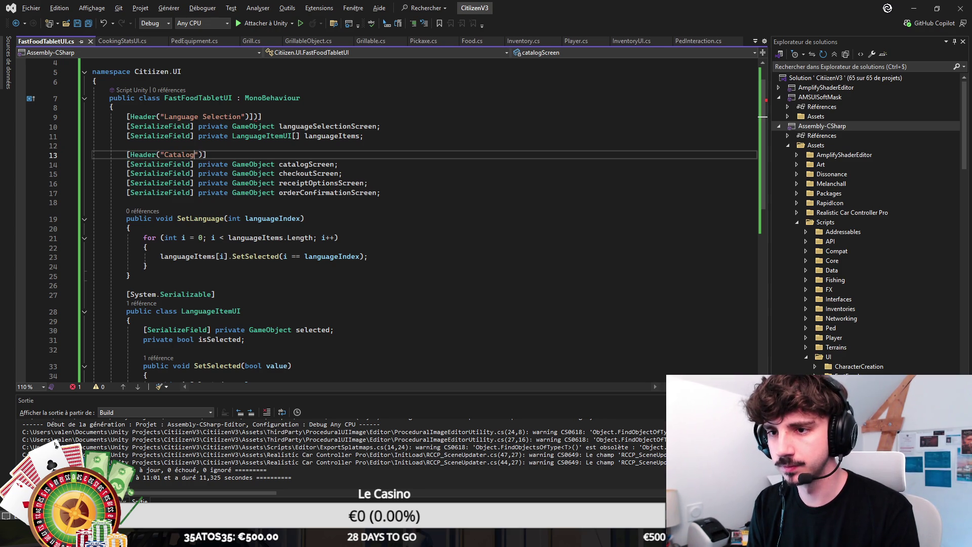
{"action": "type", "text": " Settings"}
{"action": "key", "text": "Up"}
{"action": "key", "text": "Up"}
{"action": "key", "text": "Up"}
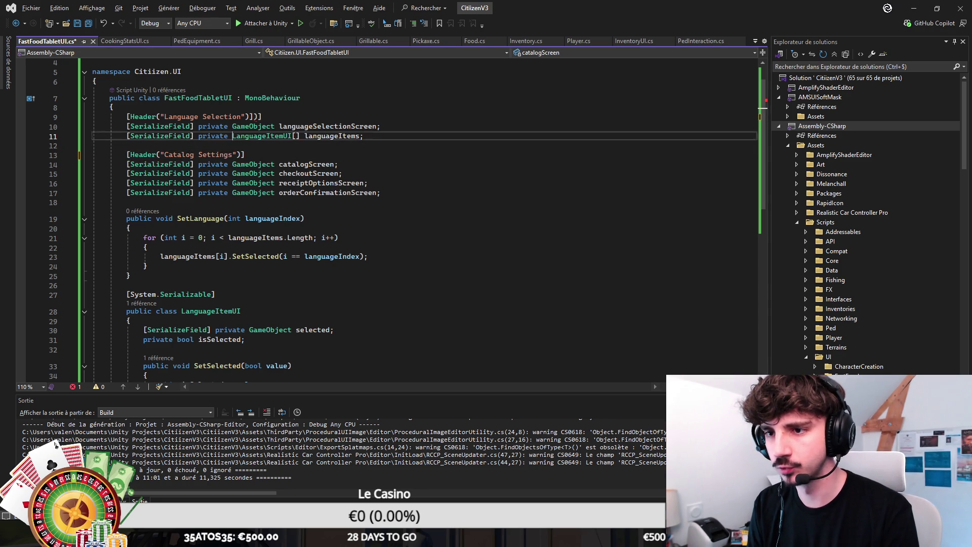
{"action": "key", "text": "ctrl+s"}
{"action": "key", "text": "Down"}
{"action": "key", "text": "Down"}
{"action": "key", "text": "Down"}
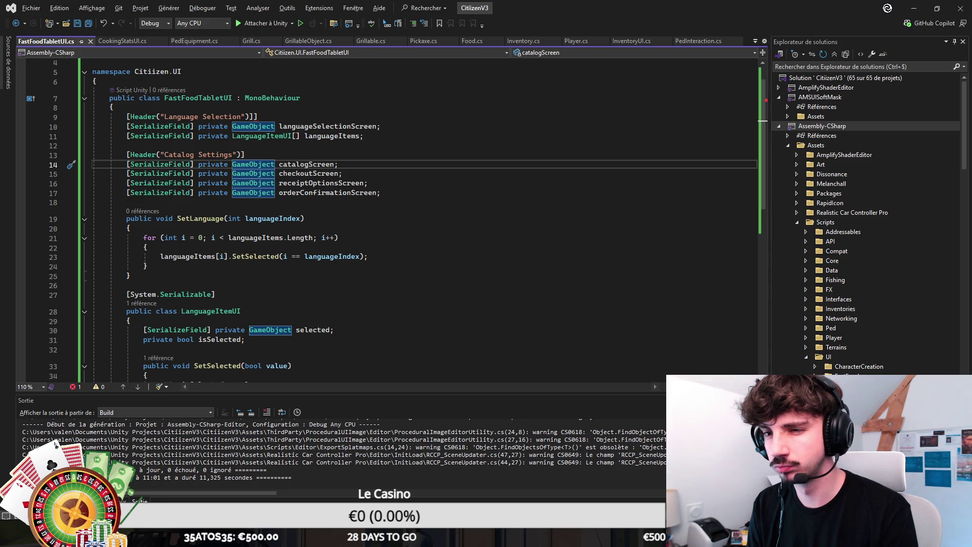
{"action": "key", "text": "Up"}
{"action": "key", "text": "Up"}
{"action": "key", "text": "Up"}
{"action": "key", "text": "End"}
{"action": "key", "text": "BackSpace"}
{"action": "key", "text": "ctrl+s"}
Step: Add spacing after catalogScreen and shorten its header label to Catalog
{"action": "key", "text": "Down"}
{"action": "key", "text": "Down"}
{"action": "key", "text": "Down"}
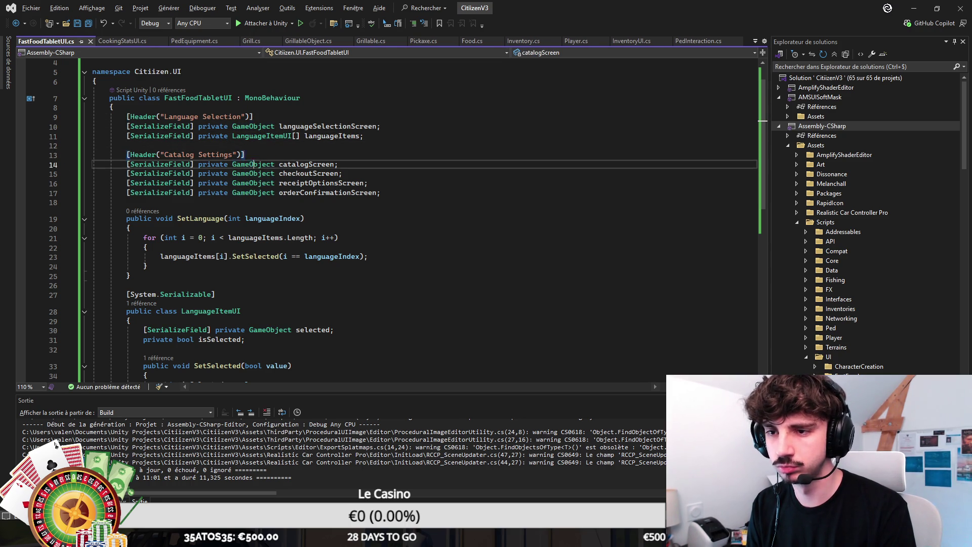
{"action": "key", "text": "End"}
{"action": "key", "text": "Return"}
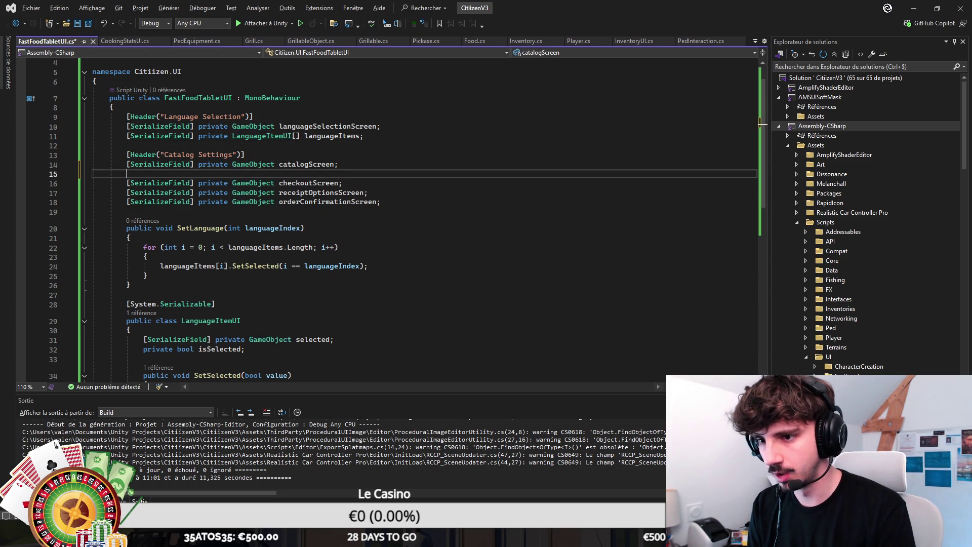
{"action": "key", "text": "Return"}
{"action": "key", "text": "Up"}
{"action": "key", "text": "Up"}
{"action": "key", "text": "Up"}
{"action": "key", "text": "End"}
{"action": "key", "text": "Left"}
{"action": "key", "text": "Left"}
{"action": "key", "text": "Left"}
{"action": "key", "text": "BackSpace"}
{"action": "key", "text": "BackSpace"}
{"action": "key", "text": "BackSpace"}
Step: Add a Checkout header above checkoutScreen with a blank line after it
{"action": "key", "text": "Down"}
{"action": "key", "text": "Down"}
{"action": "key", "text": "Down"}
{"action": "type", "text": "[S"}
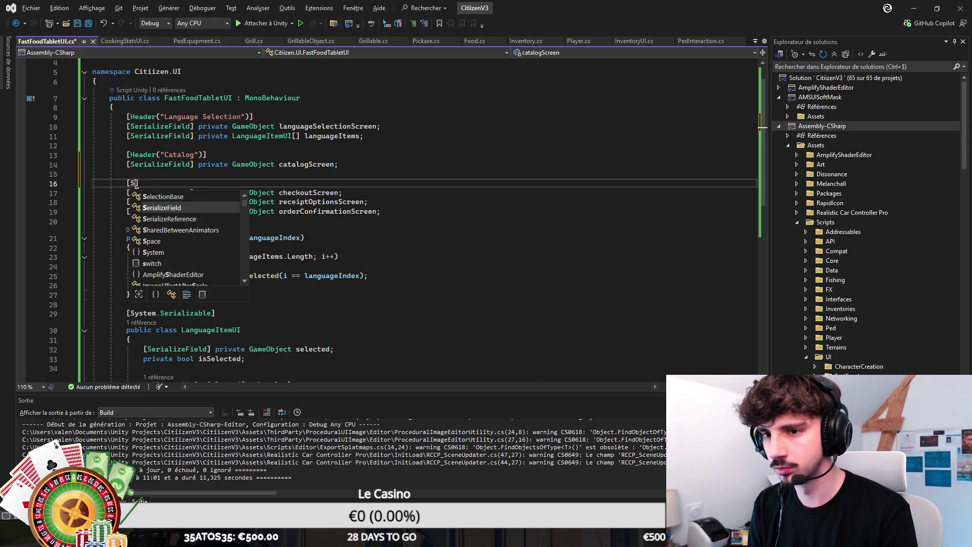
{"action": "key", "text": "BackSpace"}
{"action": "type", "text": "Header"}
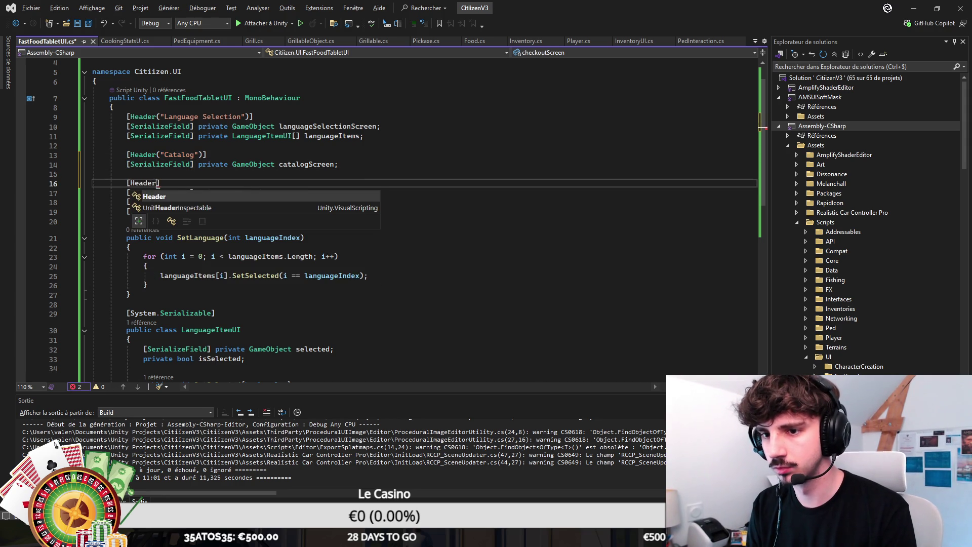
{"action": "key", "text": "Tab"}
{"action": "key", "text": "Tab"}
{"action": "key", "text": "Down"}
{"action": "key", "text": "End"}
{"action": "key", "text": "Return"}
{"action": "key", "text": "Return"}
Step: Add Receipt Options and Order Confirmation headers, save, and open a line after orderConfirmationScreen
{"action": "key", "text": "Tab"}
{"action": "key", "text": "Down"}
{"action": "key", "text": "End"}
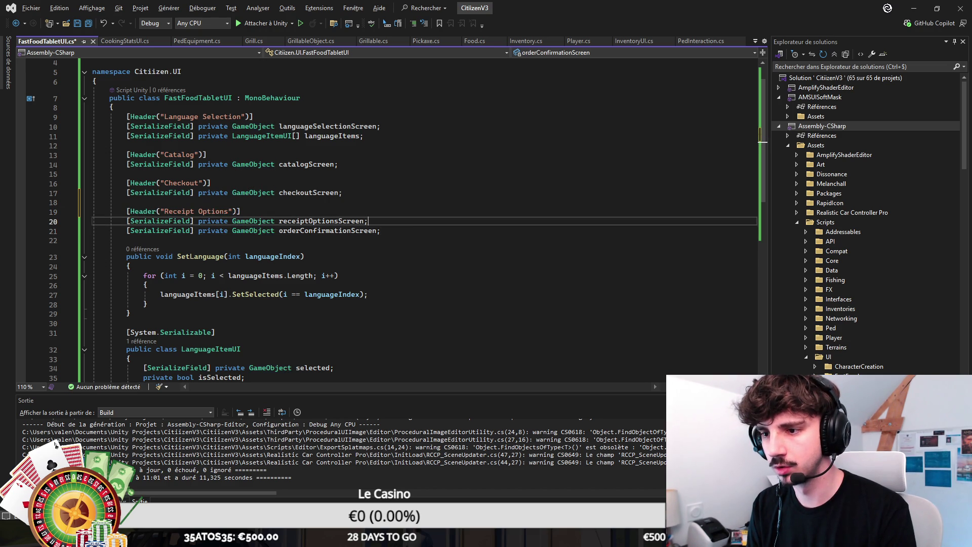
{"action": "key", "text": "Return"}
{"action": "key", "text": "Return"}
{"action": "key", "text": "Tab"}
{"action": "key", "text": "ctrl+s"}
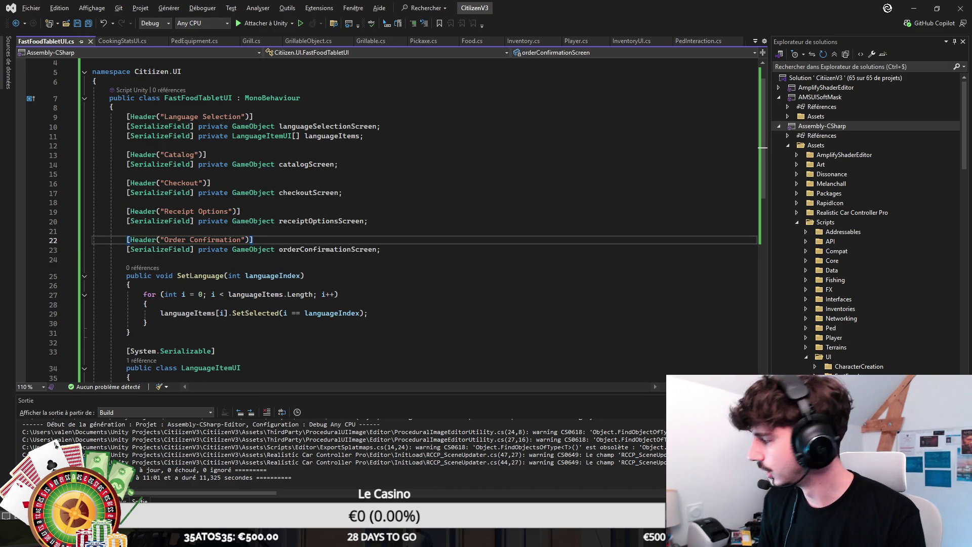
{"action": "key", "text": "Down"}
{"action": "key", "text": "End"}
{"action": "key", "text": "Return"}
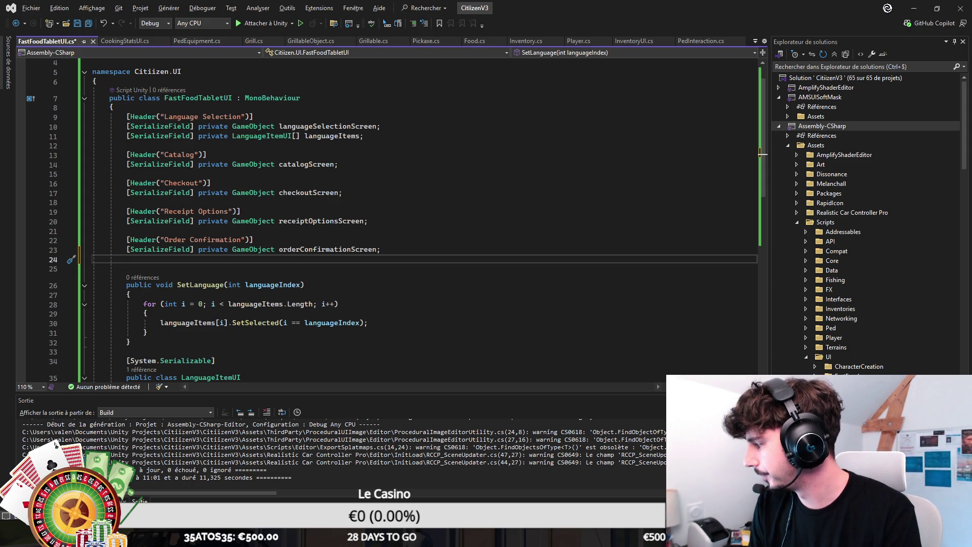
Step: Add serialized TextMeshProUGUI fields orderNumberText and orderDeliveryTypeText under Order Confirmation
{"action": "type", "text": "[SerializeField] pr"}
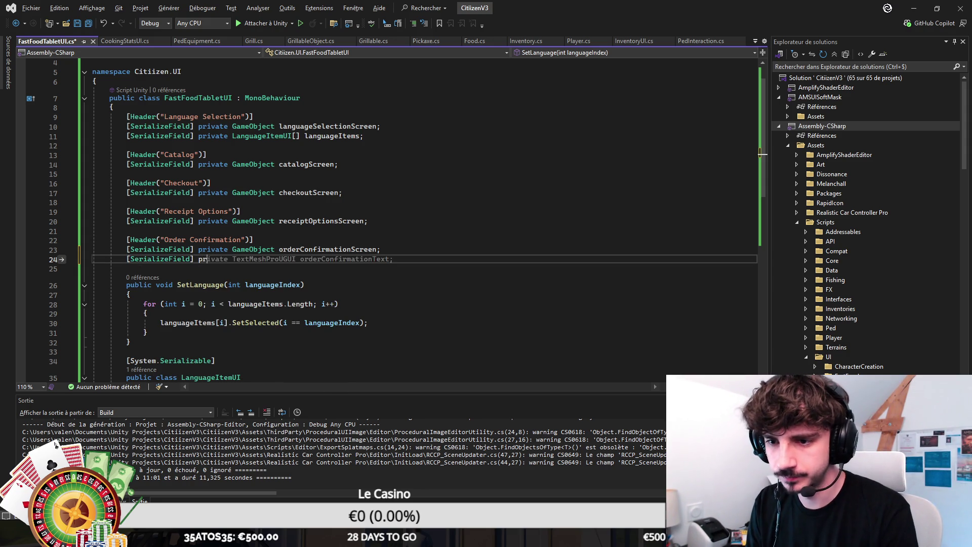
{"action": "type", "text": "ivate TextMesh"}
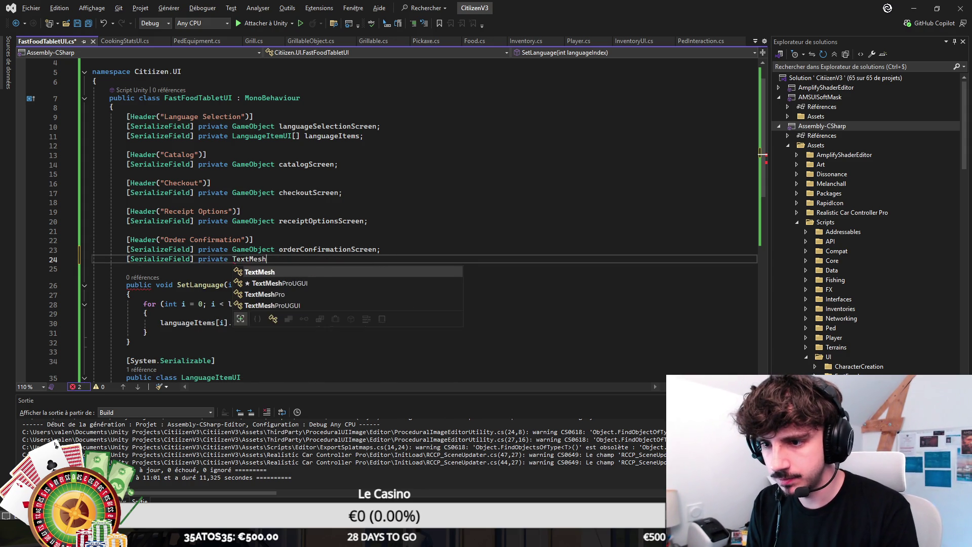
{"action": "key", "text": "Tab"}
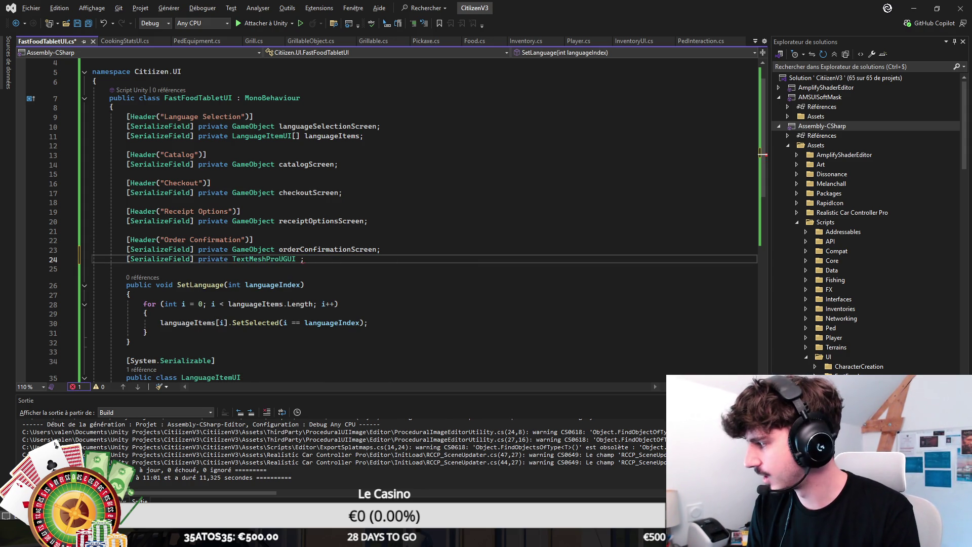
{"action": "type", "text": "order"}
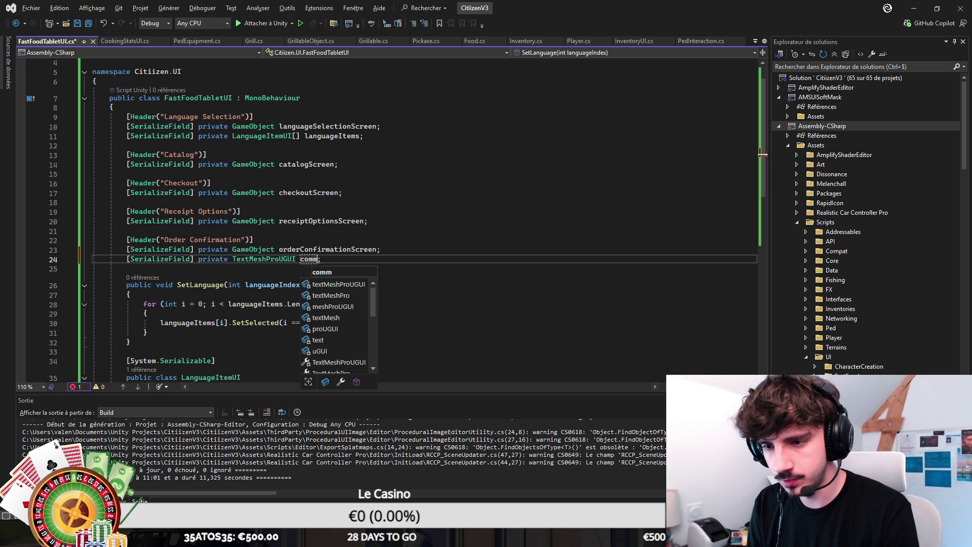
{"action": "type", "text": "NumberText"}
{"action": "key", "text": "Tab"}
{"action": "key", "text": "Return"}
{"action": "key", "text": "Tab"}
{"action": "key", "text": "Return"}
Step: Add a delivery options comment and an etaText TextMeshProUGUI field commented 8 min, then save
{"action": "type", "text": "["}
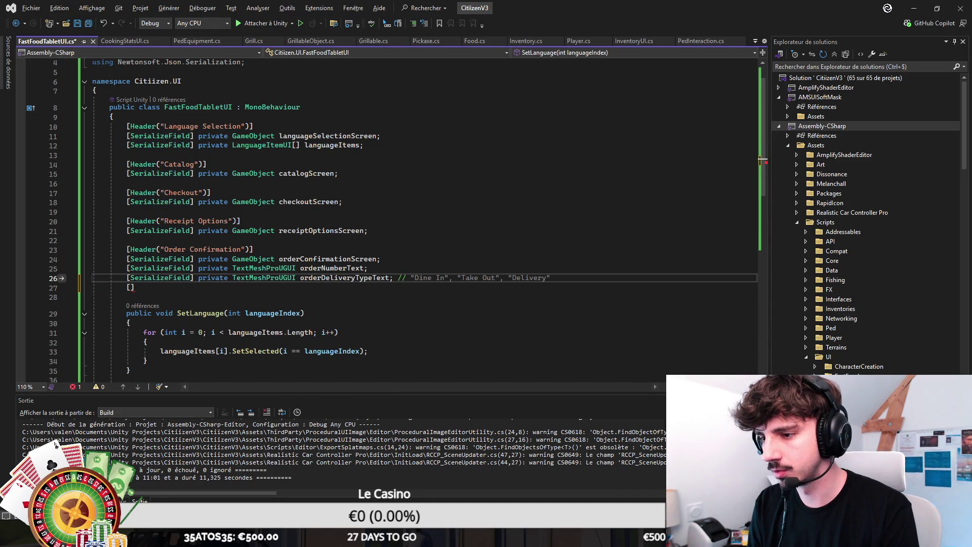
{"action": "type", "text": "// À emporter, s"}
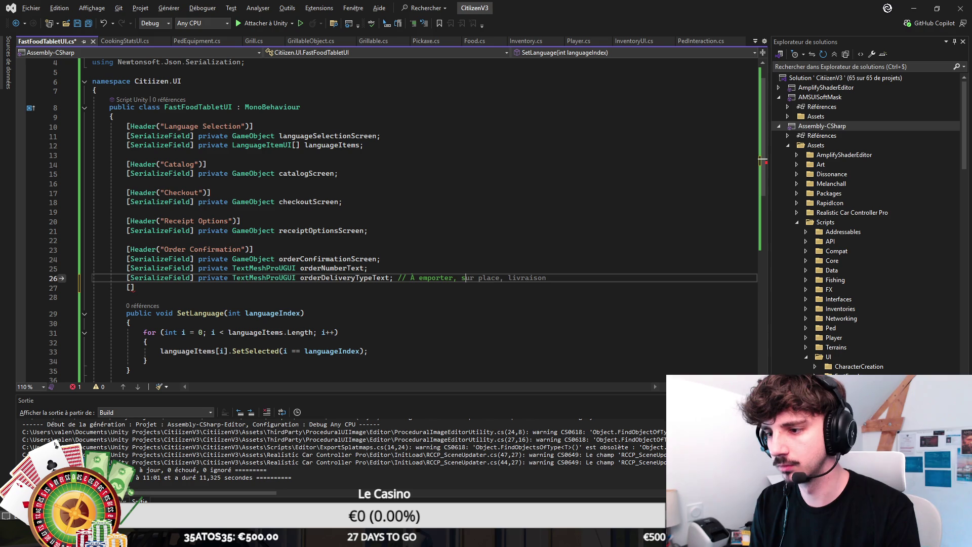
{"action": "type", "text": "e"}
{"action": "key", "text": "Down"}
{"action": "type", "text": "Ser"}
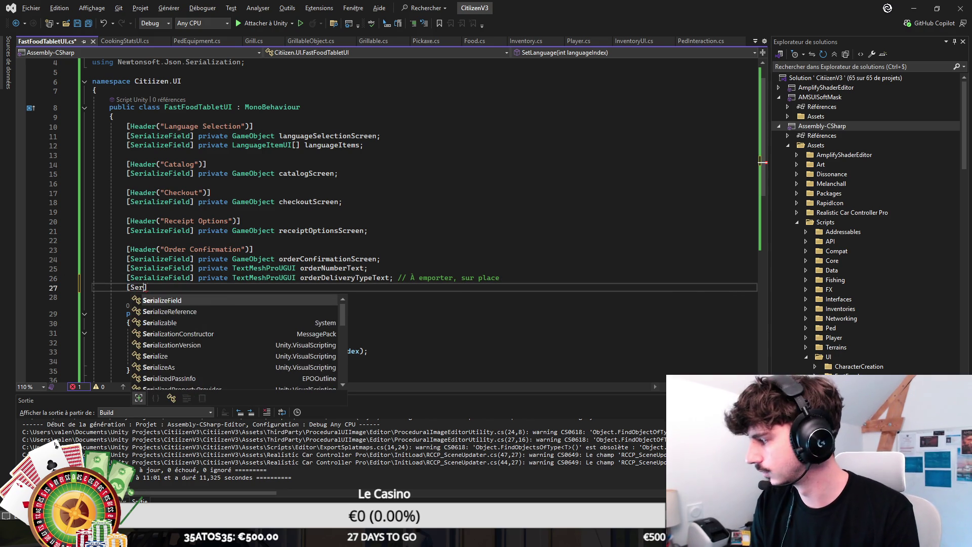
{"action": "key", "text": "Tab"}
{"action": "type", "text": "private TextMeshProUGUI"}
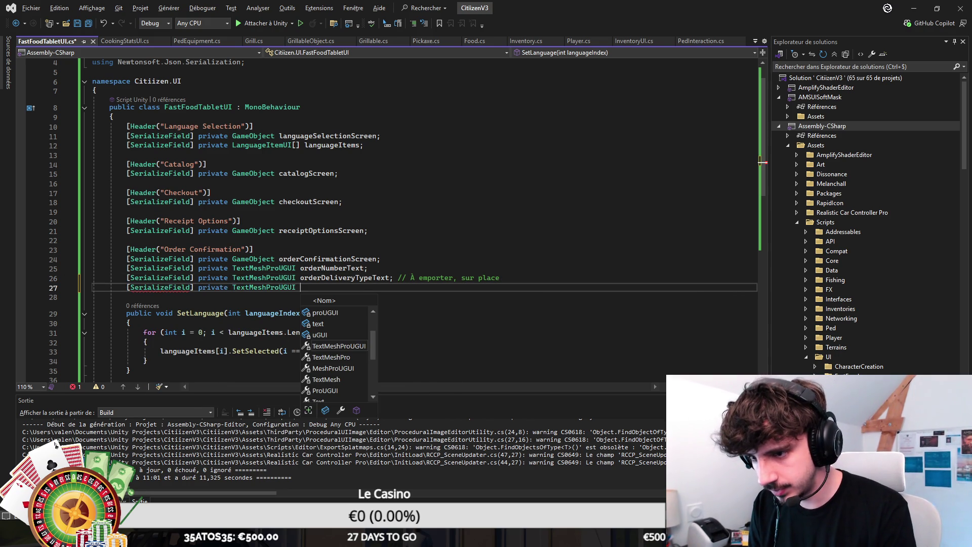
{"action": "type", "text": " eta"}
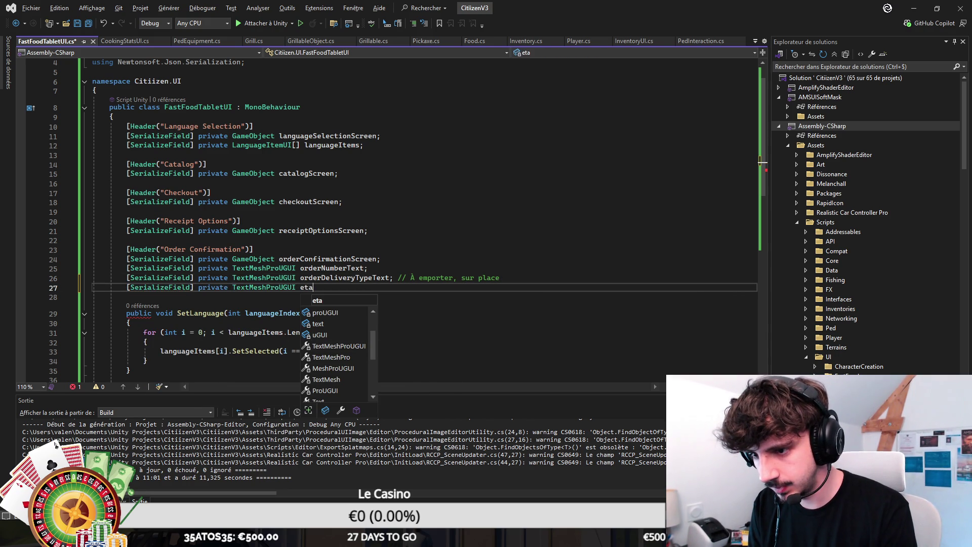
{"action": "type", "text": "Text"}
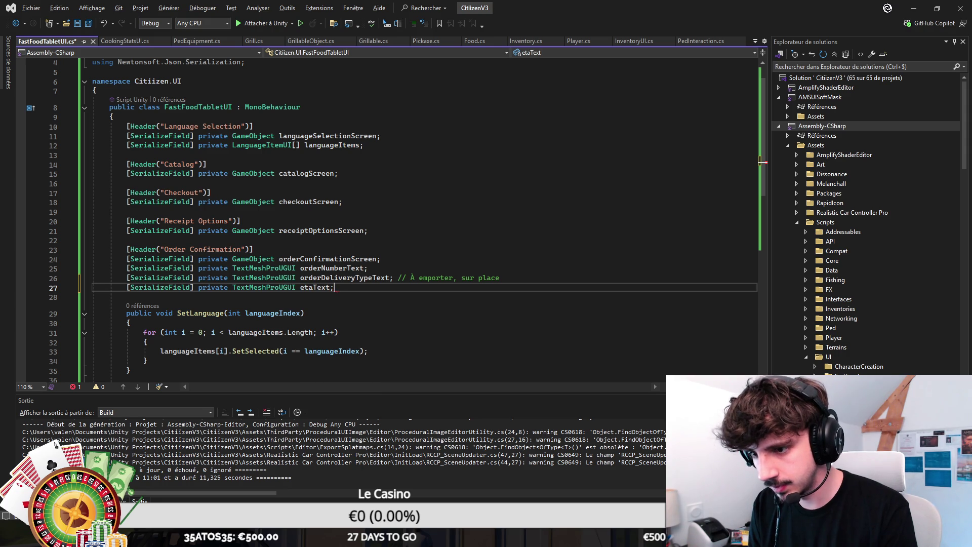
{"action": "type", "text": "; // #"}
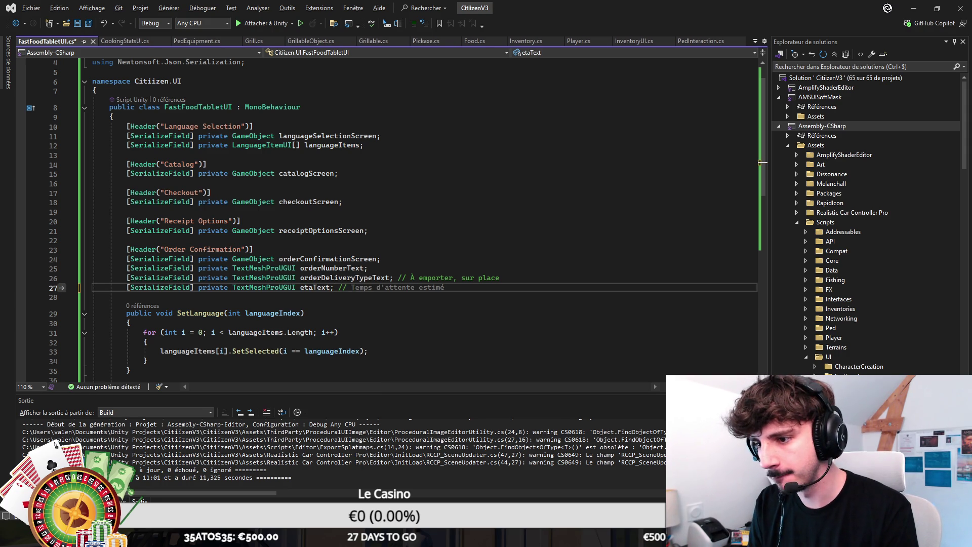
{"action": "key", "text": "BackSpace"}
{"action": "type", "text": "~"}
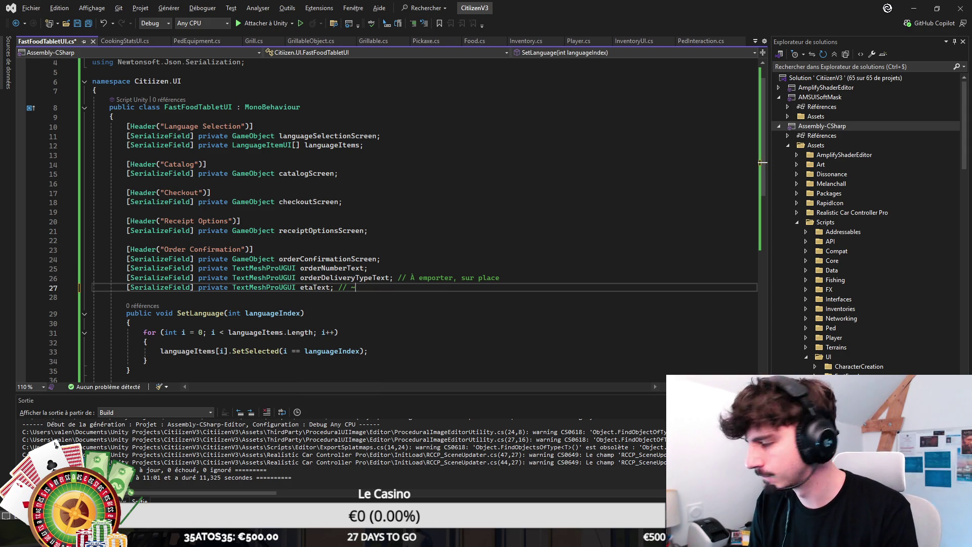
{"action": "key", "text": "BackSpace"}
{"action": "type", "text": "8 mi"}
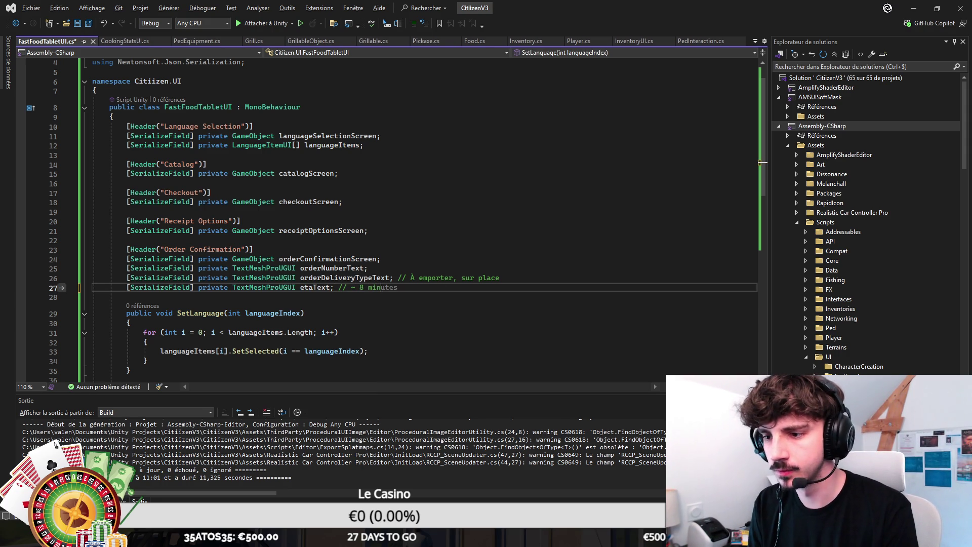
{"action": "type", "text": "n"}
{"action": "key", "text": "ctrl+s"}
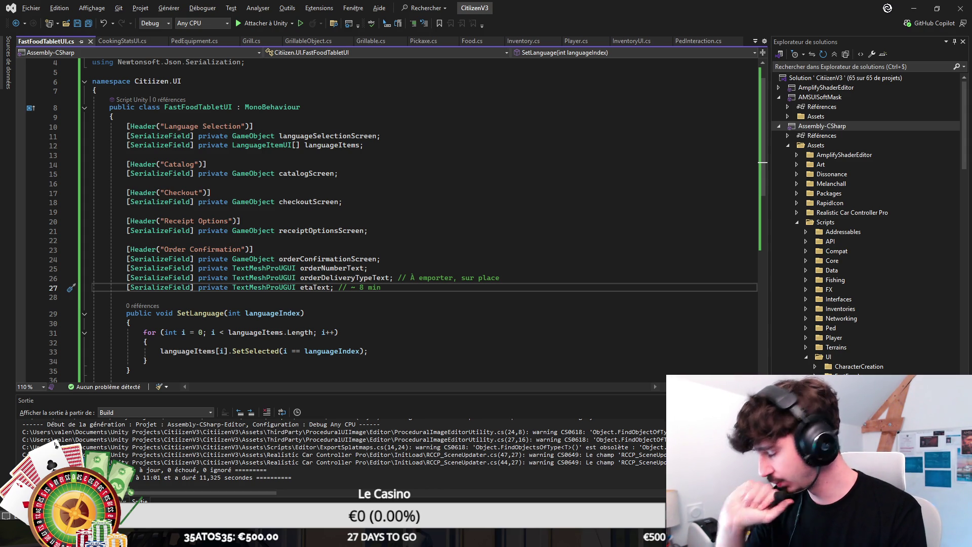
Step: Add a goBackToHomeCooldownText field commented // 5, 4 , 3, 2, 1 and save
{"action": "key", "text": "Return"}
{"action": "type", "text": "[SerializeField]"}
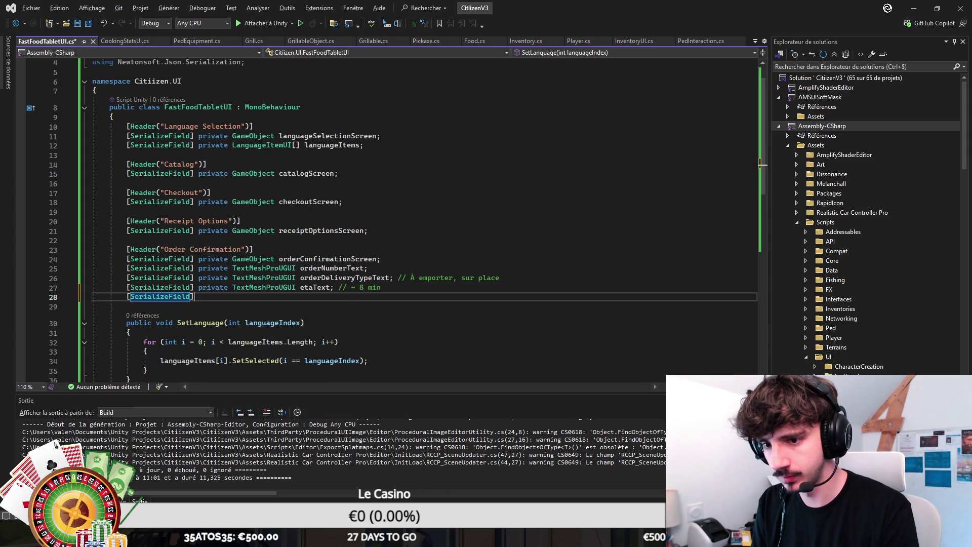
{"action": "type", "text": " private TextMes"}
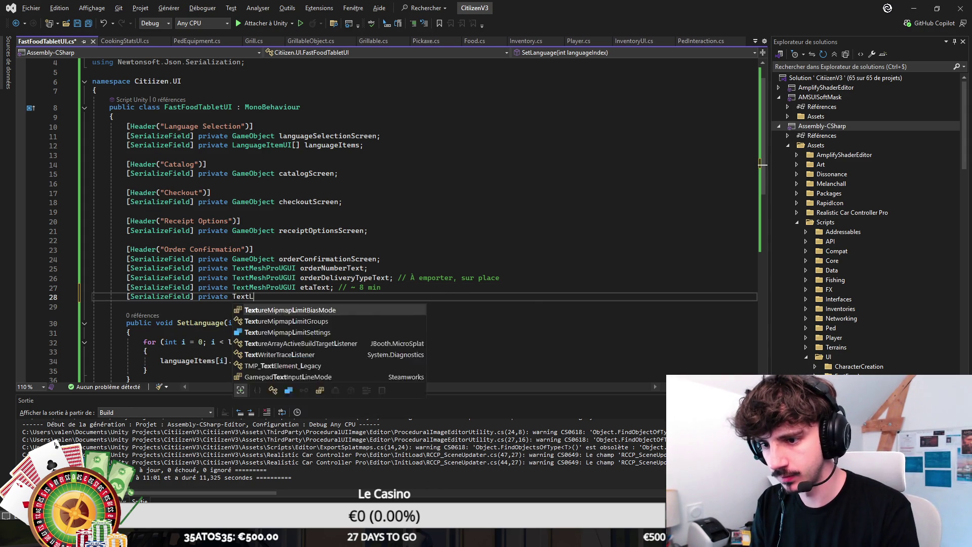
{"action": "type", "text": "hProU"}
{"action": "key", "text": "Tab"}
{"action": "type", "text": "go"}
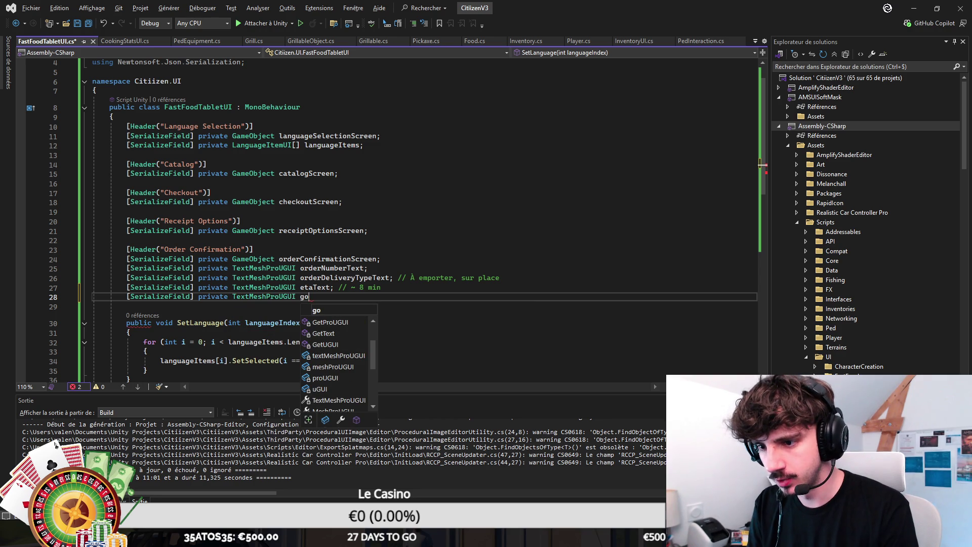
{"action": "type", "text": "BackToHomeCooldownText"}
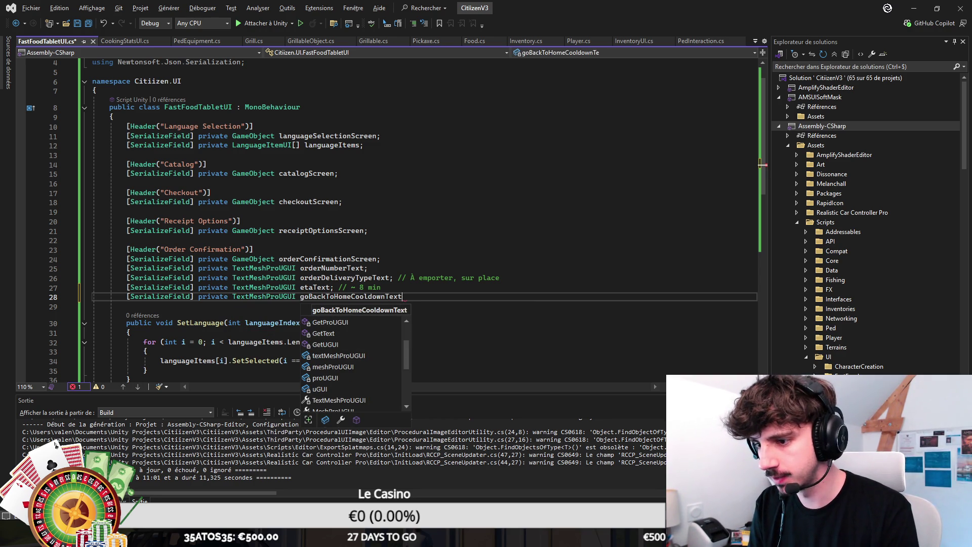
{"action": "type", "text": "; // 5s"}
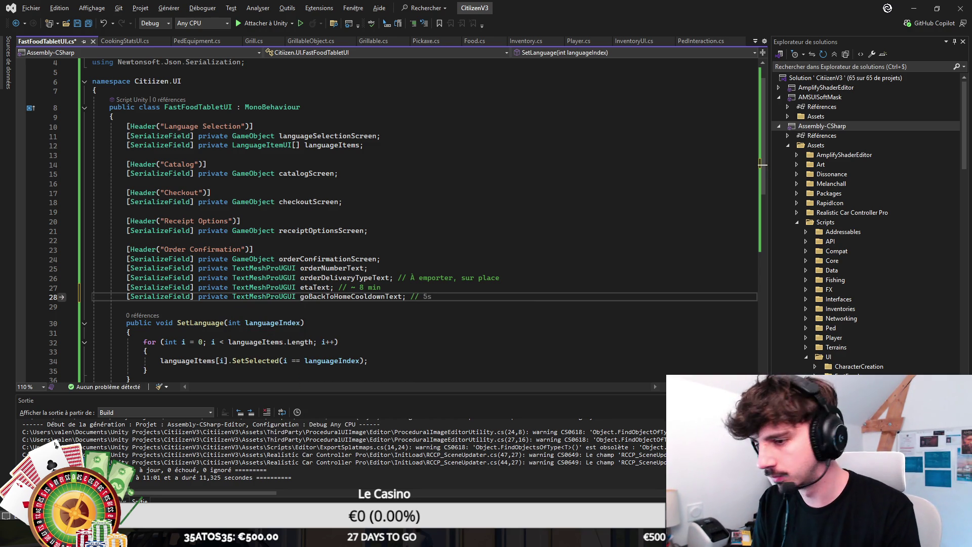
{"action": "type", "text": "5, 3"}
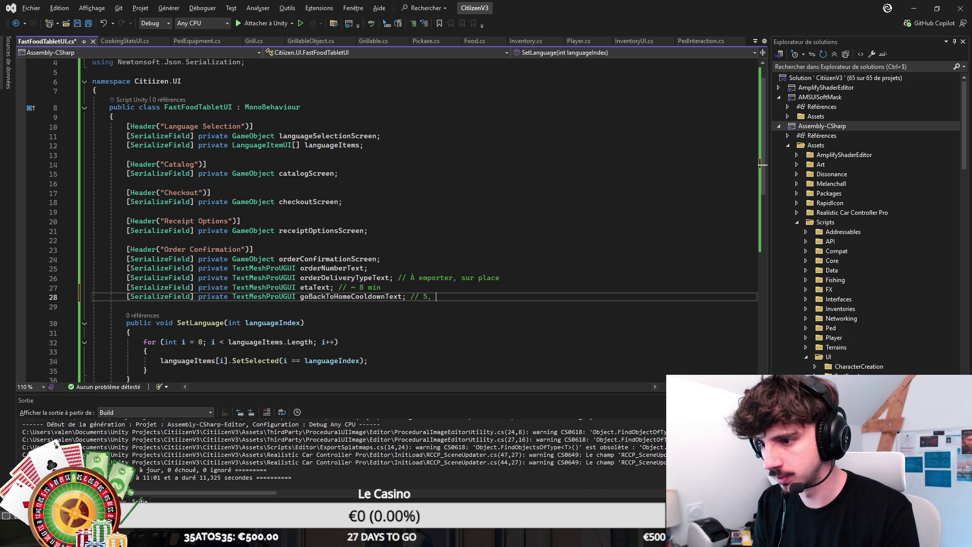
{"action": "key", "text": "BackSpace"}
{"action": "type", "text": "4 , 3, 2, 1"}
{"action": "key", "text": "ctrl+s"}
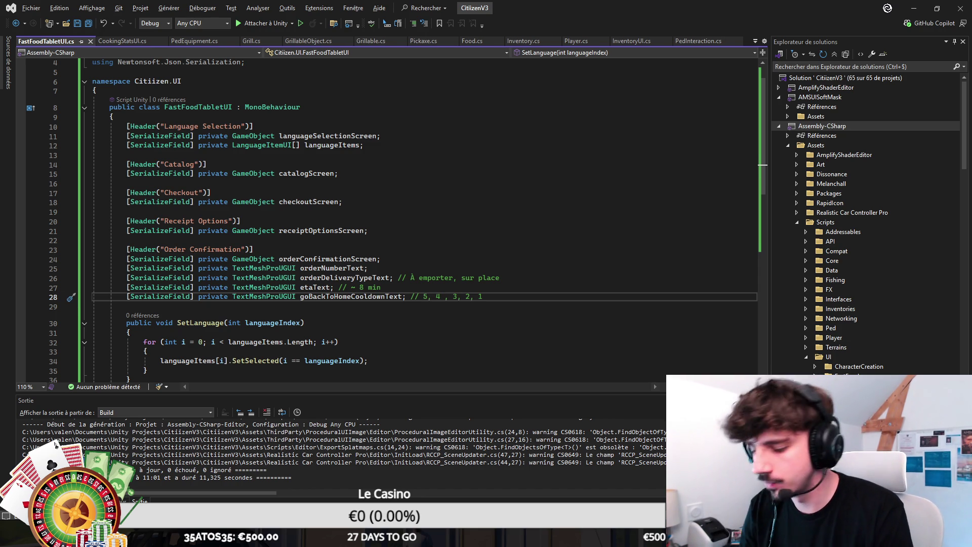
Step: Discard an unfinished Image field line and switch back to Unity
{"action": "key", "text": "Return"}
{"action": "type", "text": "[SerializeField] privat"}
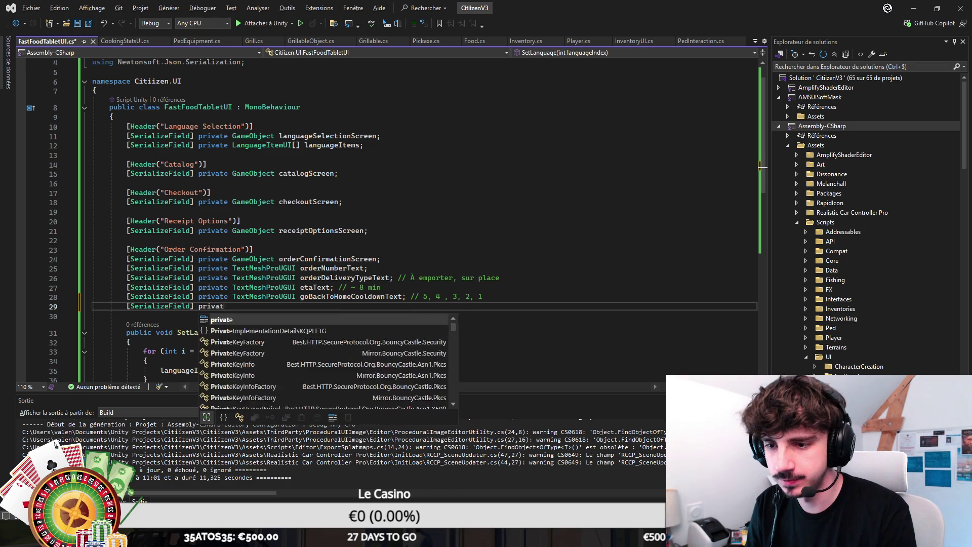
{"action": "type", "text": "e Image"}
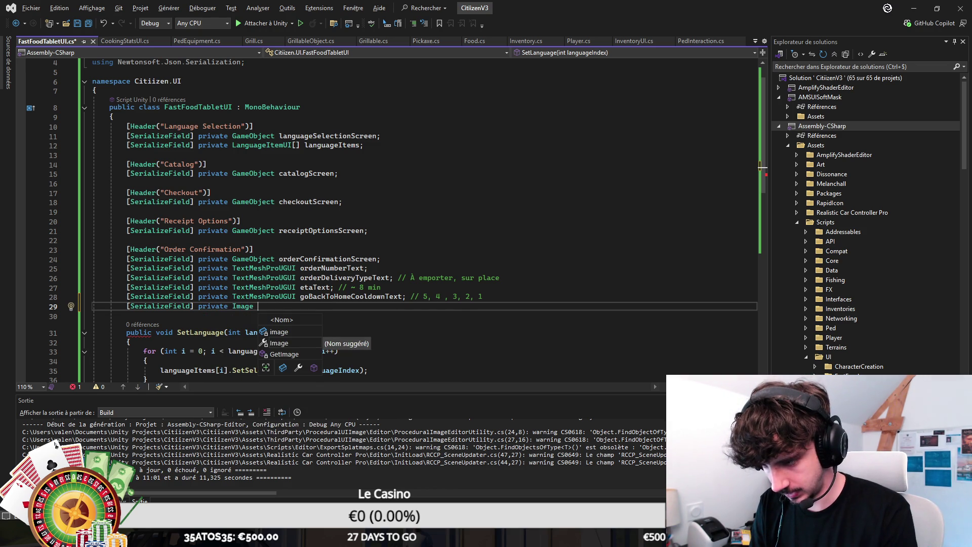
{"action": "key", "text": "Escape"}
{"action": "key", "text": "ctrl+z"}
{"action": "key", "text": "ctrl+z"}
{"action": "key", "text": "ctrl+z"}
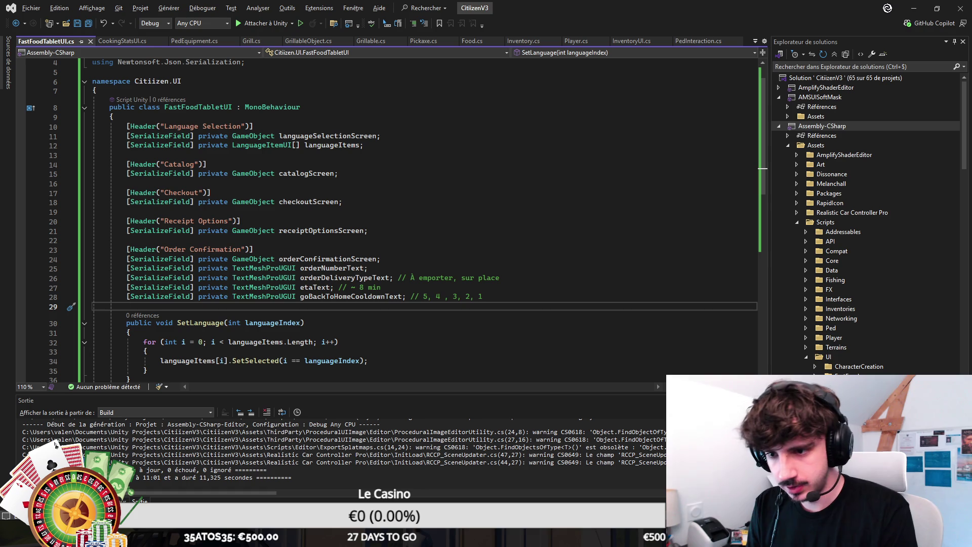
{"action": "left_click", "coordinate": [368, 230]}
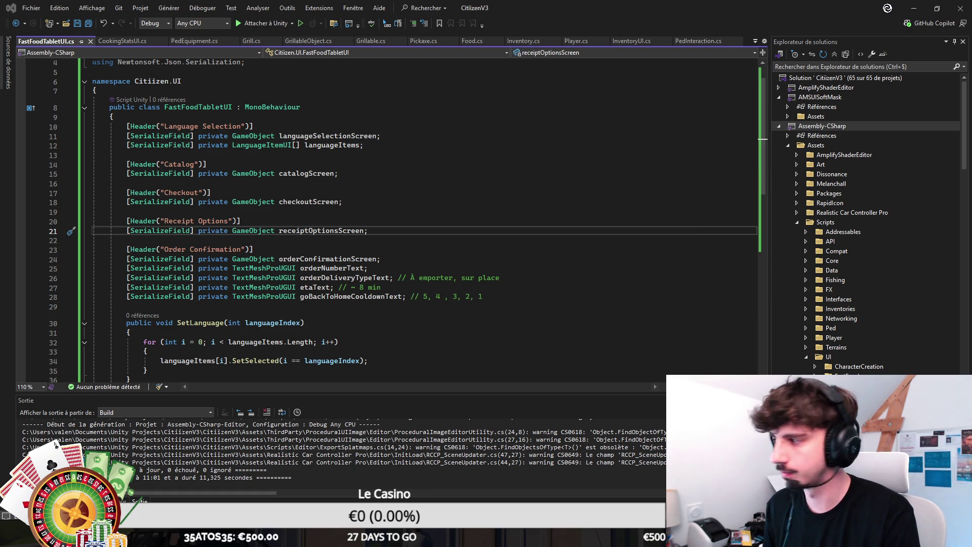
{"action": "key", "text": "Down"}
{"action": "key", "text": "Down"}
{"action": "key", "text": "Down"}
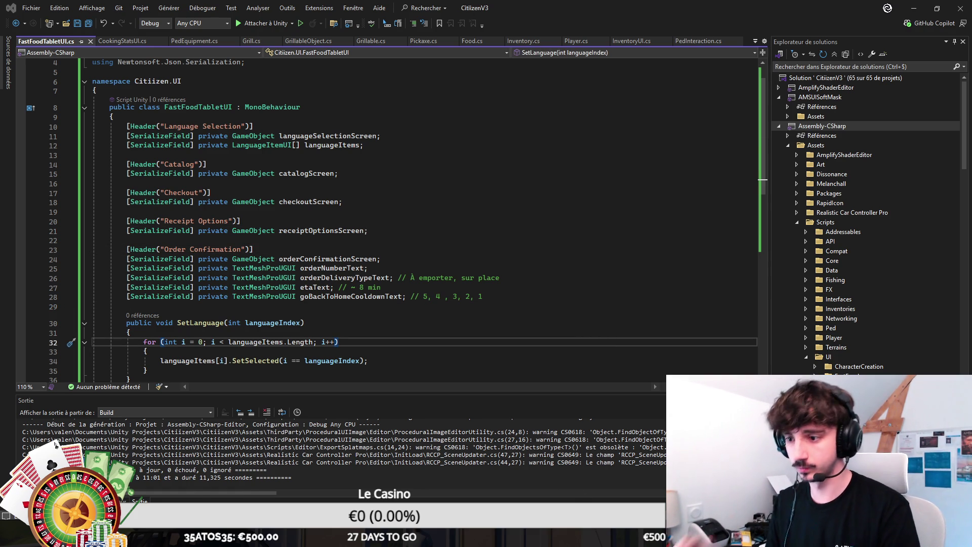
{"action": "key", "text": "alt+Tab"}
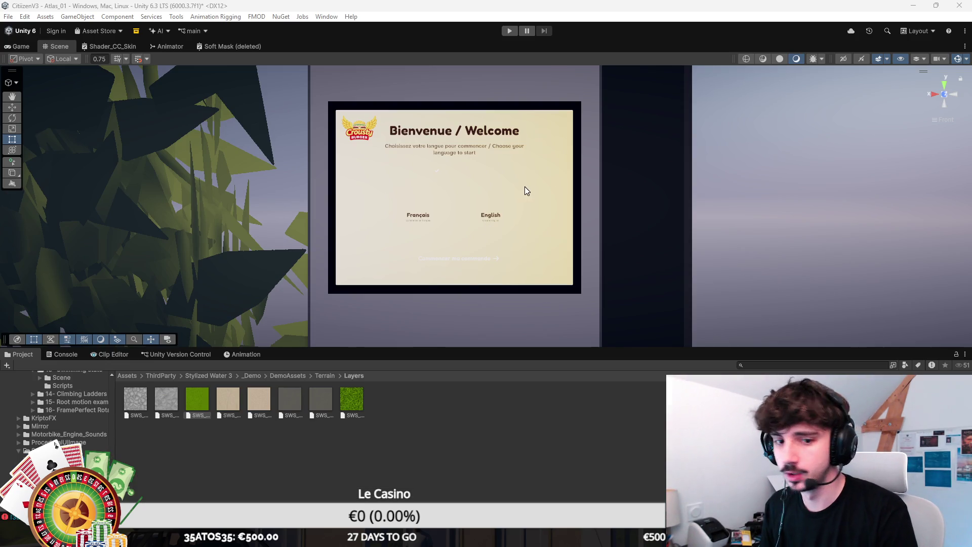
{"action": "scroll", "coordinate": [517, 238], "scroll_direction": "up", "scroll_amount": 5}
{"action": "left_click_drag", "start_coordinate": [500, 255], "coordinate": [502, 211]}
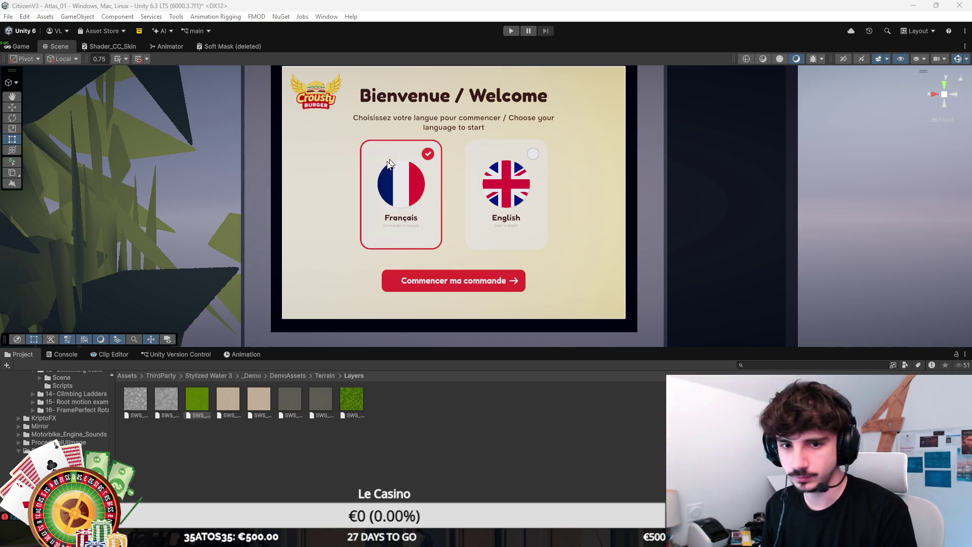
{"action": "left_click", "coordinate": [454, 192]}
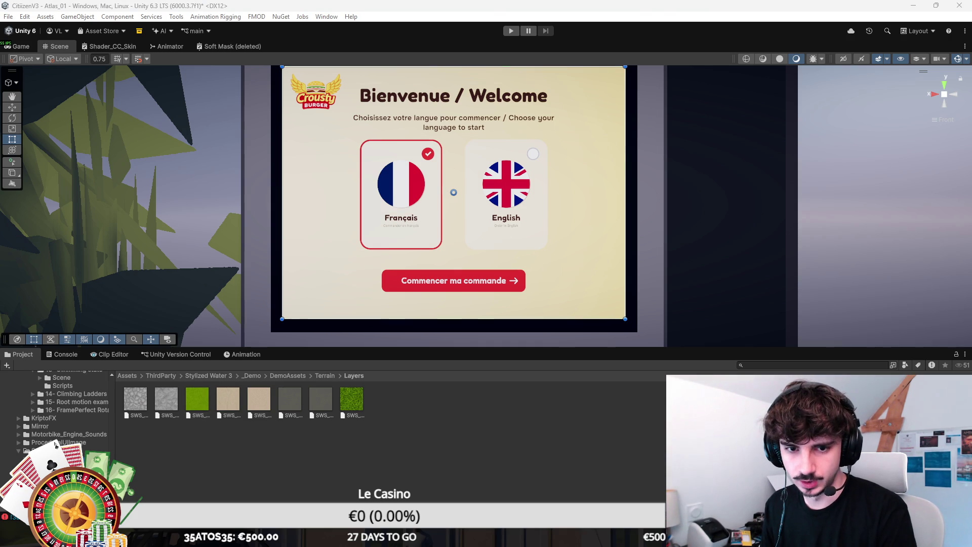
{"action": "left_click", "coordinate": [454, 192]}
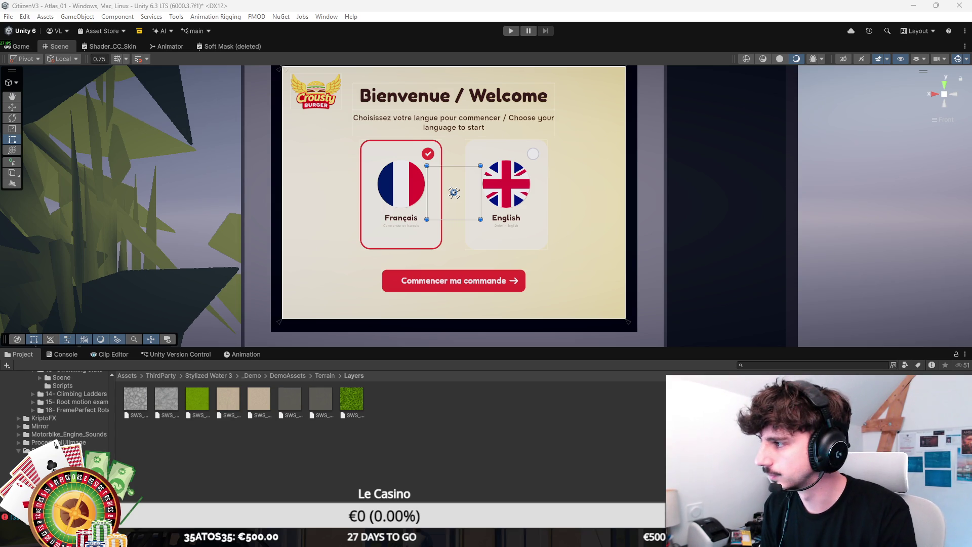
{"action": "left_click", "coordinate": [491, 260]}
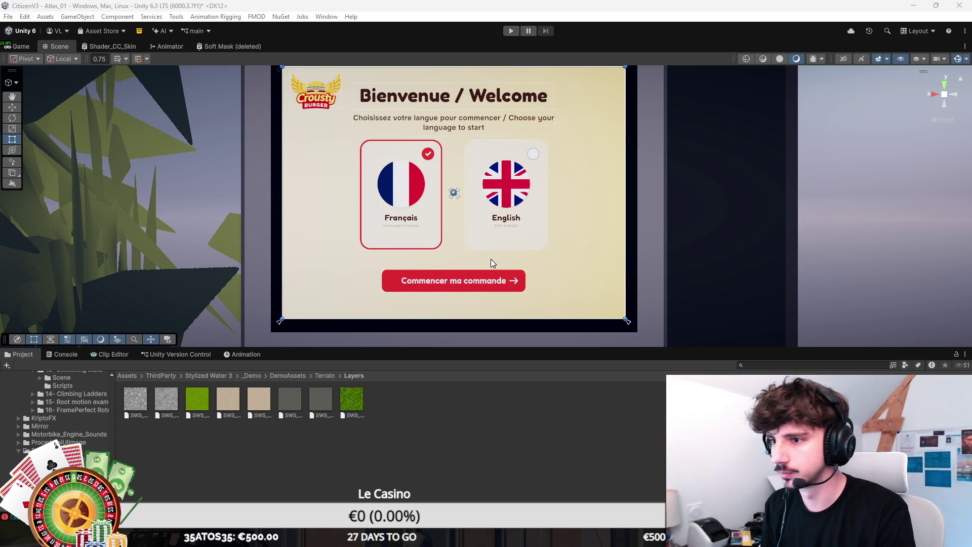
{"action": "left_click", "coordinate": [506, 194]}
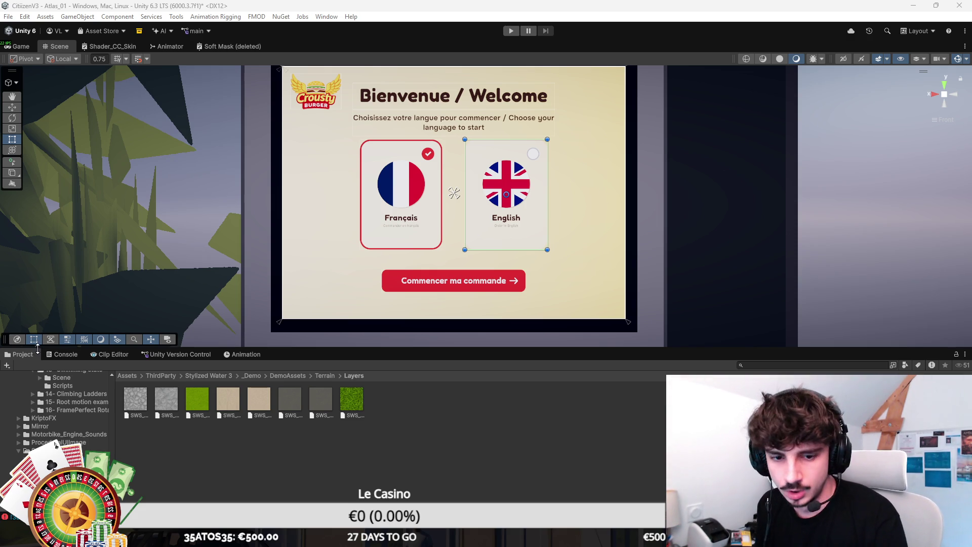
Step: Select the cream welcome panel, centre its pivot, and cancel the 'Moving file failed' error
{"action": "left_click", "coordinate": [614, 188]}
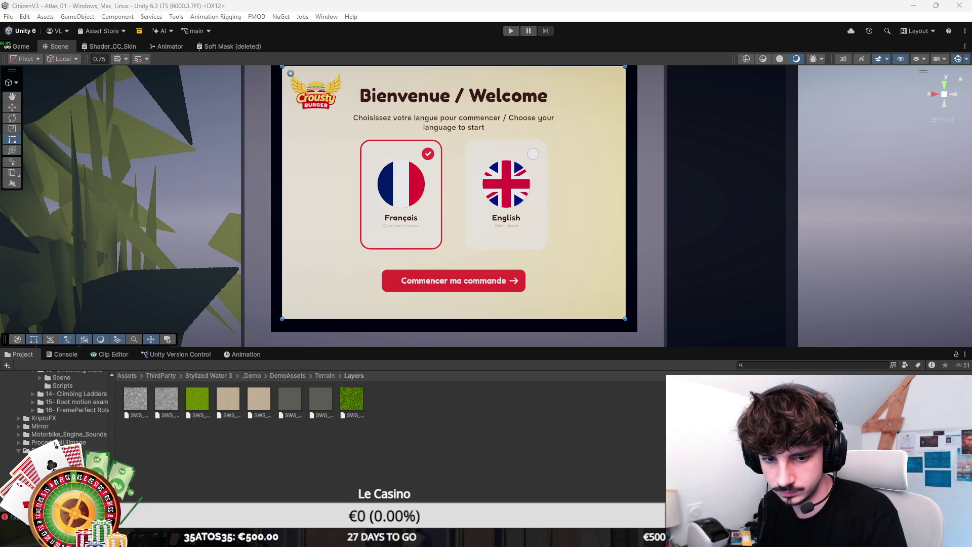
{"action": "key", "text": "ctrl+z"}
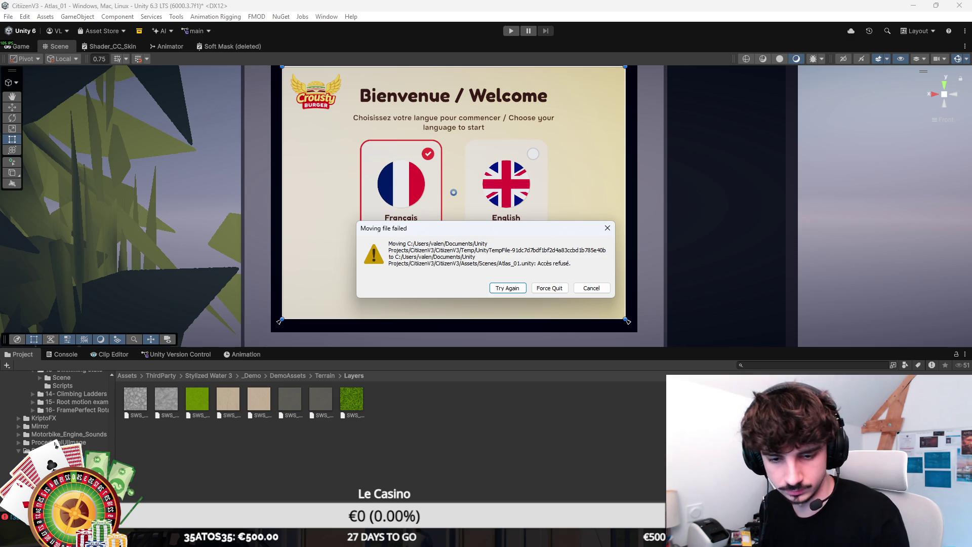
{"action": "left_click", "coordinate": [590, 288]}
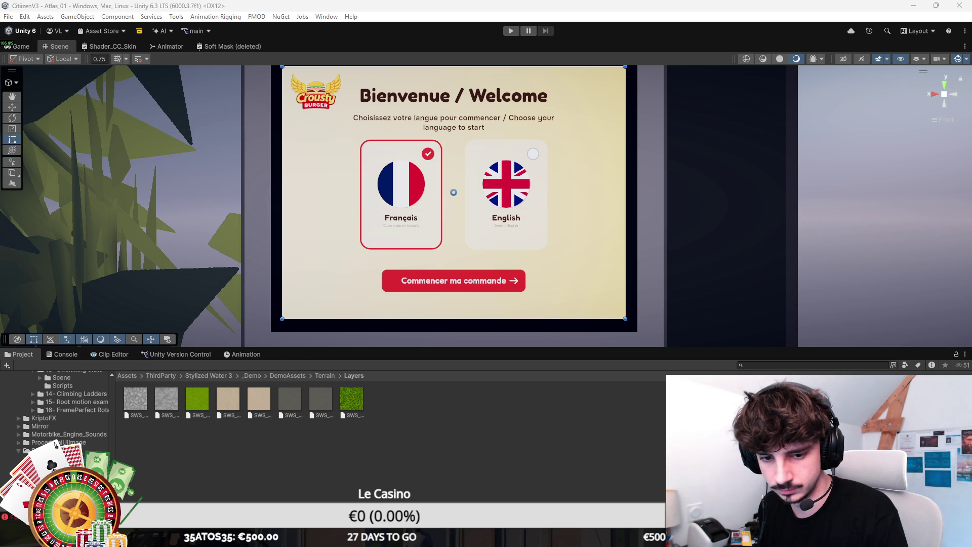
{"action": "scroll", "coordinate": [484, 234], "scroll_direction": "down", "scroll_amount": 2}
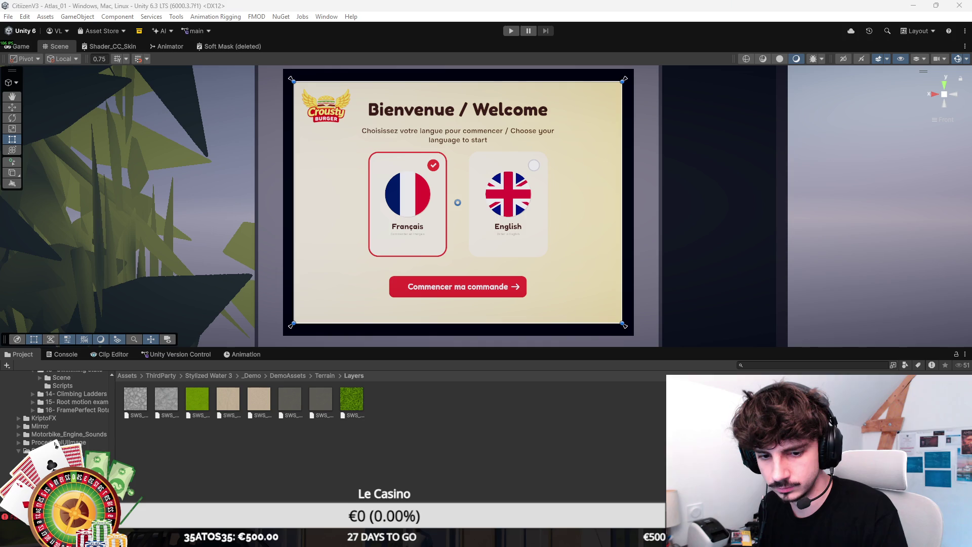
Step: Check the Français and English cards on the welcome panel, ending with Français selected
{"action": "left_click", "coordinate": [533, 256]}
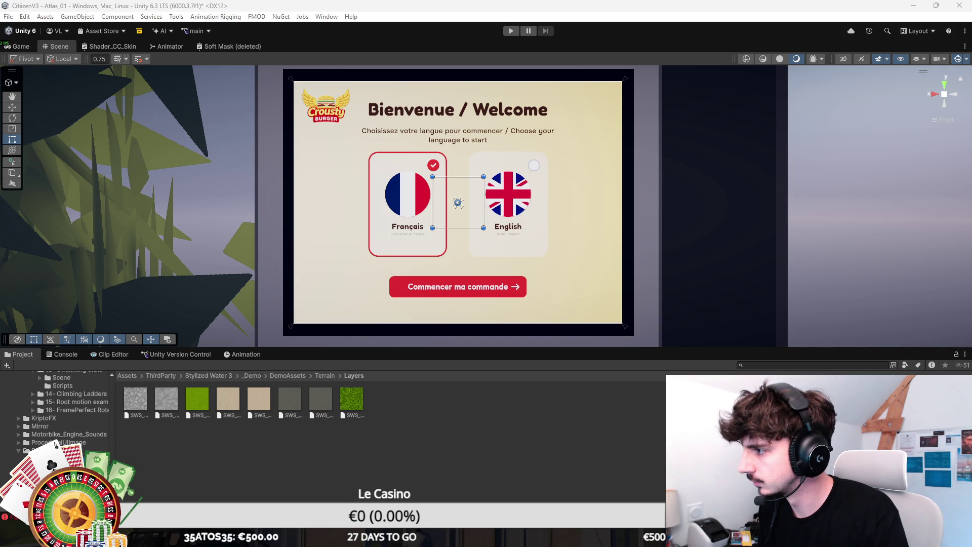
{"action": "left_click", "coordinate": [458, 202]}
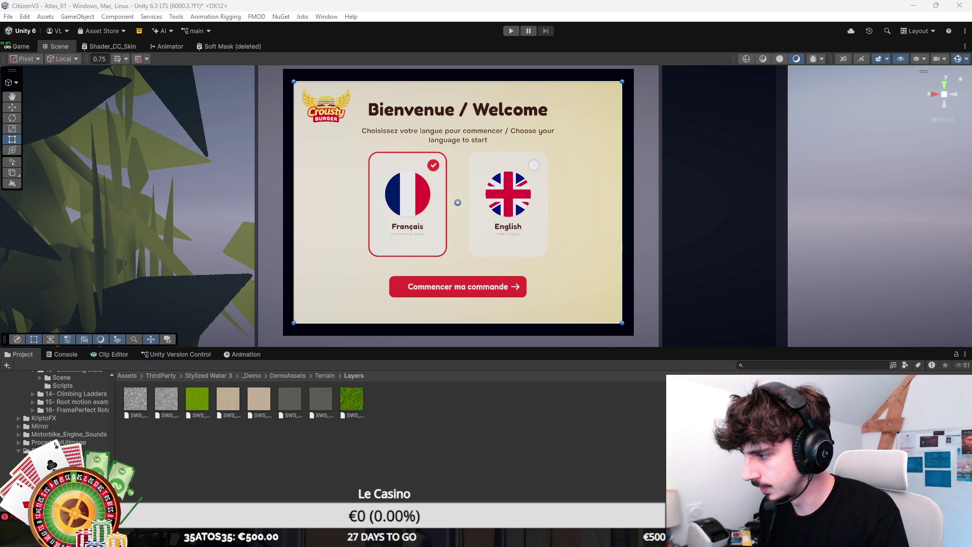
{"action": "left_click", "coordinate": [459, 202]}
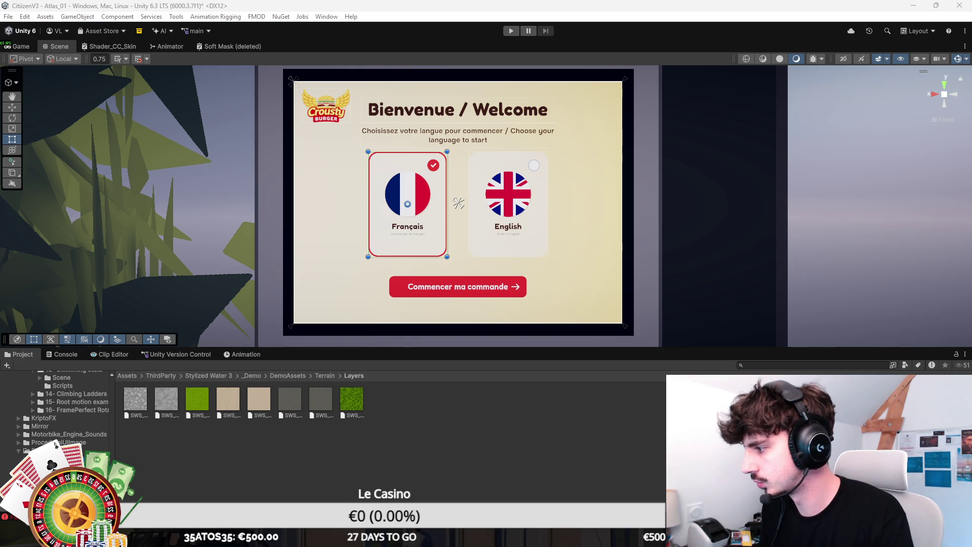
{"action": "scroll", "coordinate": [489, 204], "scroll_direction": "up", "scroll_amount": 1}
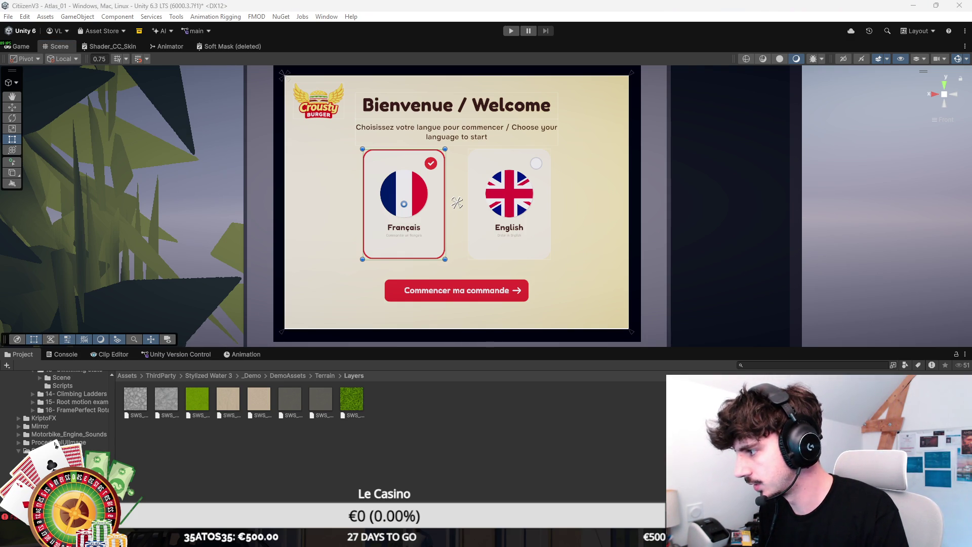
{"action": "left_click", "coordinate": [509, 213]}
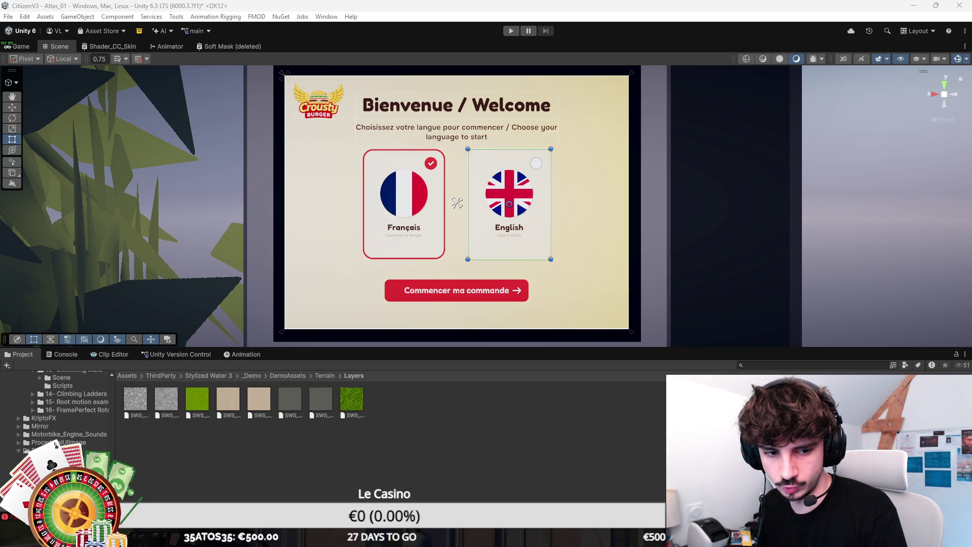
{"action": "left_click", "coordinate": [403, 204]}
Step: Save the Atlas_01 scene with Ctrl+S
{"action": "key", "text": "ctrl+s"}
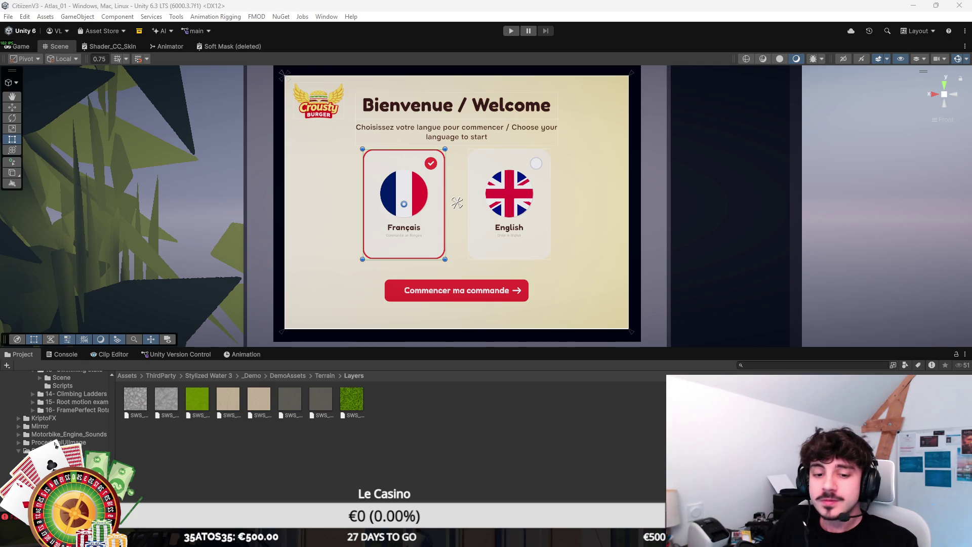
{"action": "left_click", "coordinate": [456, 203]}
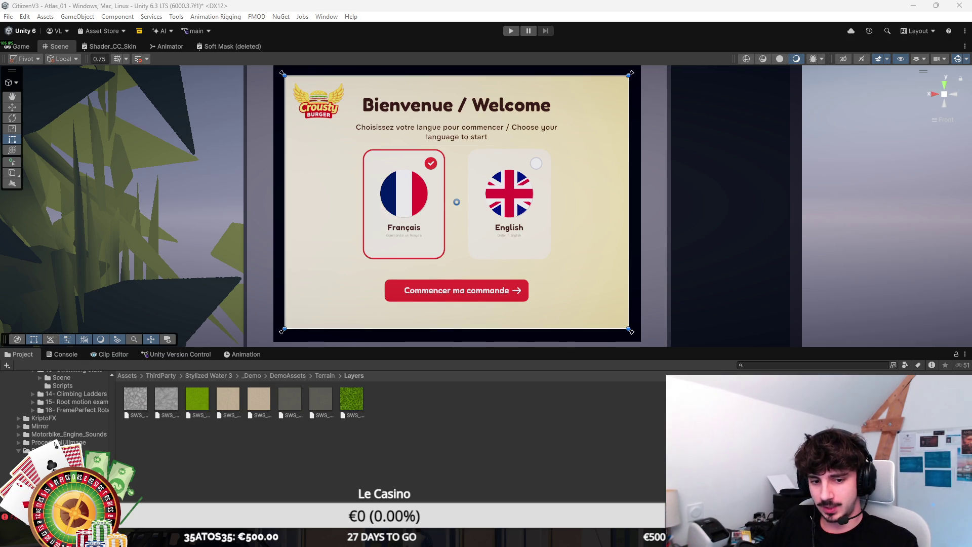
{"action": "key", "text": "ctrl+s"}
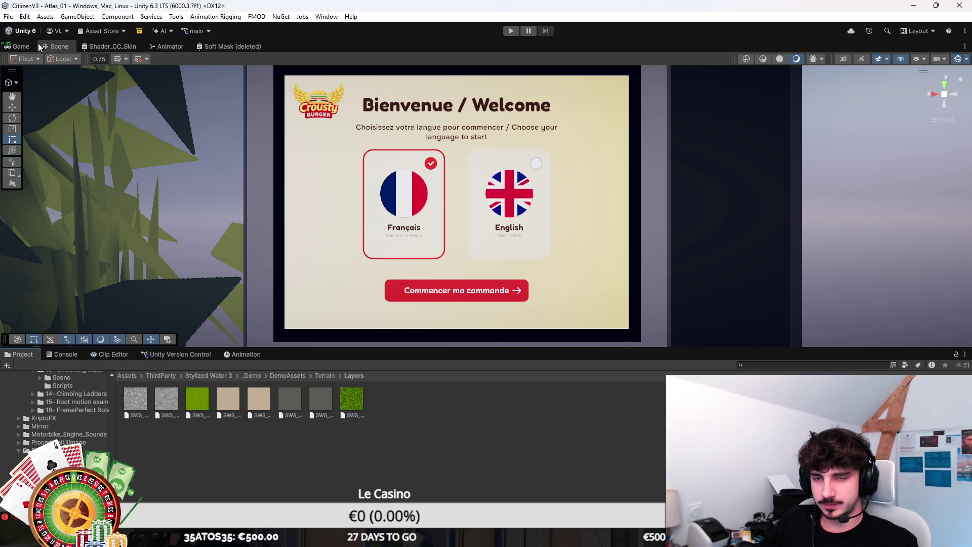
Step: Enter Play mode, join the Citizen RP server with the existing character, and walk to the kiosk
{"action": "left_click", "coordinate": [511, 31]}
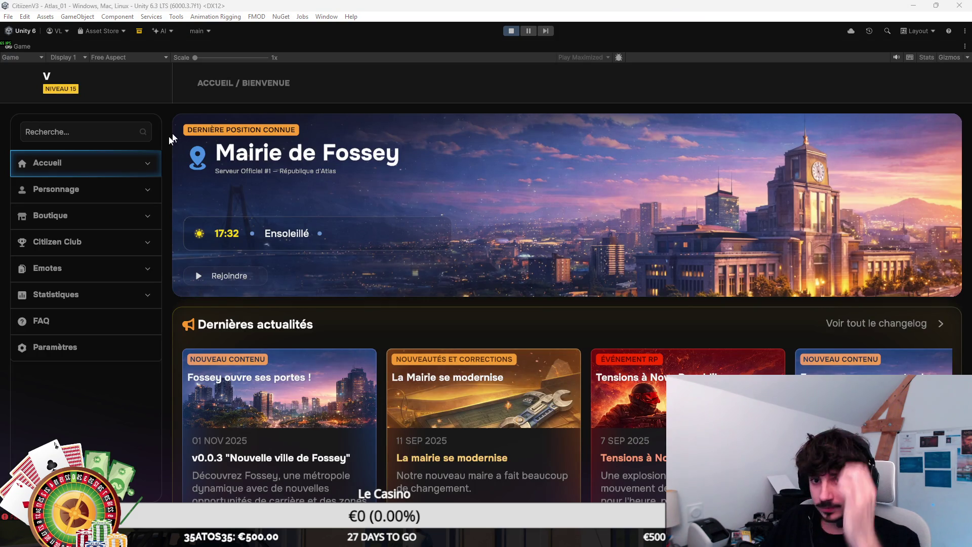
{"action": "left_click", "coordinate": [114, 174]}
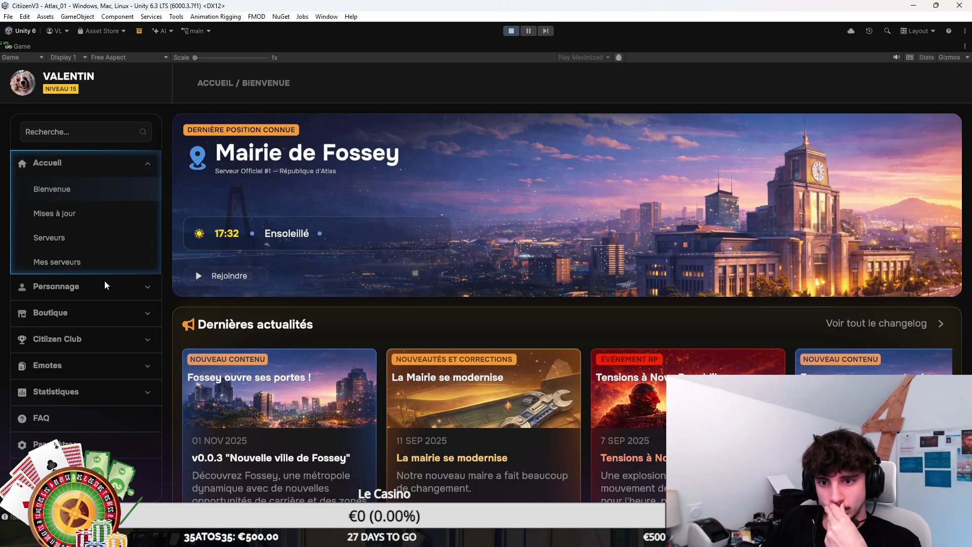
{"action": "left_click", "coordinate": [56, 258]}
{"action": "left_click", "coordinate": [920, 227]}
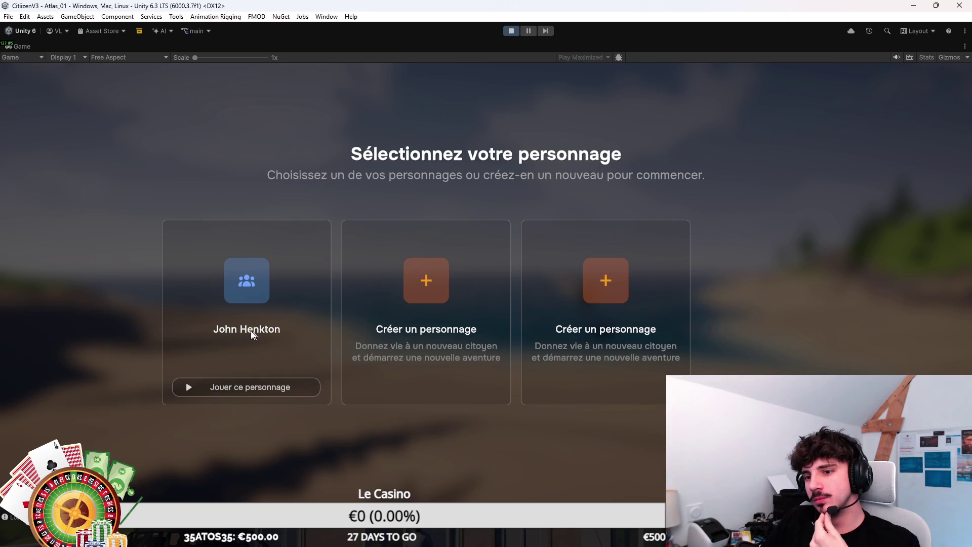
{"action": "left_click", "coordinate": [256, 385]}
{"action": "left_click", "coordinate": [569, 212]}
{"action": "key", "text": "w"}
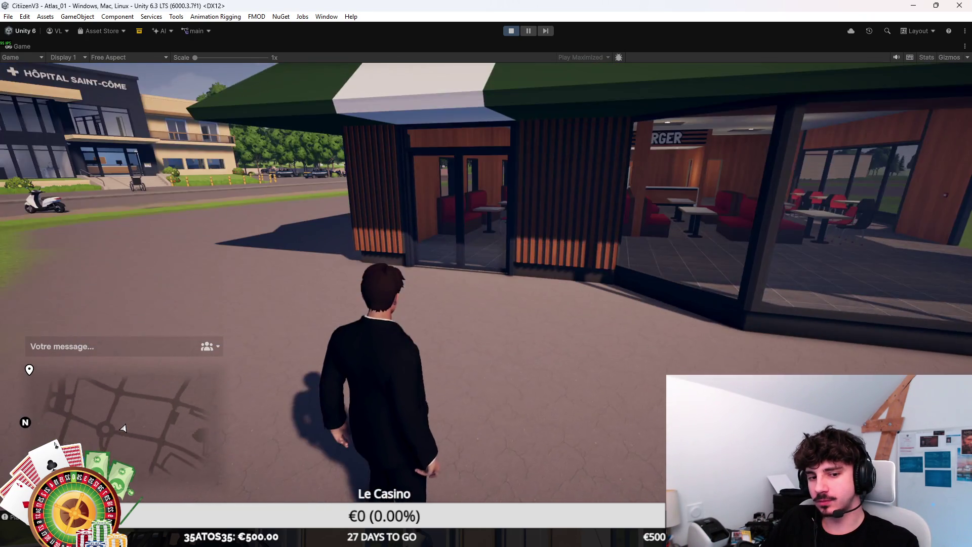
{"action": "key", "text": "w"}
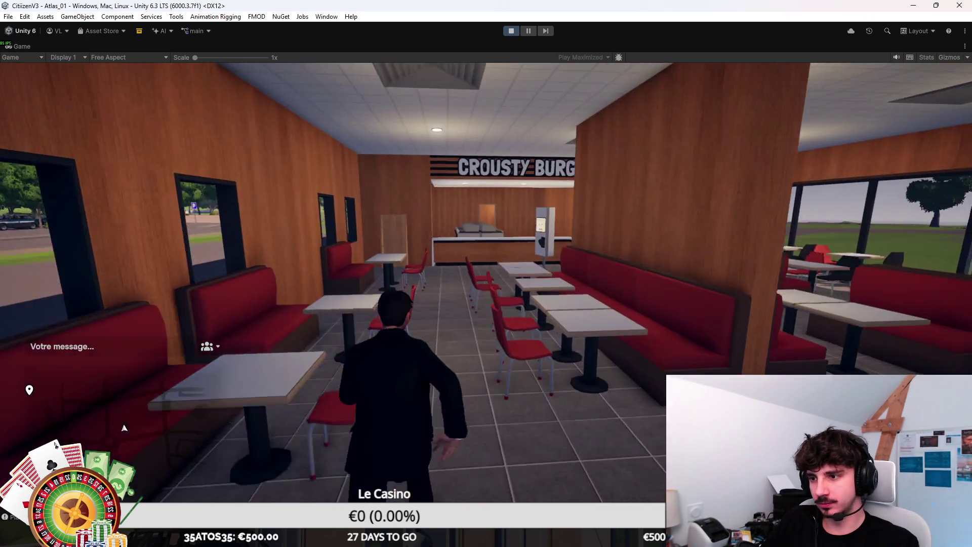
{"action": "key", "text": "e"}
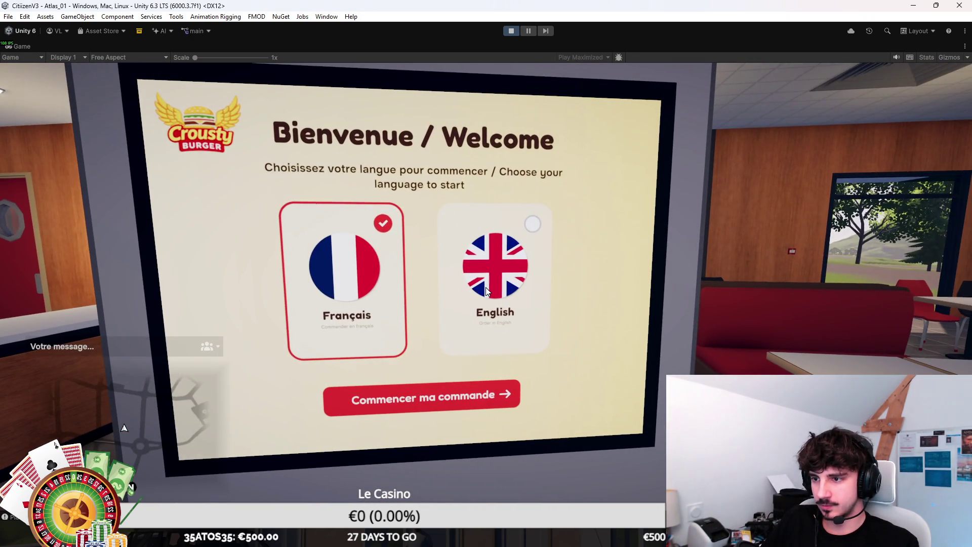
Step: Toggle the kiosk language between Français and English repeatedly, then stop Play mode
{"action": "left_click", "coordinate": [485, 287]}
{"action": "left_click", "coordinate": [451, 294]}
{"action": "left_click", "coordinate": [456, 294]}
{"action": "left_click", "coordinate": [453, 294]}
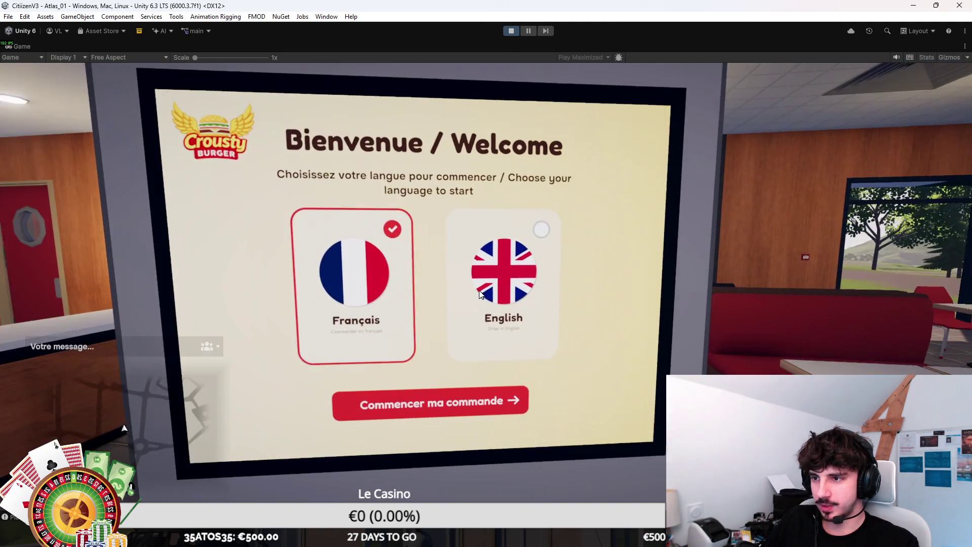
{"action": "left_click", "coordinate": [478, 293]}
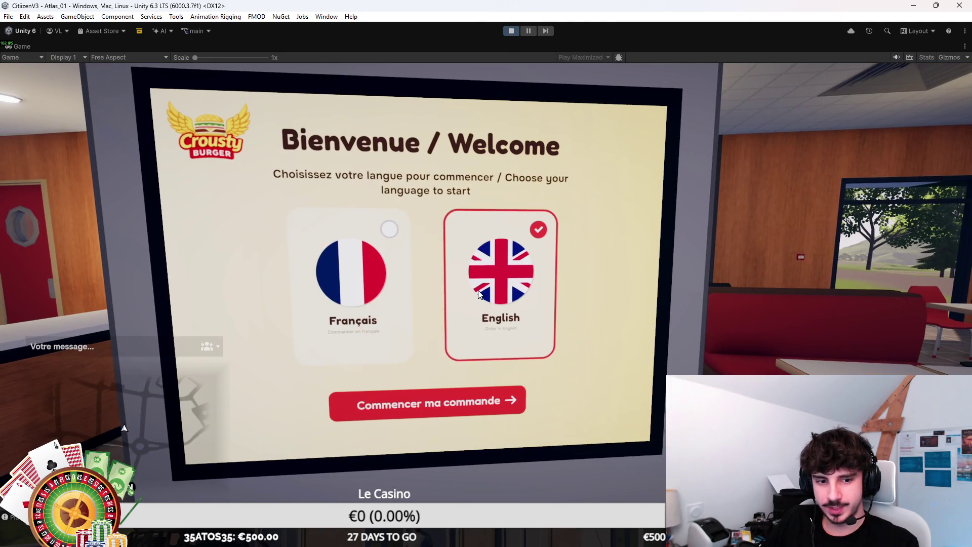
{"action": "type", "text": "z"}
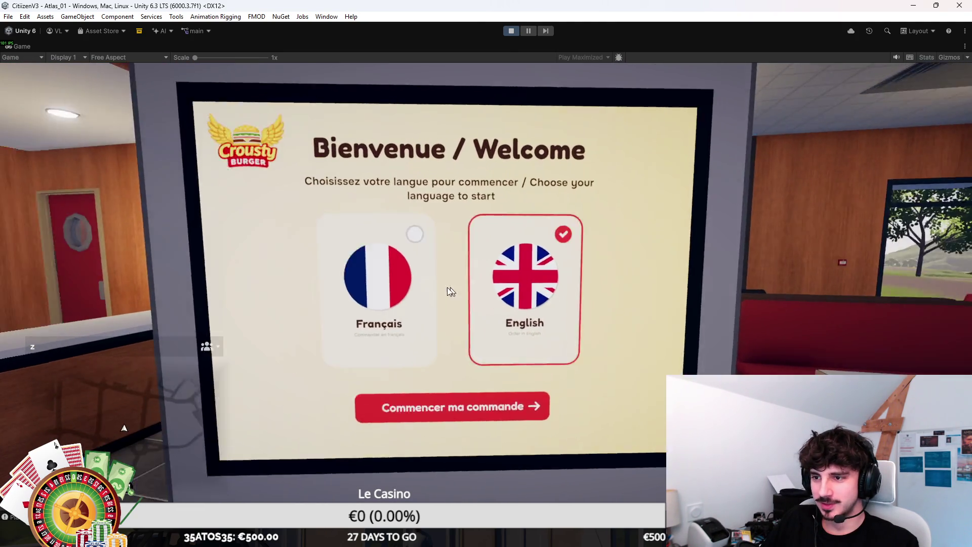
{"action": "left_click", "coordinate": [446, 287]}
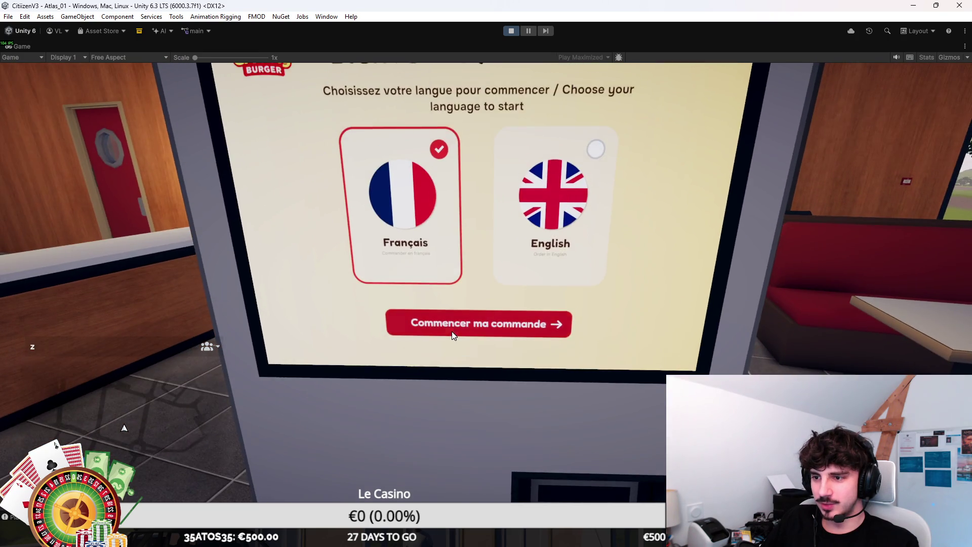
{"action": "left_click", "coordinate": [449, 294]}
{"action": "left_click", "coordinate": [449, 283]}
{"action": "left_click", "coordinate": [472, 278]}
{"action": "left_click", "coordinate": [450, 281]}
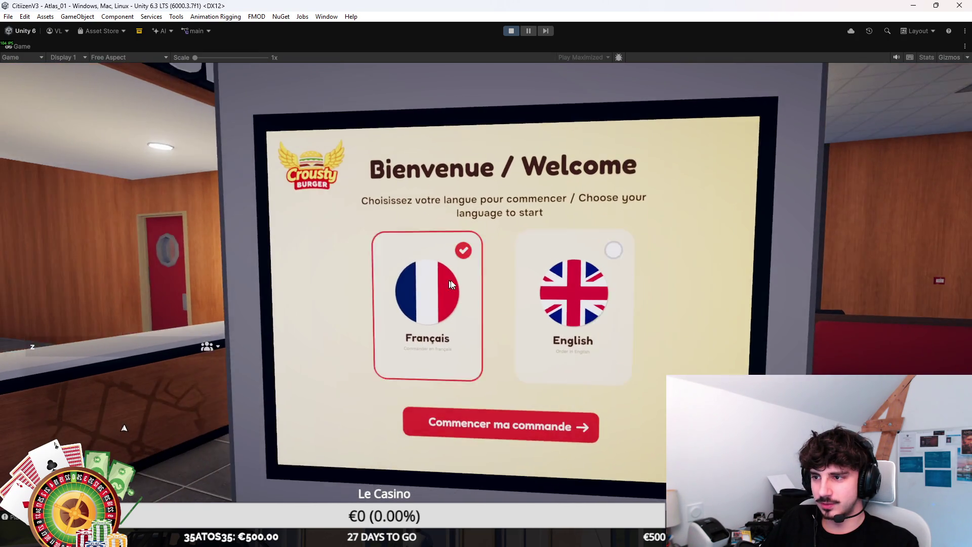
{"action": "left_click", "coordinate": [457, 283]}
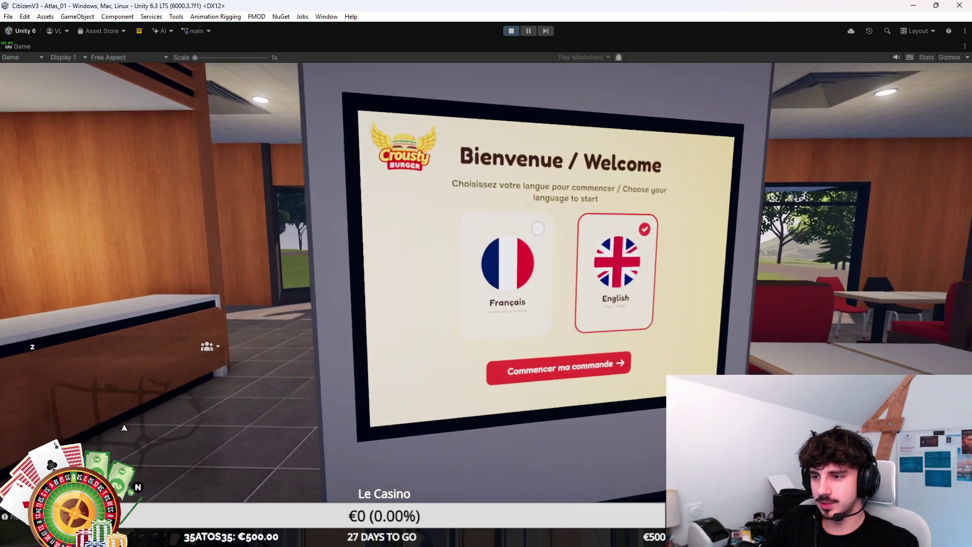
{"action": "key", "text": "super"}
{"action": "key", "text": "super"}
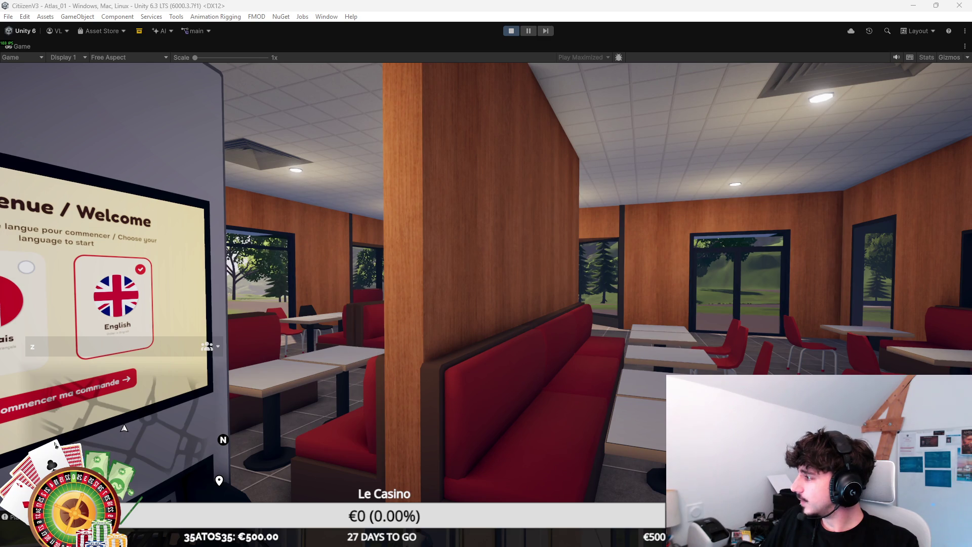
{"action": "left_click", "coordinate": [514, 31]}
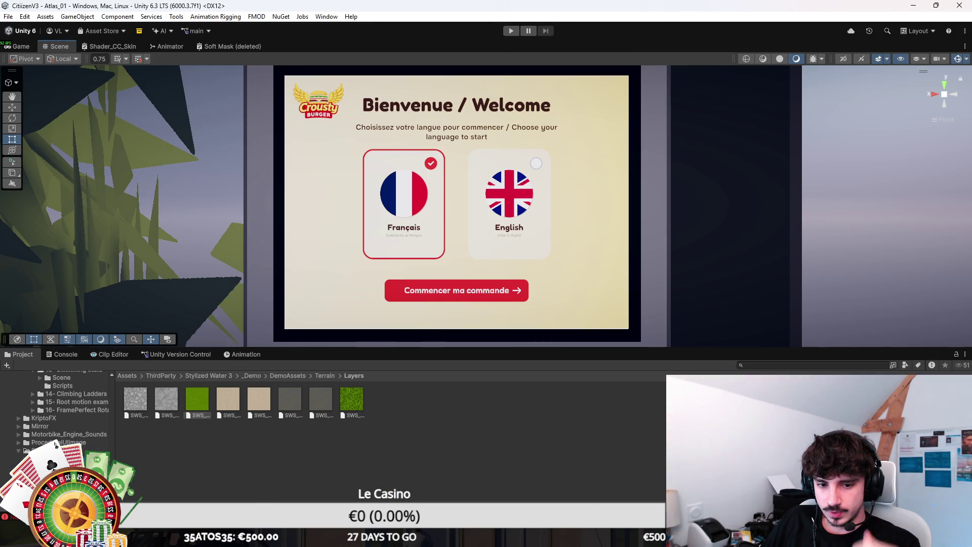
Step: Hide the welcome panel's contents with Alt+Shift+A, leaving a blank cream panel on the kiosk
{"action": "left_click", "coordinate": [456, 202]}
{"action": "key", "text": "alt+shift+a"}
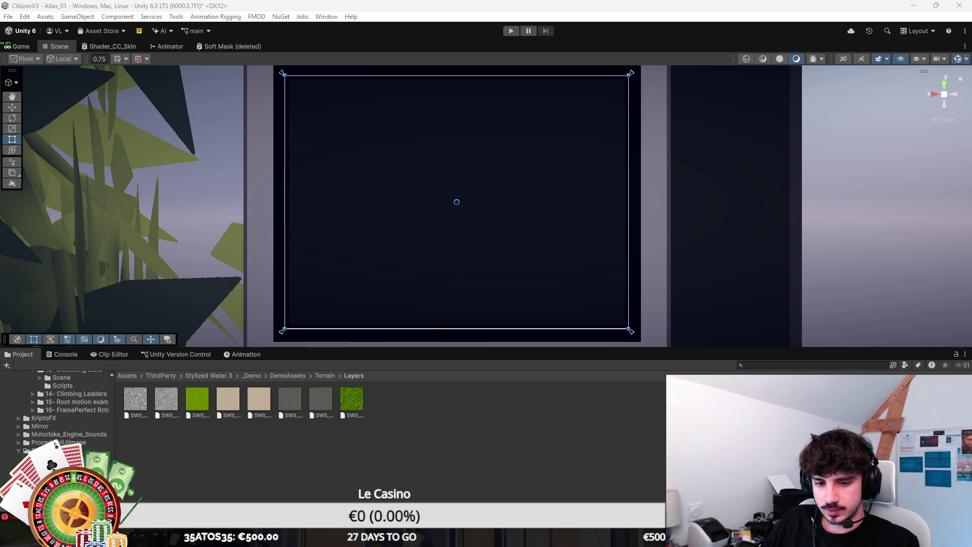
{"action": "key", "text": "alt+shift+a"}
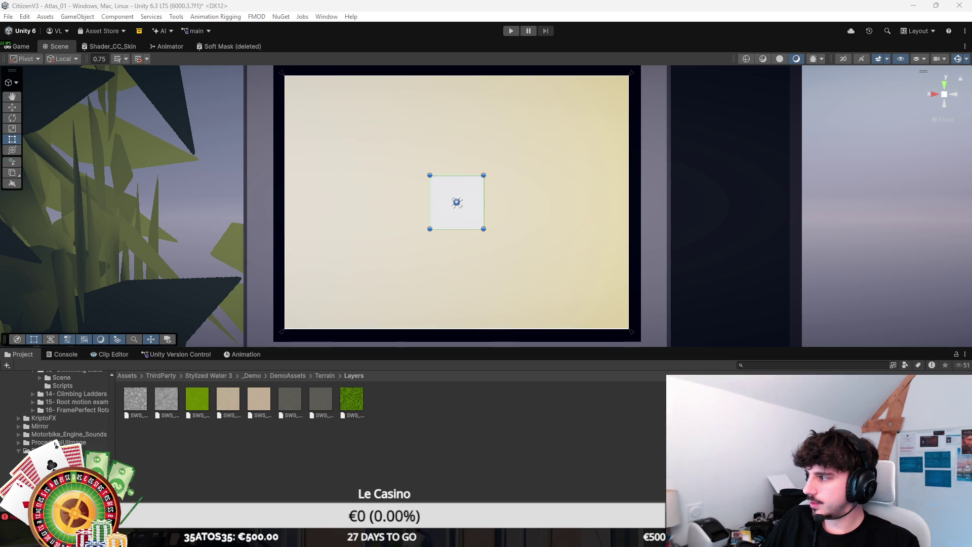
Step: Stretch the new square into a full-width header bar with a shrunken Crousty Burger logo at left
{"action": "mouse_move", "coordinate": [460, 169]}
{"action": "left_mouse_down"}
{"action": "mouse_move", "coordinate": [460, 152]}
{"action": "mouse_move", "coordinate": [478, 148]}
{"action": "left_mouse_up"}
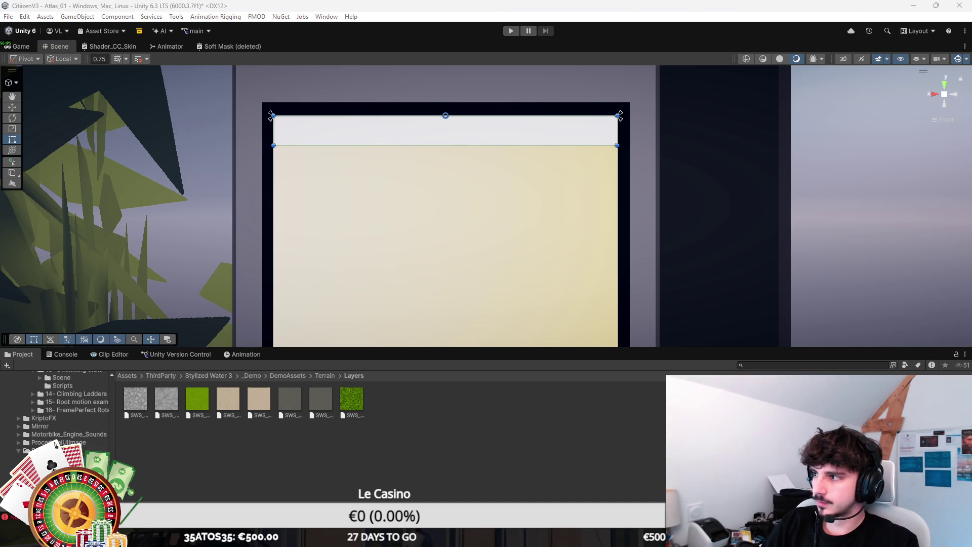
{"action": "key", "text": "alt+shift+n"}
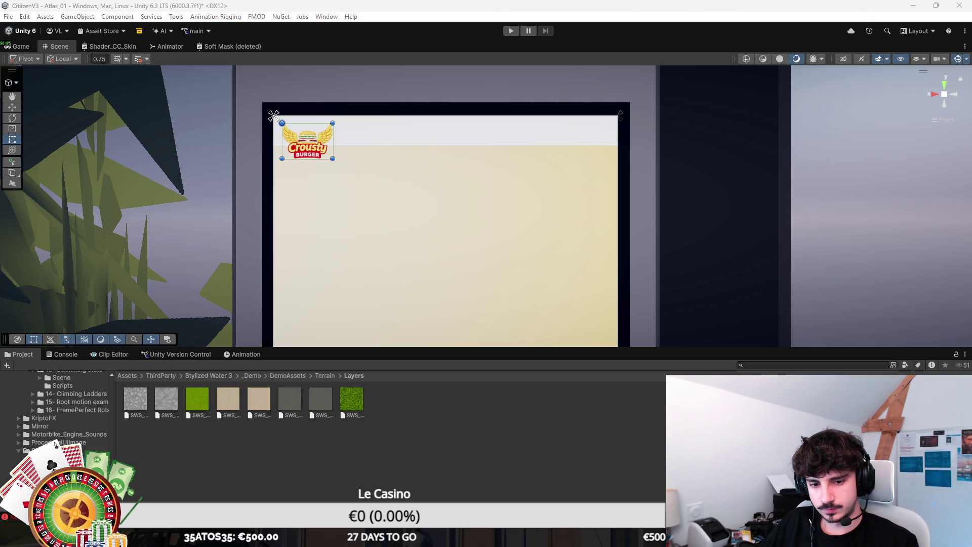
{"action": "scroll", "coordinate": [361, 245], "scroll_direction": "up", "scroll_amount": 5}
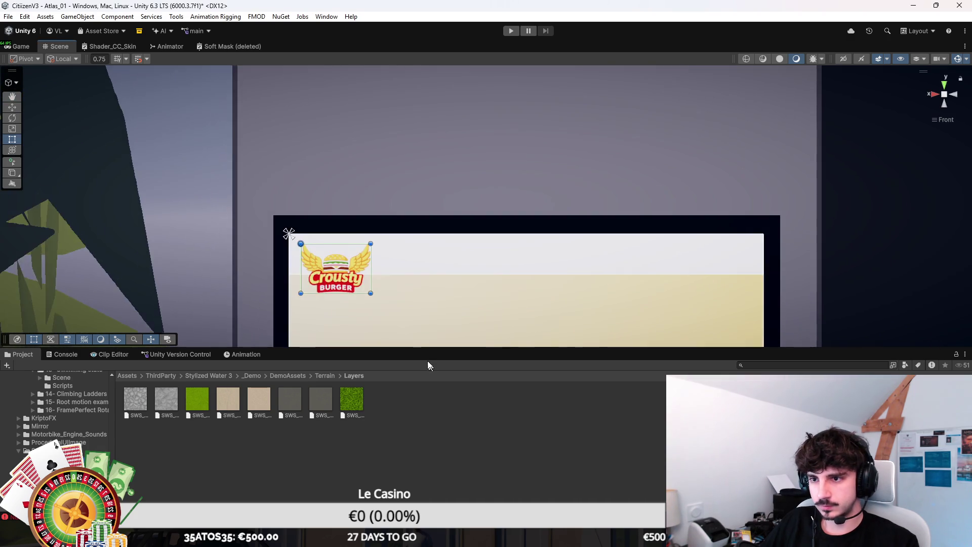
{"action": "left_click_drag", "start_coordinate": [352, 292], "coordinate": [299, 241]}
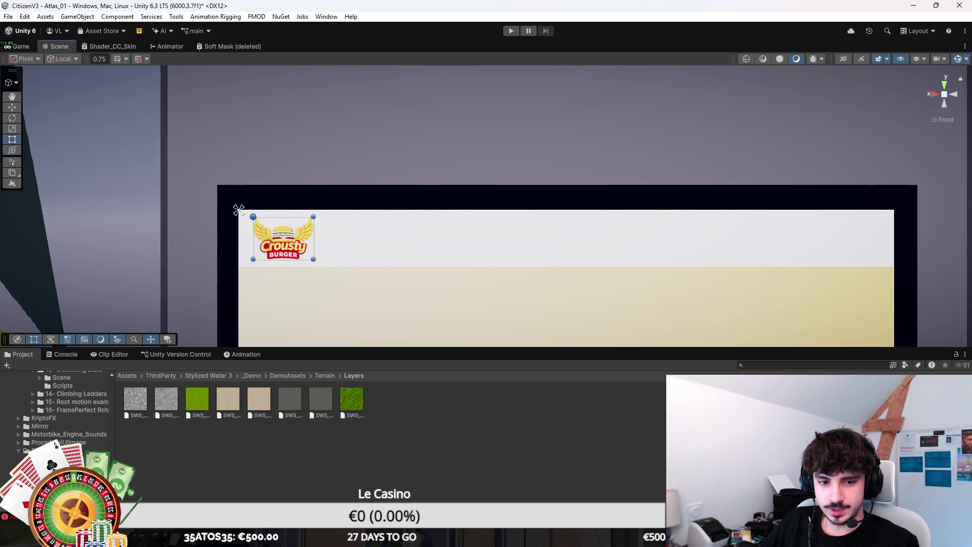
{"action": "left_click", "coordinate": [239, 210]}
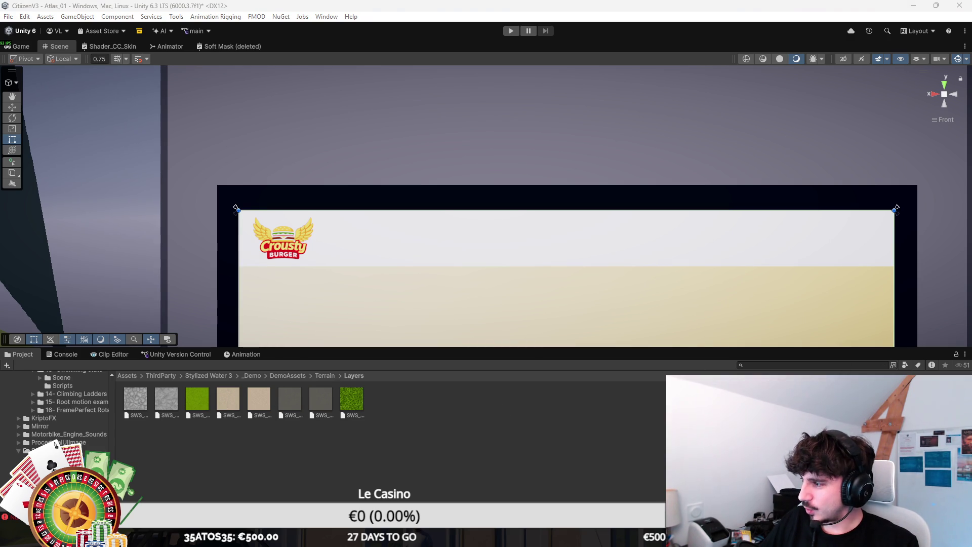
{"action": "left_click", "coordinate": [567, 238]}
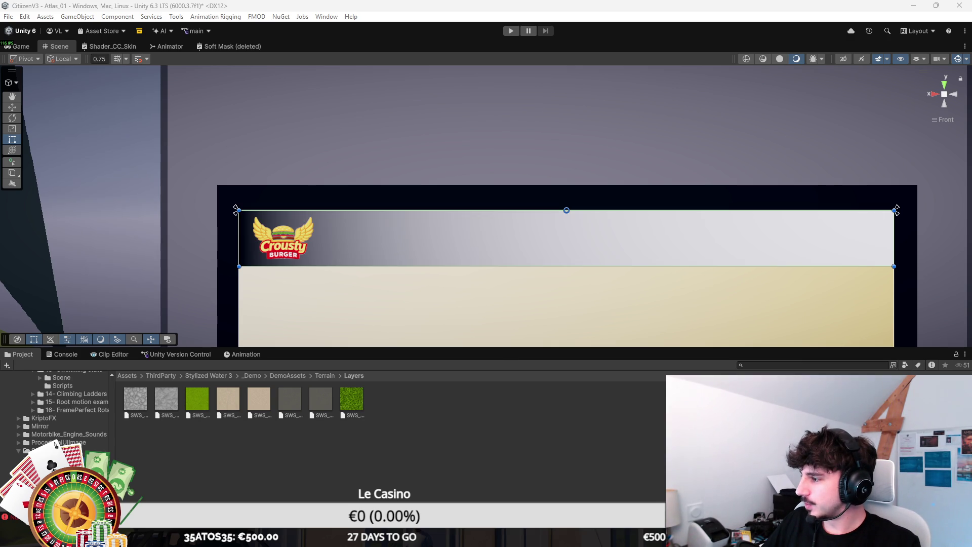
Step: Eyedrop near-white and pale beige colours into the header gradient's left and right keys
{"action": "left_click", "coordinate": [791, 293]}
{"action": "left_click", "coordinate": [873, 305]}
{"action": "left_click", "coordinate": [506, 238]}
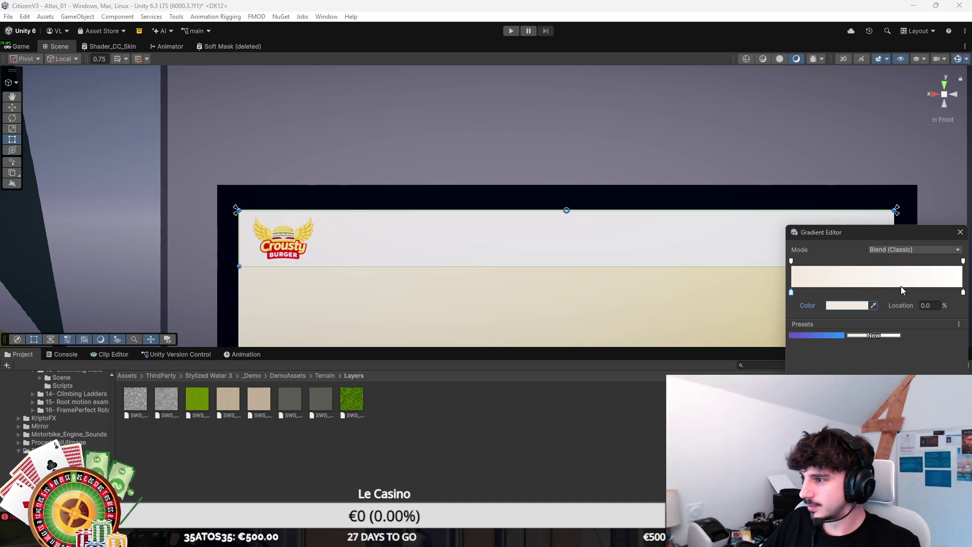
{"action": "left_click", "coordinate": [963, 293]}
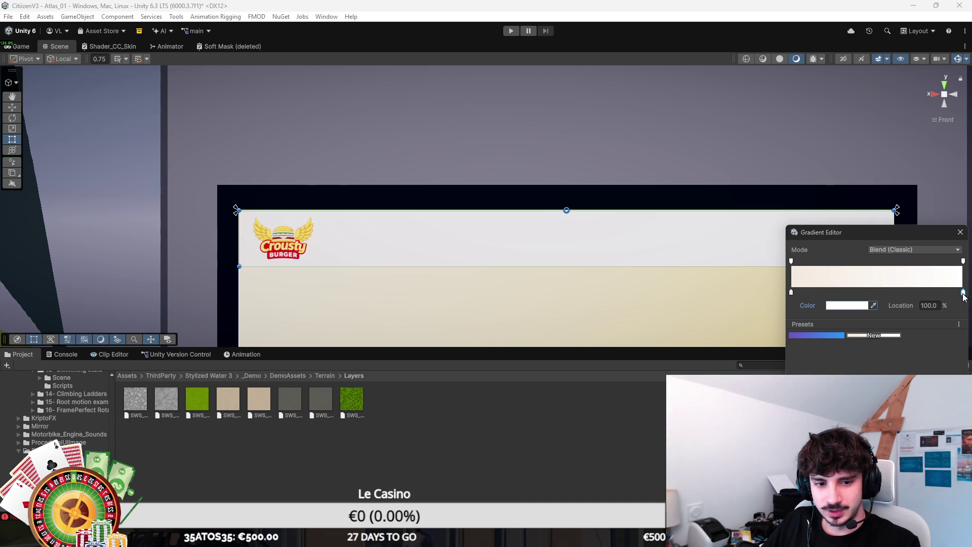
{"action": "left_click", "coordinate": [873, 306]}
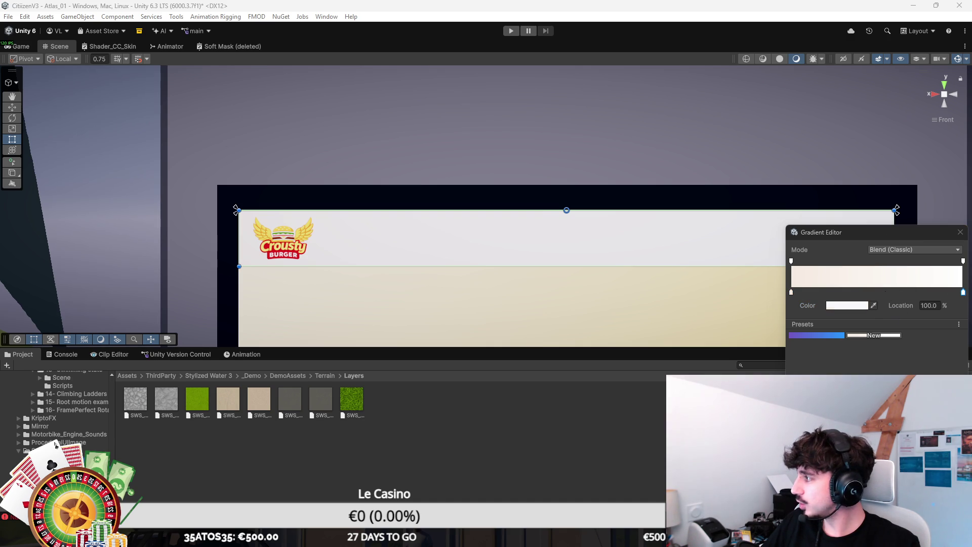
{"action": "left_click", "coordinate": [228, 398]}
Step: Set the gradient's left key to peach and right key to orange-peach, then close the Gradient Editor
{"action": "left_click", "coordinate": [792, 291]}
{"action": "left_click", "coordinate": [843, 304]}
{"action": "mouse_move", "coordinate": [915, 257]}
{"action": "left_mouse_down"}
{"action": "mouse_move", "coordinate": [886, 250]}
{"action": "mouse_move", "coordinate": [897, 245]}
{"action": "mouse_move", "coordinate": [888, 254]}
{"action": "left_mouse_up"}
{"action": "left_click", "coordinate": [967, 302]}
{"action": "left_click", "coordinate": [963, 292]}
{"action": "left_click", "coordinate": [859, 305]}
{"action": "left_click", "coordinate": [915, 260]}
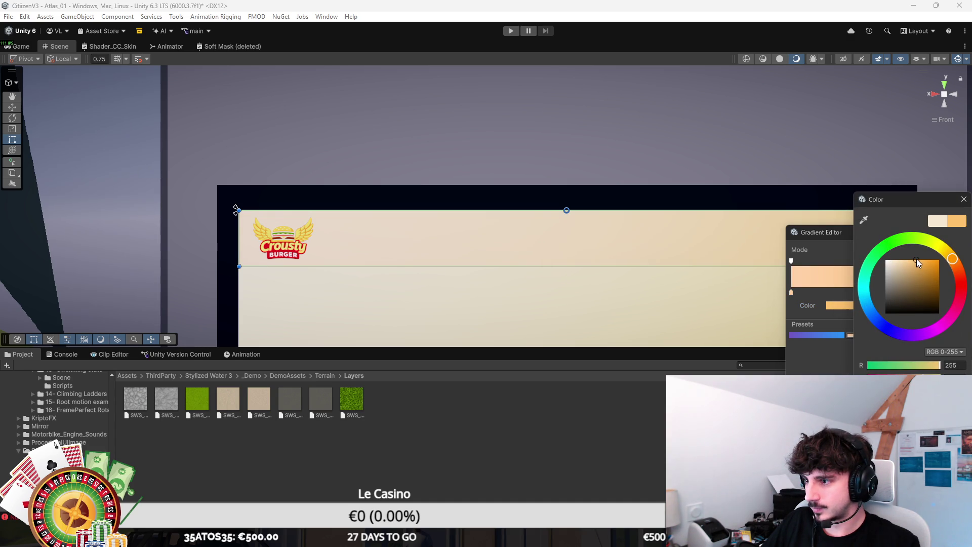
{"action": "left_click_drag", "start_coordinate": [820, 232], "coordinate": [700, 316]}
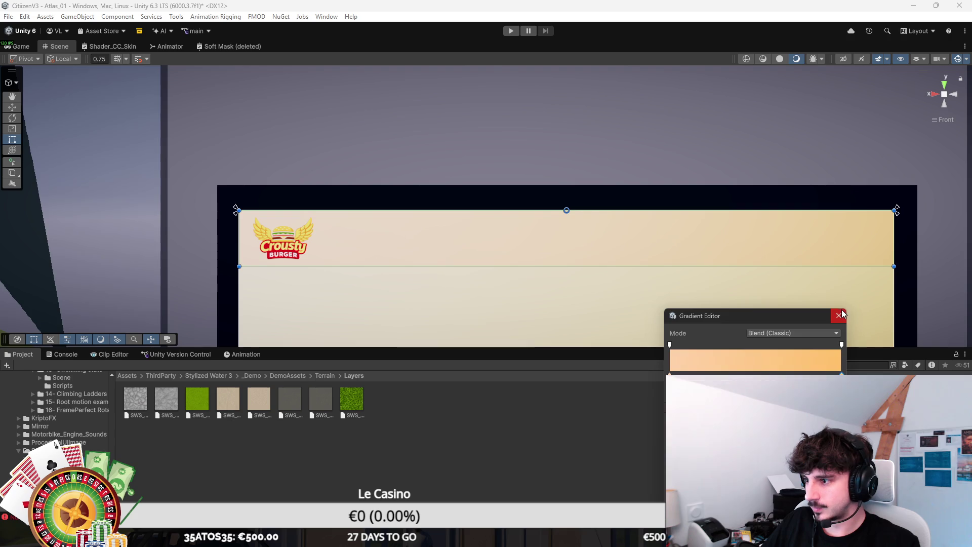
{"action": "left_click", "coordinate": [840, 315]}
{"action": "scroll", "coordinate": [647, 287], "scroll_direction": "down", "scroll_amount": 5}
{"action": "scroll", "coordinate": [616, 265], "scroll_direction": "up", "scroll_amount": 1}
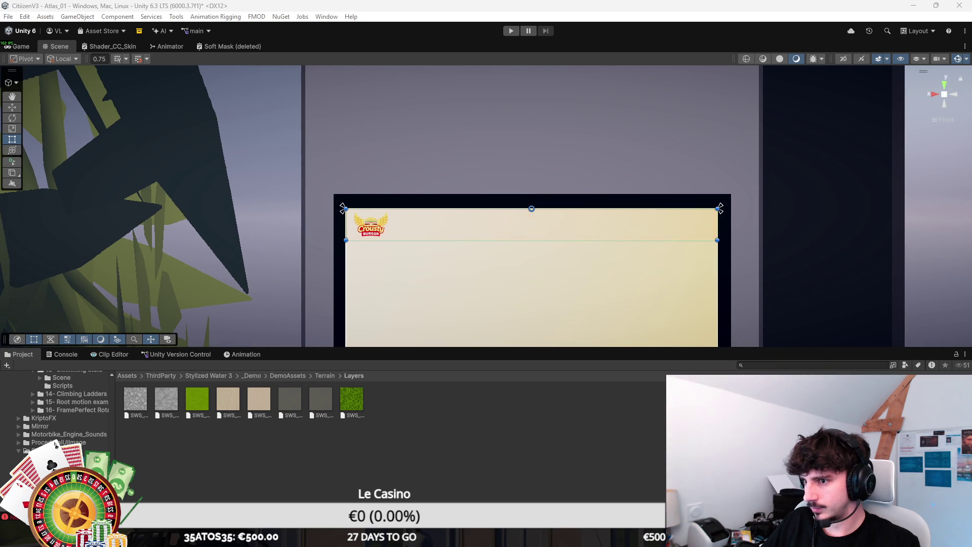
{"action": "scroll", "coordinate": [529, 305], "scroll_direction": "up", "scroll_amount": 3}
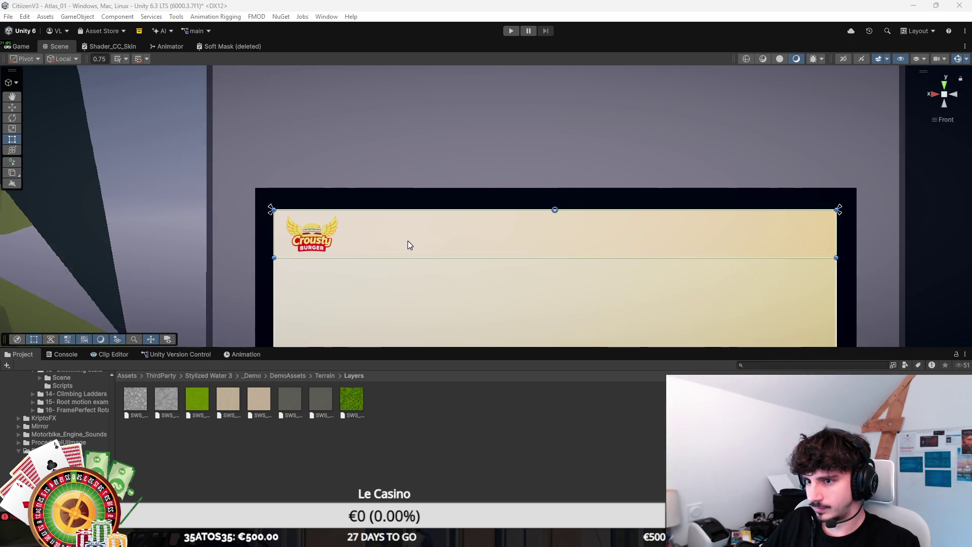
Step: Raise the header bar's bottom edge slightly and realign the Crousty Burger logo within it
{"action": "left_click_drag", "start_coordinate": [407, 262], "coordinate": [407, 261]}
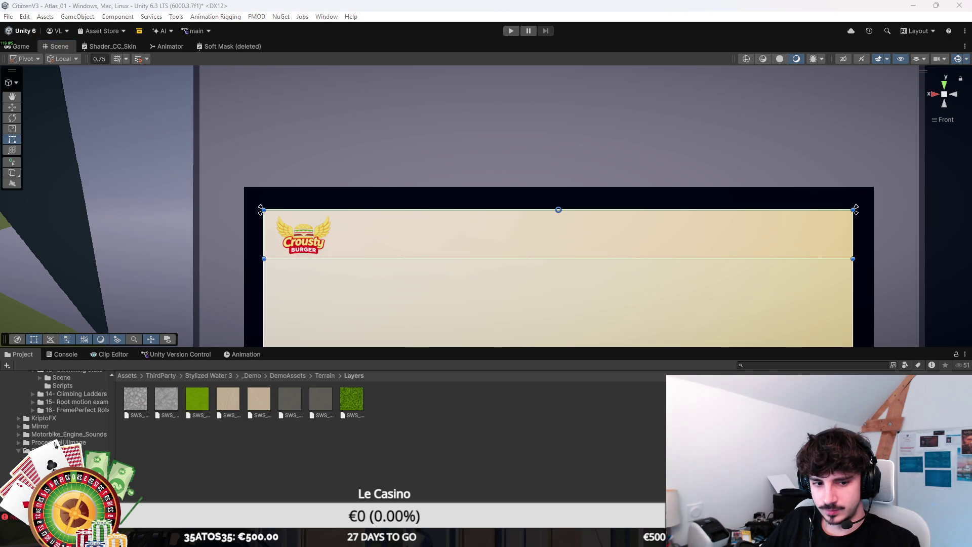
{"action": "left_click", "coordinate": [263, 209]}
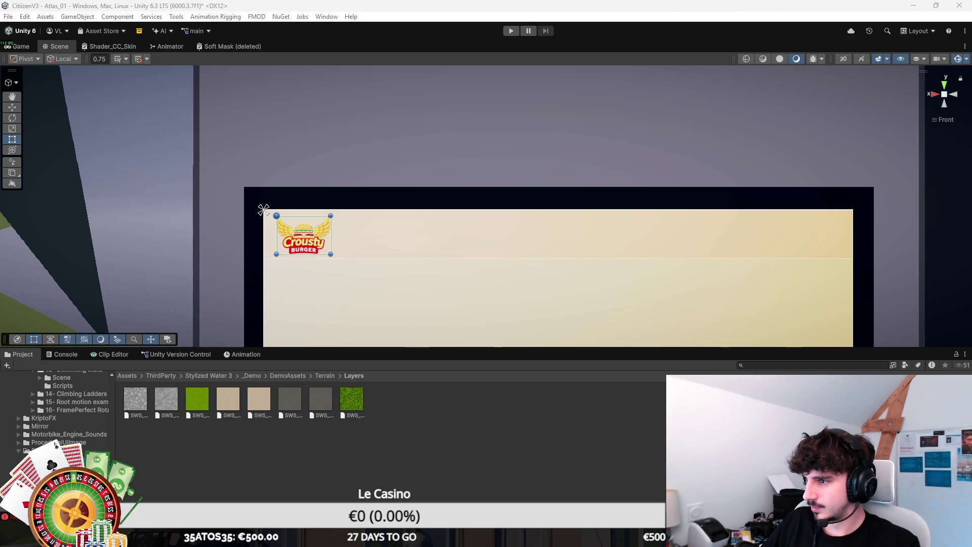
{"action": "scroll", "coordinate": [372, 194], "scroll_direction": "up", "scroll_amount": 3}
{"action": "mouse_move", "coordinate": [245, 274]}
{"action": "left_mouse_down"}
{"action": "mouse_move", "coordinate": [218, 261]}
{"action": "mouse_move", "coordinate": [253, 272]}
{"action": "mouse_move", "coordinate": [244, 268]}
{"action": "left_mouse_up"}
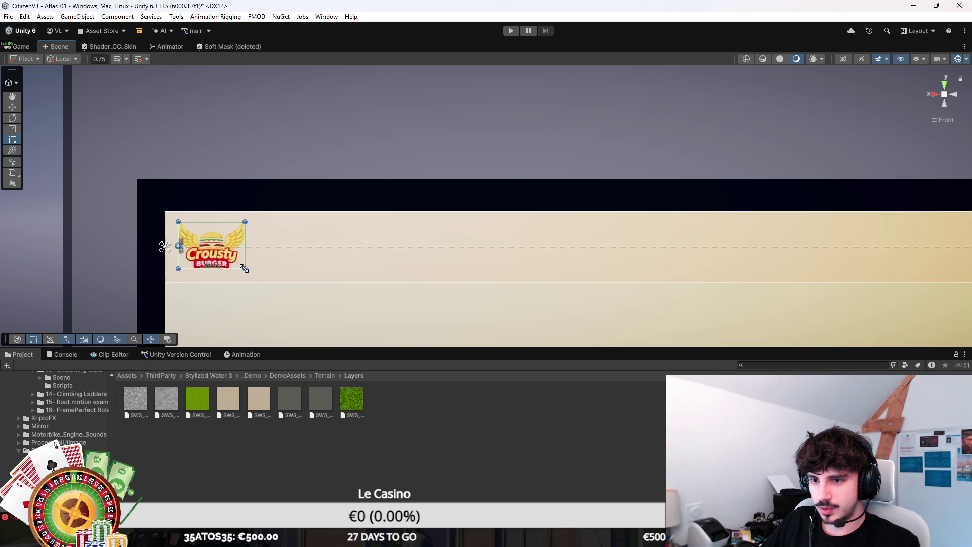
{"action": "left_click", "coordinate": [227, 253]}
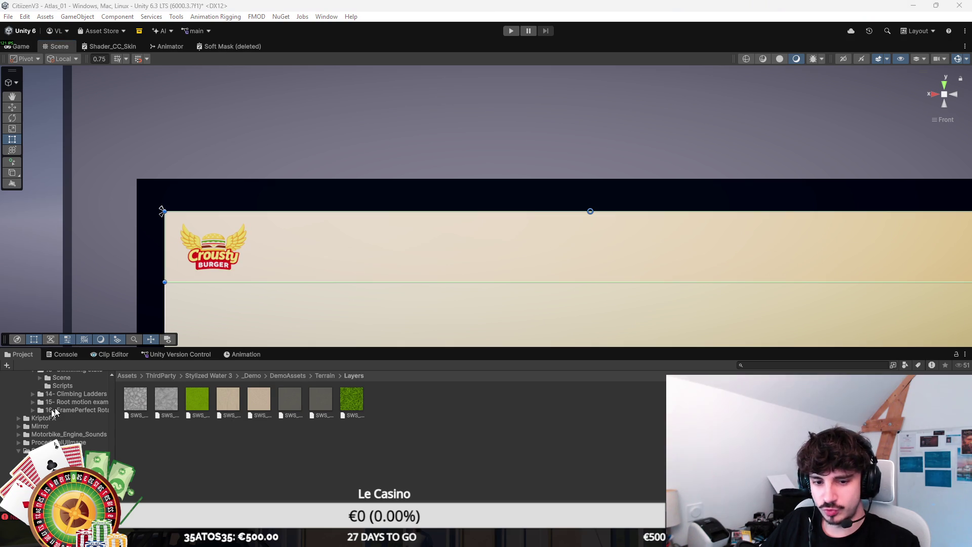
{"action": "scroll", "coordinate": [545, 217], "scroll_direction": "down", "scroll_amount": 5}
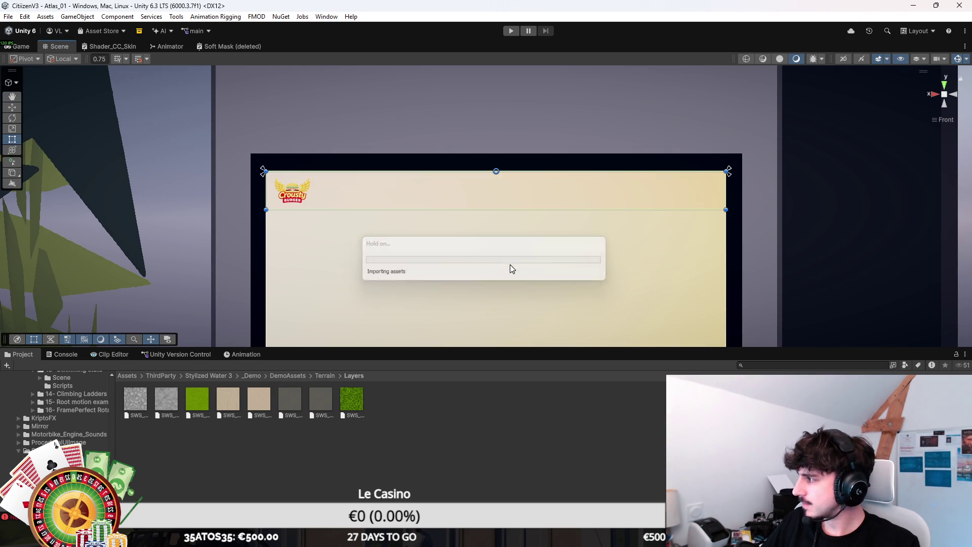
{"action": "left_click", "coordinate": [469, 279]}
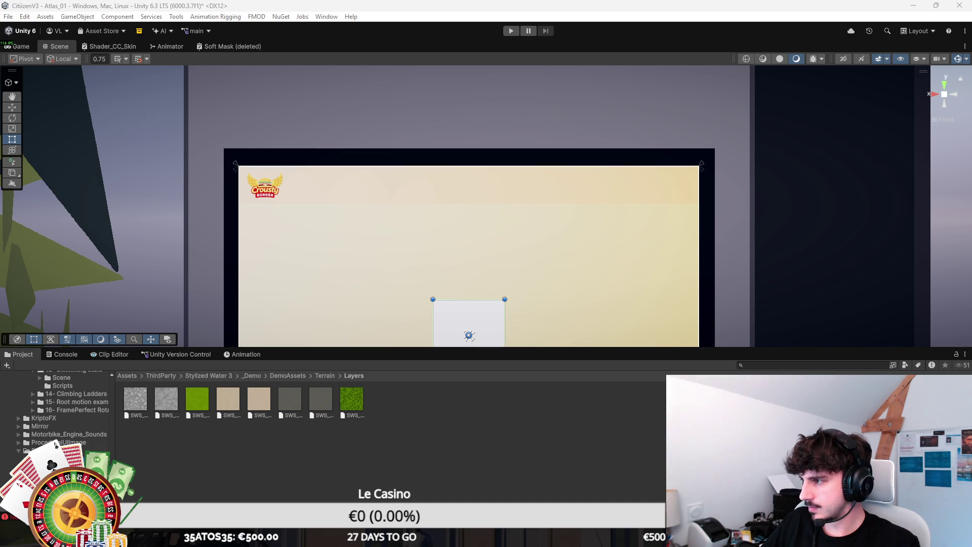
Step: Move the white square to the right edge and stretch it into a tall, wider rectangle
{"action": "left_click_drag", "start_coordinate": [469, 335], "coordinate": [663, 335]}
{"action": "scroll", "coordinate": [631, 159], "scroll_direction": "down", "scroll_amount": 3}
{"action": "left_click", "coordinate": [657, 189]}
{"action": "left_click", "coordinate": [657, 190]}
{"action": "left_click_drag", "start_coordinate": [656, 191], "coordinate": [659, 103]}
{"action": "left_click_drag", "start_coordinate": [617, 144], "coordinate": [575, 145]}
{"action": "scroll", "coordinate": [627, 184], "scroll_direction": "down", "scroll_amount": 1}
{"action": "left_click_drag", "start_coordinate": [630, 187], "coordinate": [610, 125]}
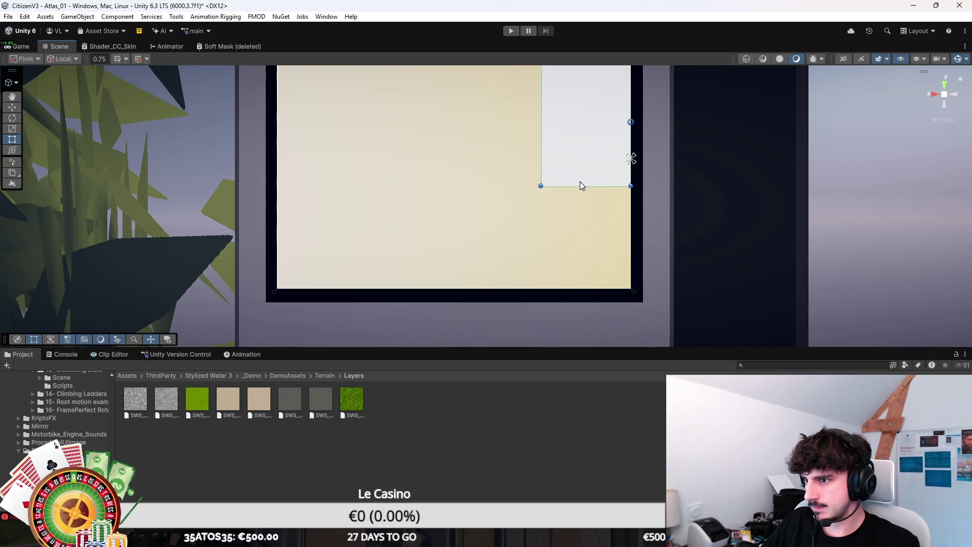
{"action": "left_click_drag", "start_coordinate": [581, 185], "coordinate": [587, 288]}
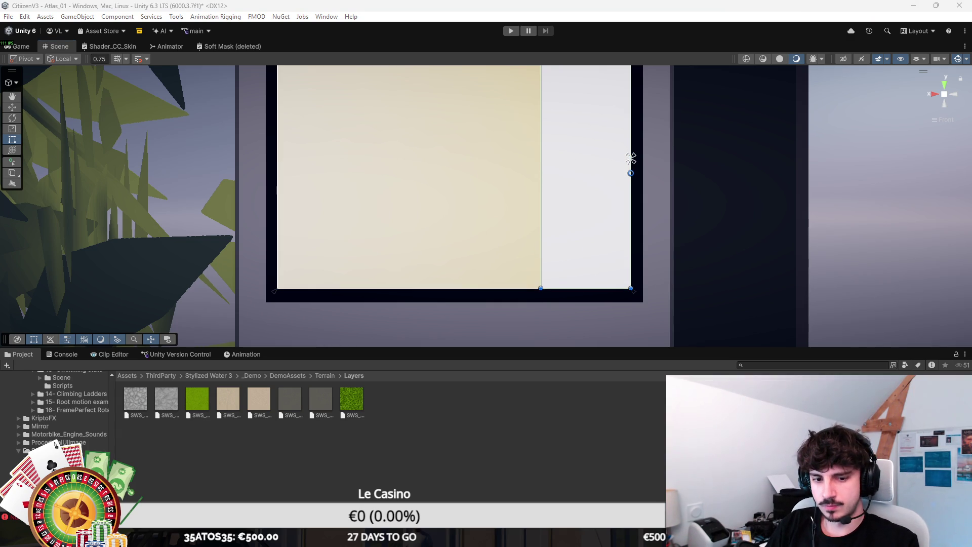
Step: Reshape the full-width white panel into a thin strip along the canvas bottom
{"action": "key", "text": "q"}
{"action": "scroll", "coordinate": [582, 217], "scroll_direction": "down", "scroll_amount": 2}
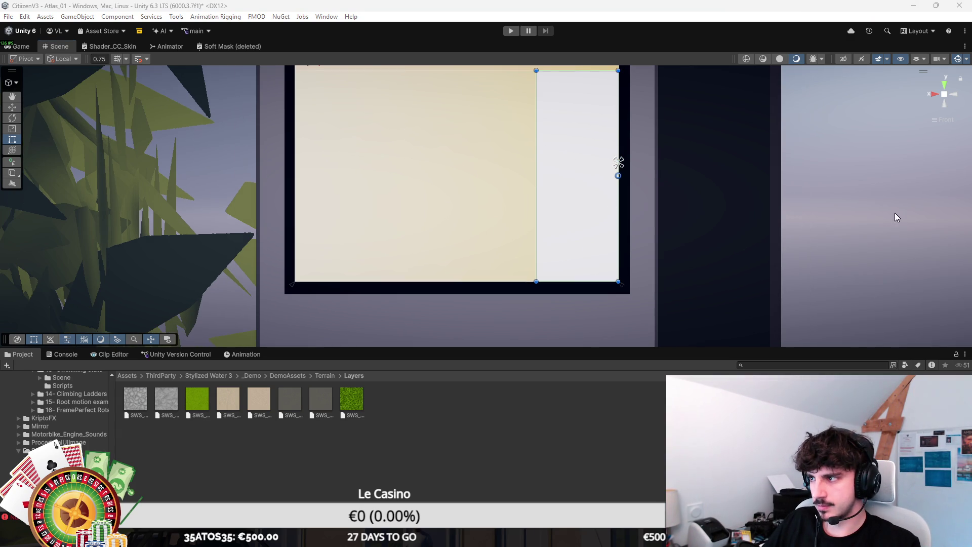
{"action": "left_click_drag", "start_coordinate": [697, 204], "coordinate": [686, 239]}
{"action": "key", "text": "t"}
{"action": "left_click_drag", "start_coordinate": [573, 112], "coordinate": [607, 202]}
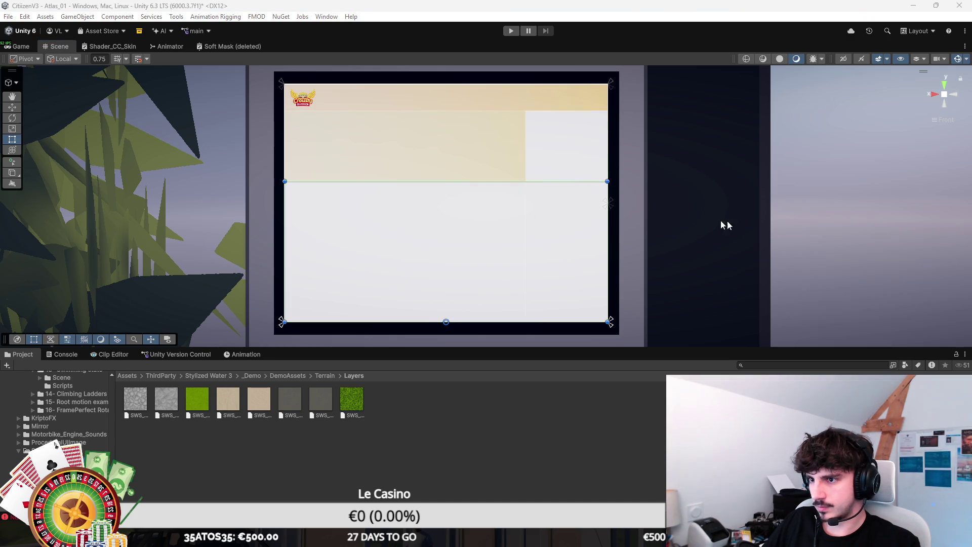
{"action": "left_click_drag", "start_coordinate": [524, 178], "coordinate": [519, 299]}
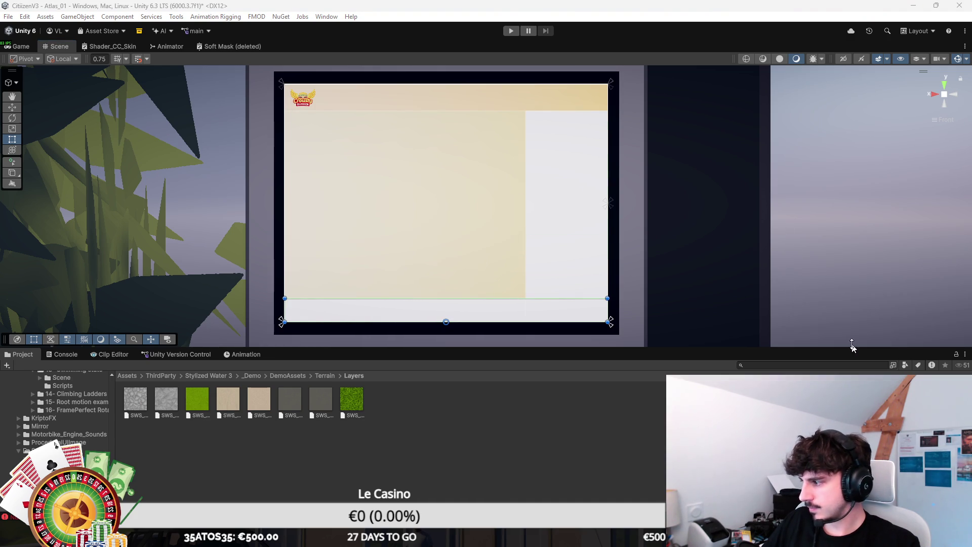
Step: Raise the right panel's bottom edge above the strip and widen it slightly leftward
{"action": "scroll", "coordinate": [513, 242], "scroll_direction": "up", "scroll_amount": 2}
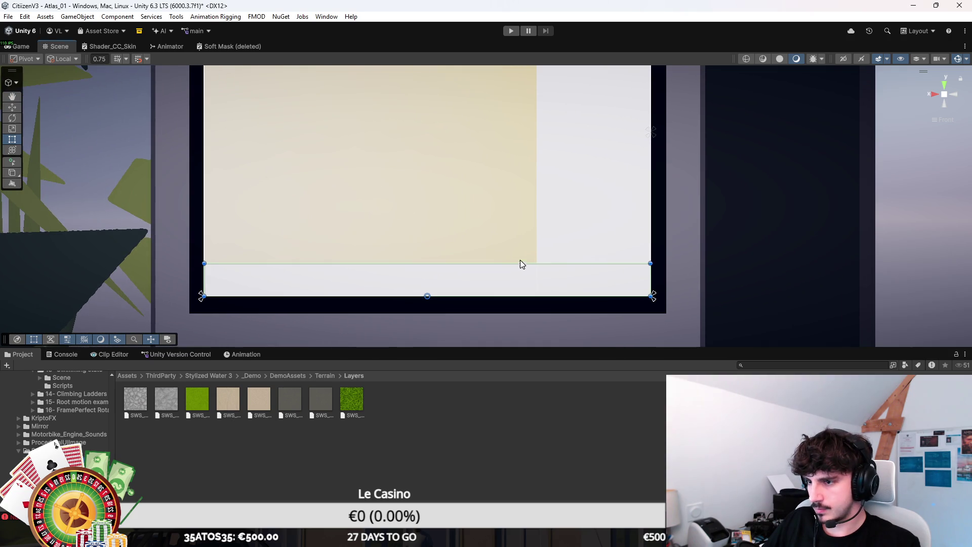
{"action": "left_click", "coordinate": [651, 132]}
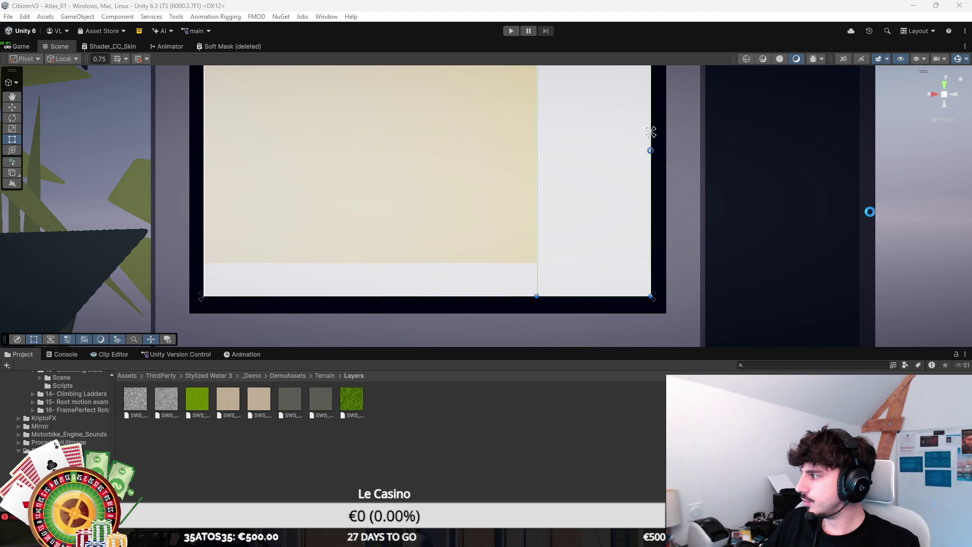
{"action": "mouse_move", "coordinate": [631, 185]}
{"action": "left_mouse_down"}
{"action": "mouse_move", "coordinate": [636, 303]}
{"action": "mouse_move", "coordinate": [634, 211]}
{"action": "mouse_move", "coordinate": [649, 202]}
{"action": "mouse_move", "coordinate": [581, 268]}
{"action": "left_mouse_up"}
{"action": "key", "text": "t"}
{"action": "mouse_move", "coordinate": [572, 309]}
{"action": "left_mouse_down"}
{"action": "mouse_move", "coordinate": [564, 271]}
{"action": "mouse_move", "coordinate": [579, 340]}
{"action": "mouse_move", "coordinate": [584, 271]}
{"action": "left_mouse_up"}
{"action": "left_click_drag", "start_coordinate": [538, 182], "coordinate": [522, 181]}
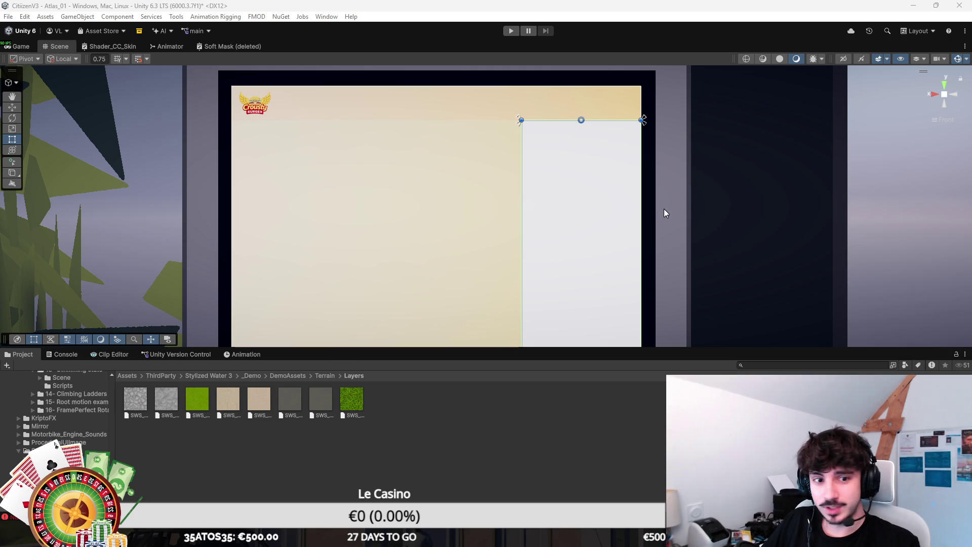
Step: Shrink the duplicated panel into a short red bar atop the order panel and add a text label
{"action": "scroll", "coordinate": [656, 205], "scroll_direction": "down", "scroll_amount": 4}
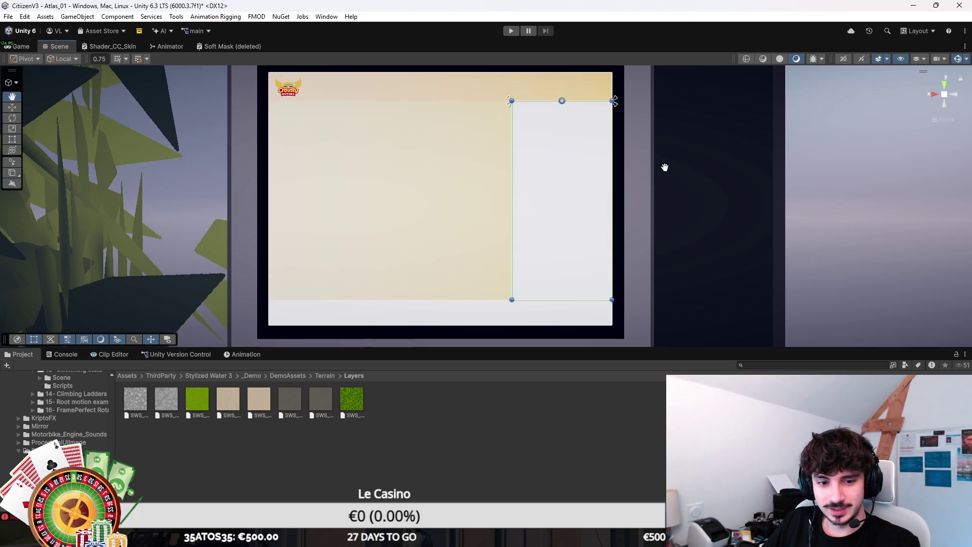
{"action": "left_click_drag", "start_coordinate": [665, 167], "coordinate": [648, 217]}
{"action": "left_click_drag", "start_coordinate": [570, 305], "coordinate": [572, 151]}
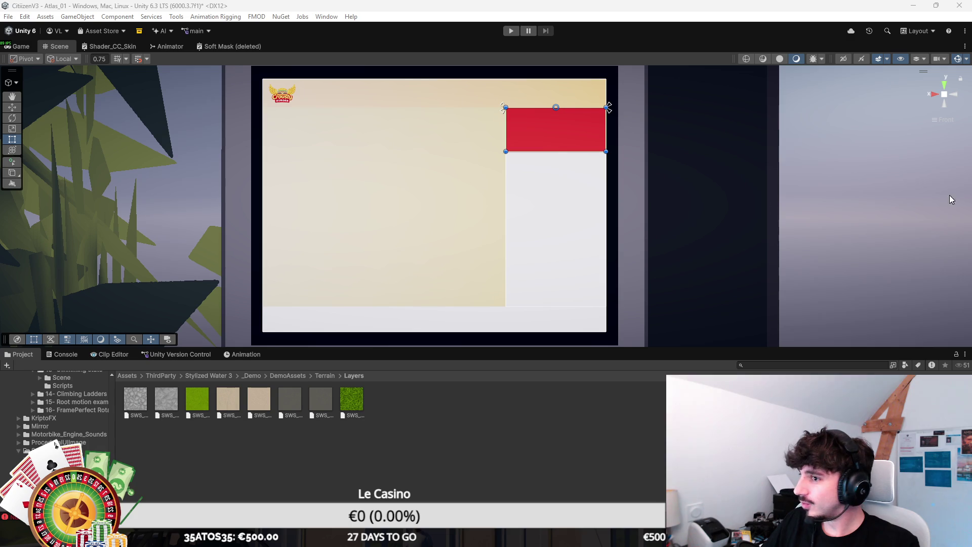
{"action": "scroll", "coordinate": [478, 199], "scroll_direction": "up", "scroll_amount": 3}
{"action": "mouse_move", "coordinate": [591, 139]}
{"action": "left_mouse_down"}
{"action": "mouse_move", "coordinate": [538, 224]}
{"action": "mouse_move", "coordinate": [537, 210]}
{"action": "left_mouse_up"}
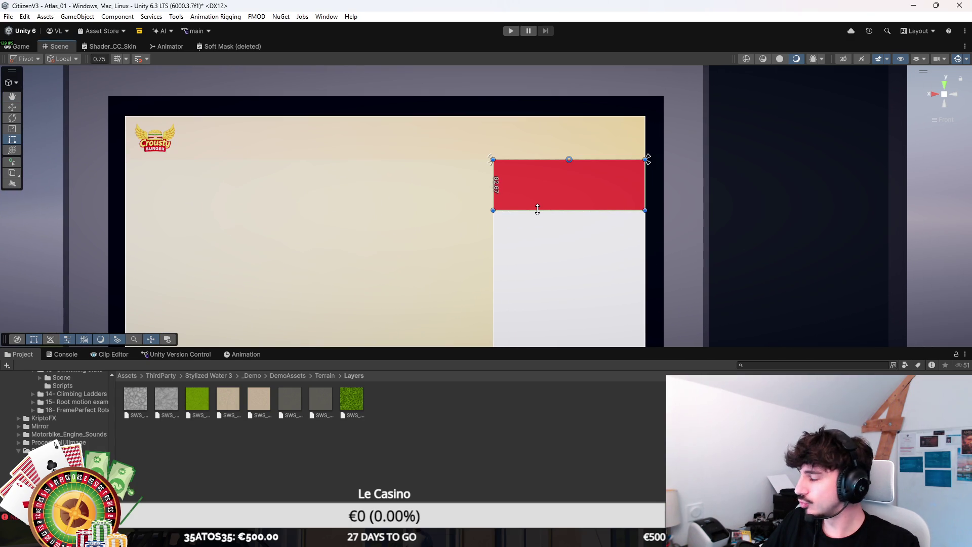
{"action": "scroll", "coordinate": [568, 187], "scroll_direction": "up", "scroll_amount": 5}
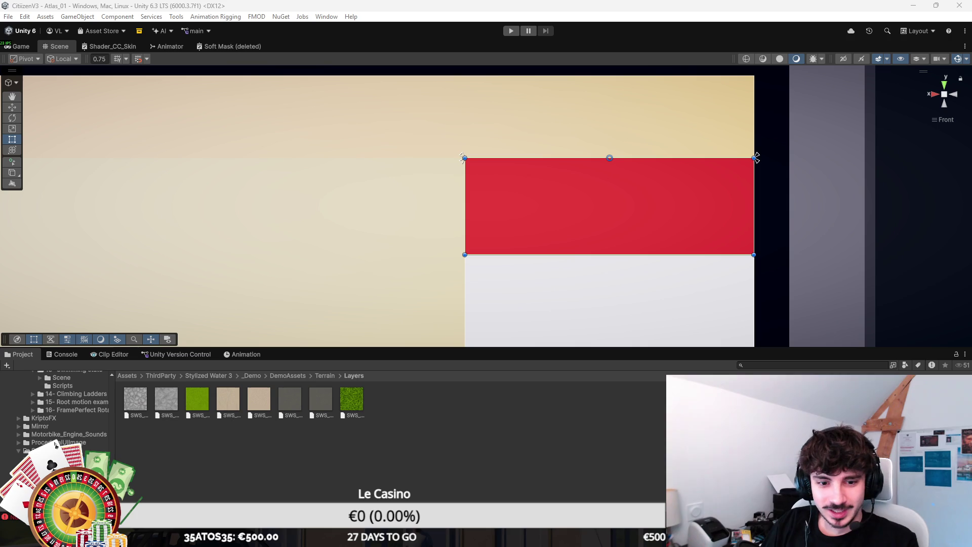
{"action": "left_click", "coordinate": [757, 158]}
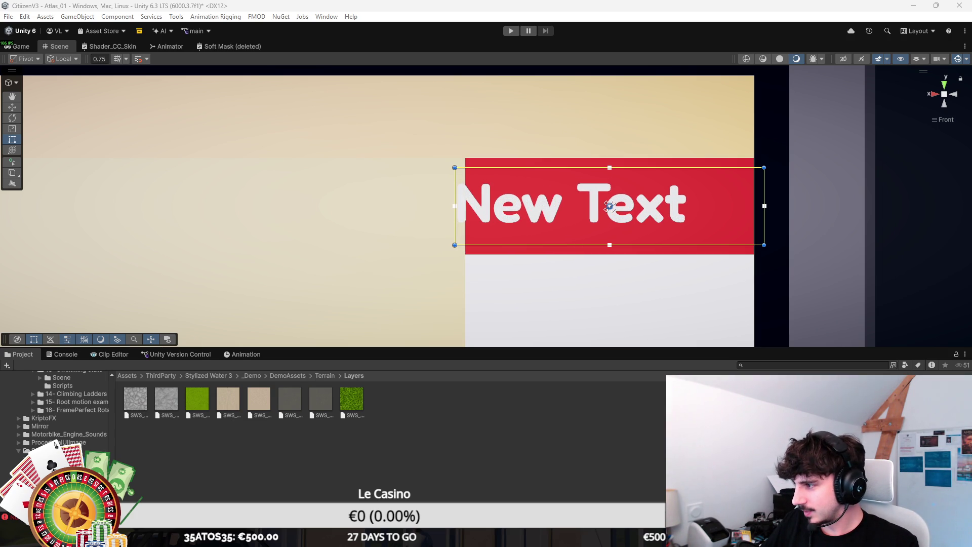
Step: Retitle the label 'VOTRE COMMANDE', centre its text box in the red bar, then add a white image
{"action": "type", "text": "VOTRE"}
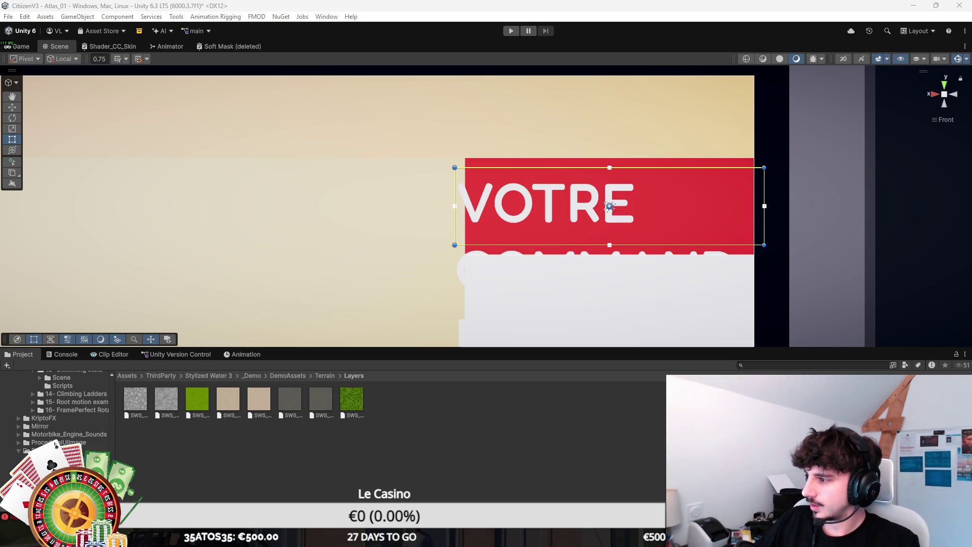
{"action": "type", "text": " CASINOVOTRE COMMANDE"}
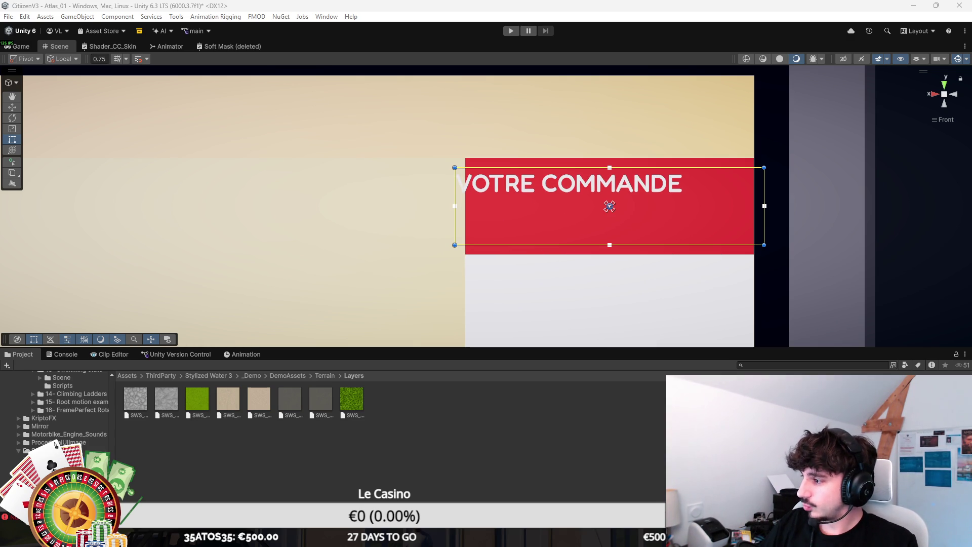
{"action": "left_click_drag", "start_coordinate": [448, 187], "coordinate": [472, 187]}
{"action": "left_click_drag", "start_coordinate": [765, 185], "coordinate": [707, 184]}
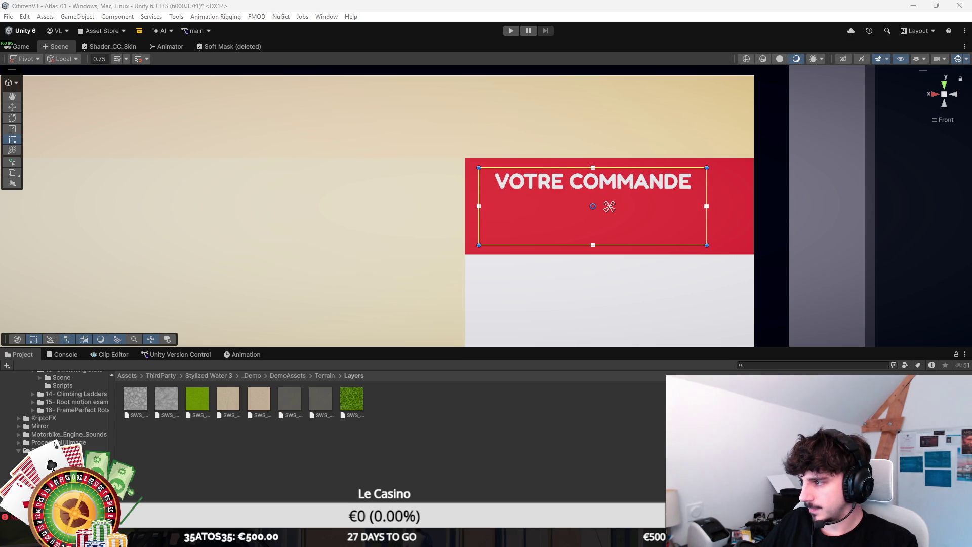
{"action": "mouse_move", "coordinate": [654, 169]}
{"action": "left_mouse_down"}
{"action": "mouse_move", "coordinate": [654, 215]}
{"action": "mouse_move", "coordinate": [675, 233]}
{"action": "mouse_move", "coordinate": [678, 191]}
{"action": "mouse_move", "coordinate": [694, 208]}
{"action": "left_mouse_up"}
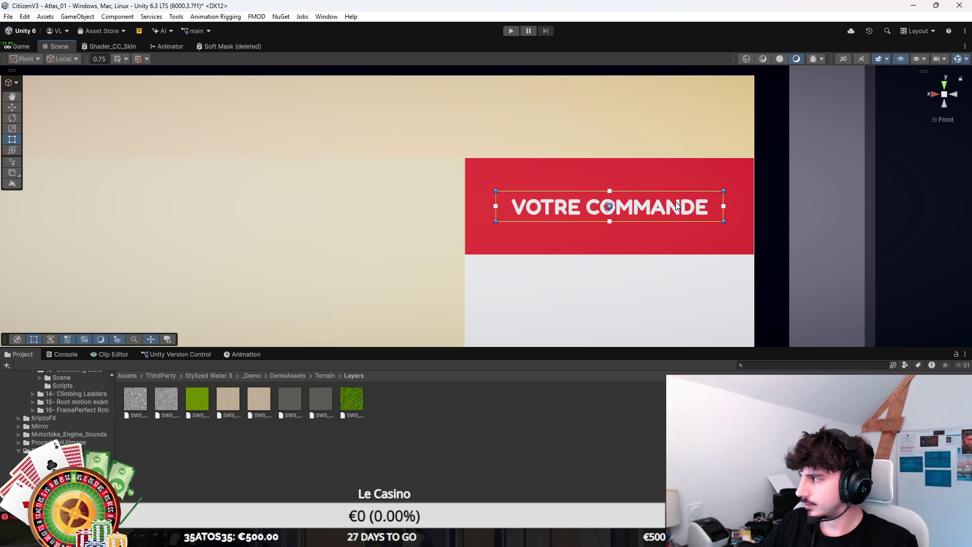
{"action": "left_click", "coordinate": [767, 159]}
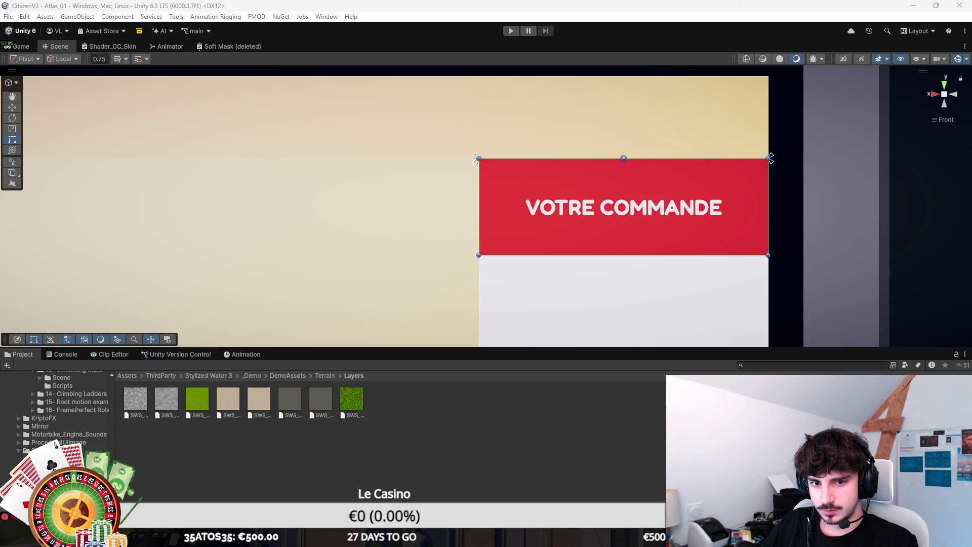
{"action": "key", "text": "ctrl+d"}
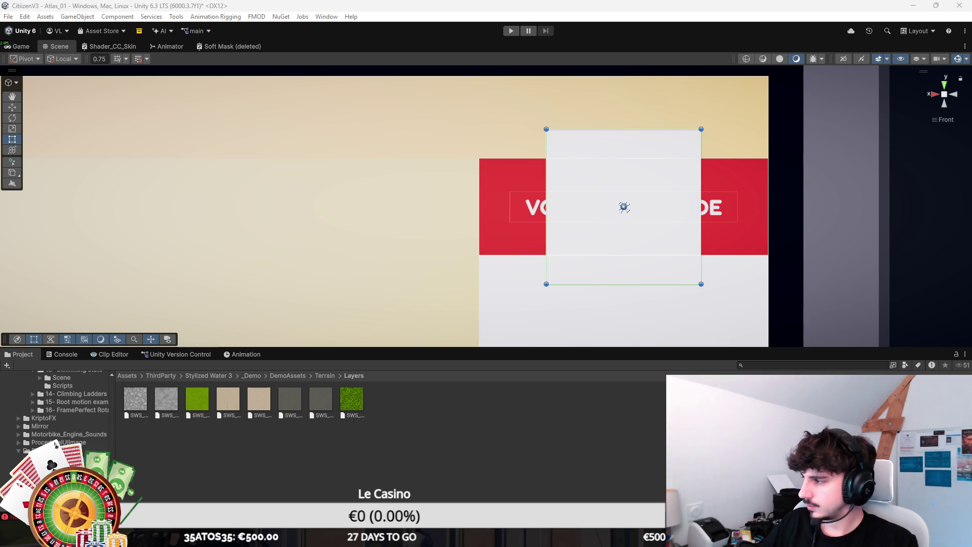
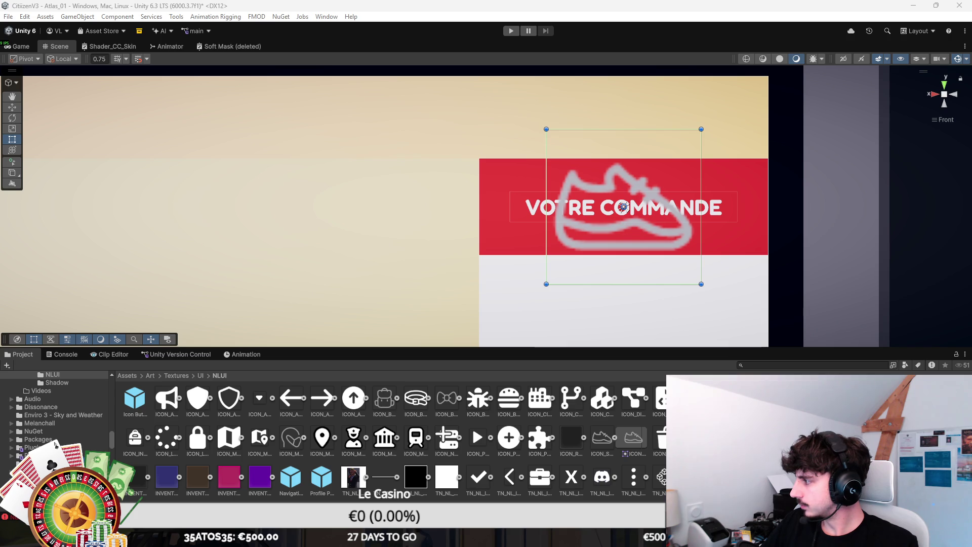
Step: In Photoshop, create a 260×280 document from the clipboard and paste the shopping-basket image into it
{"action": "key", "text": "alt+Tab"}
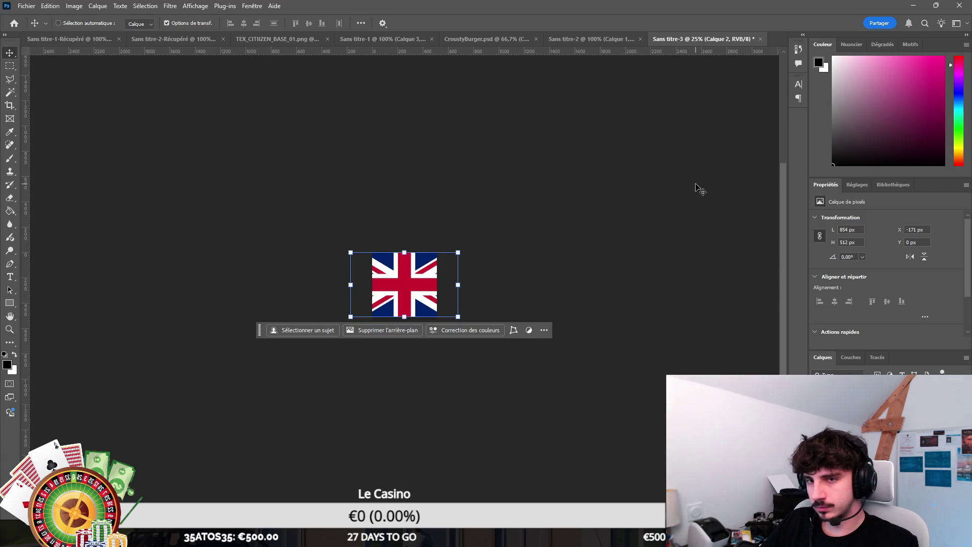
{"action": "key", "text": "ctrl+n"}
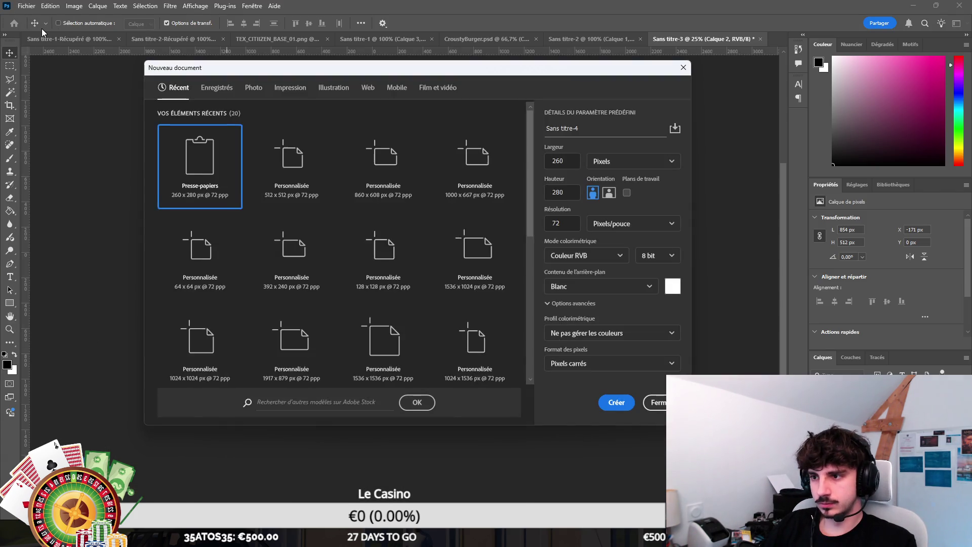
{"action": "key", "text": "Return"}
{"action": "key", "text": "ctrl+v"}
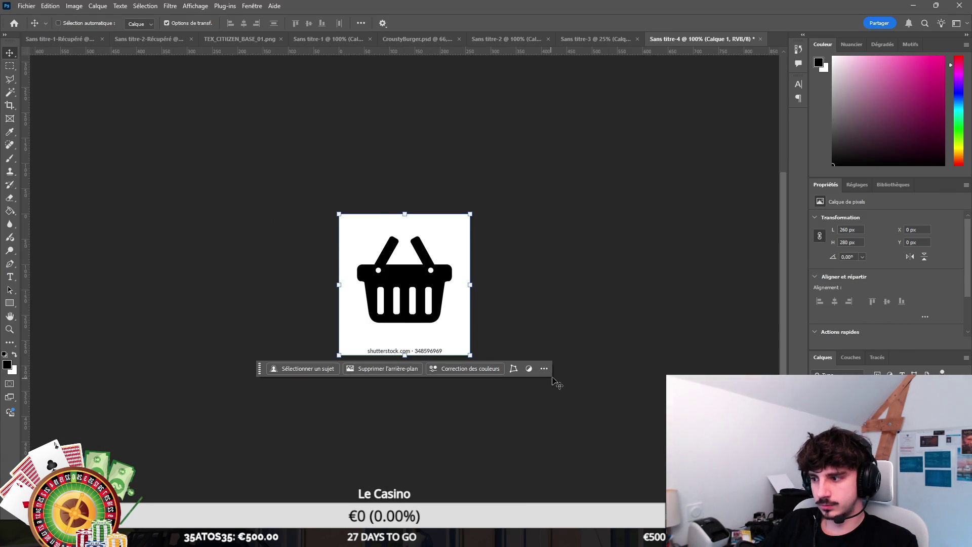
{"action": "left_click", "coordinate": [10, 93]}
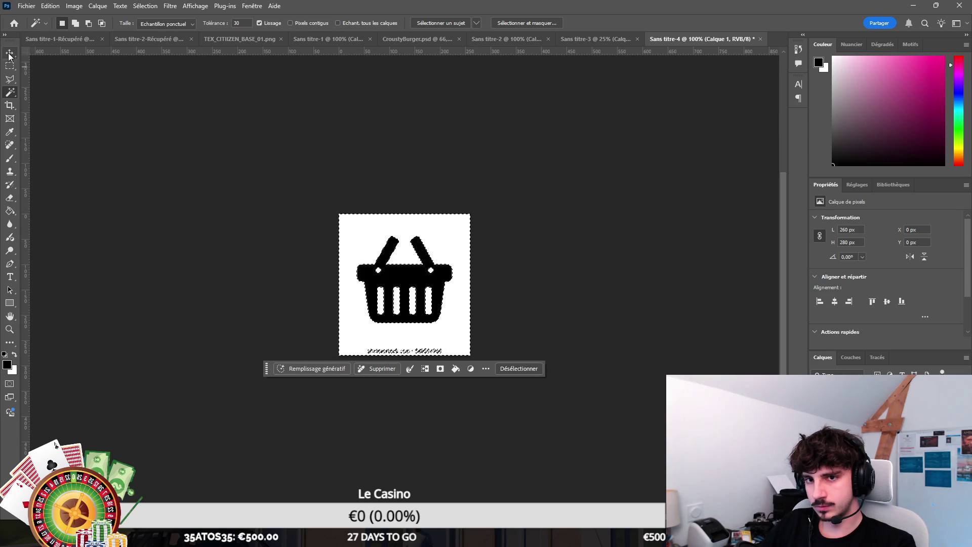
Step: Select and delete the watermark strip along the bottom of the basket image
{"action": "key", "text": "m"}
{"action": "left_click_drag", "start_coordinate": [215, 253], "coordinate": [215, 258]}
{"action": "key", "text": "Return"}
{"action": "left_click_drag", "start_coordinate": [336, 322], "coordinate": [474, 373]}
{"action": "key", "text": "Delete"}
{"action": "key", "text": "Delete"}
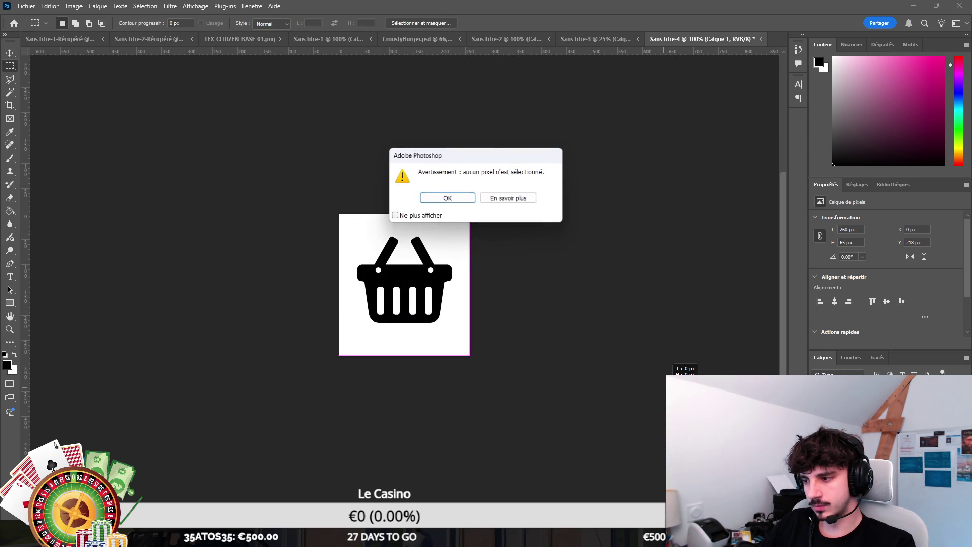
{"action": "key", "text": "Return"}
{"action": "left_click", "coordinate": [607, 299]}
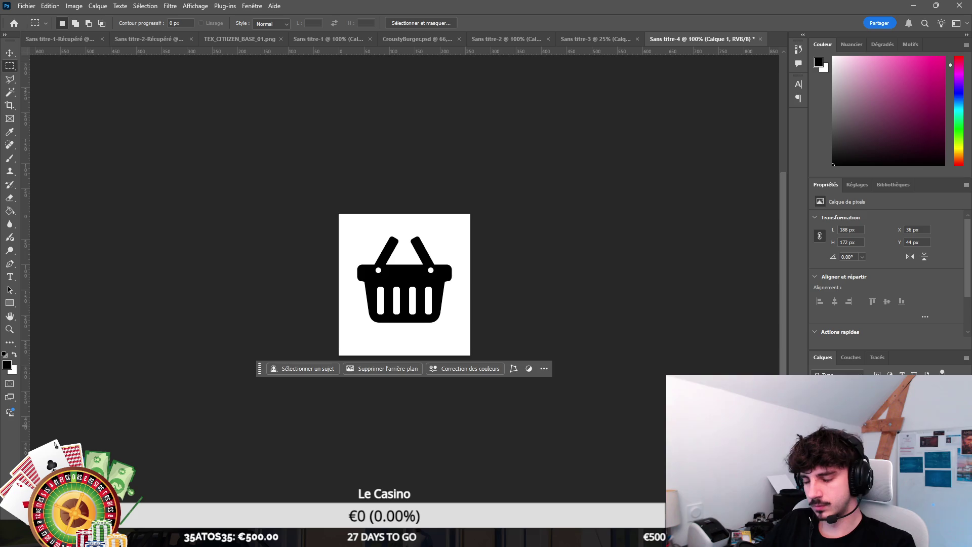
Step: Add a white Color Overlay layer style to the basket
{"action": "double_click", "coordinate": [861, 395]}
{"action": "left_click", "coordinate": [458, 229]}
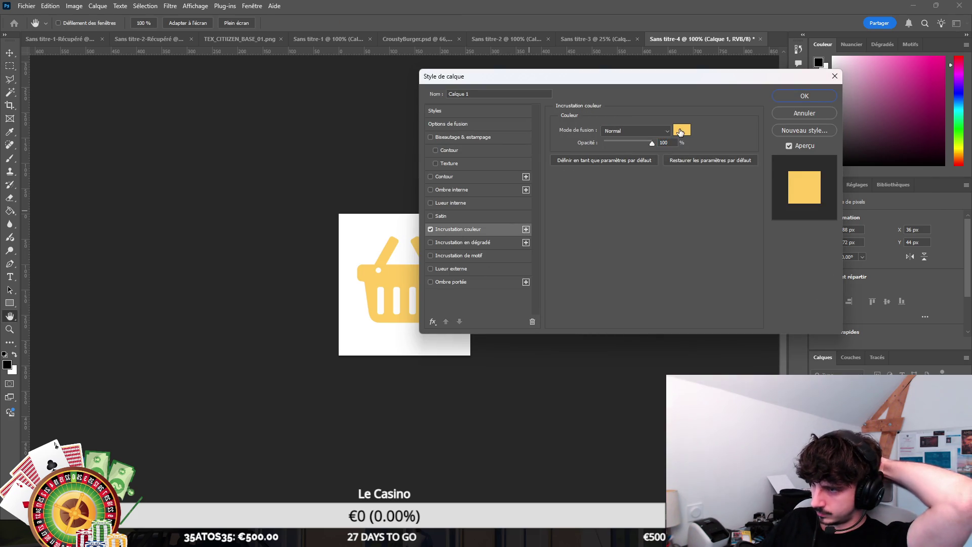
{"action": "left_click", "coordinate": [680, 132]}
{"action": "left_click", "coordinate": [653, 164]}
{"action": "left_click", "coordinate": [896, 156]}
{"action": "left_click", "coordinate": [805, 96]}
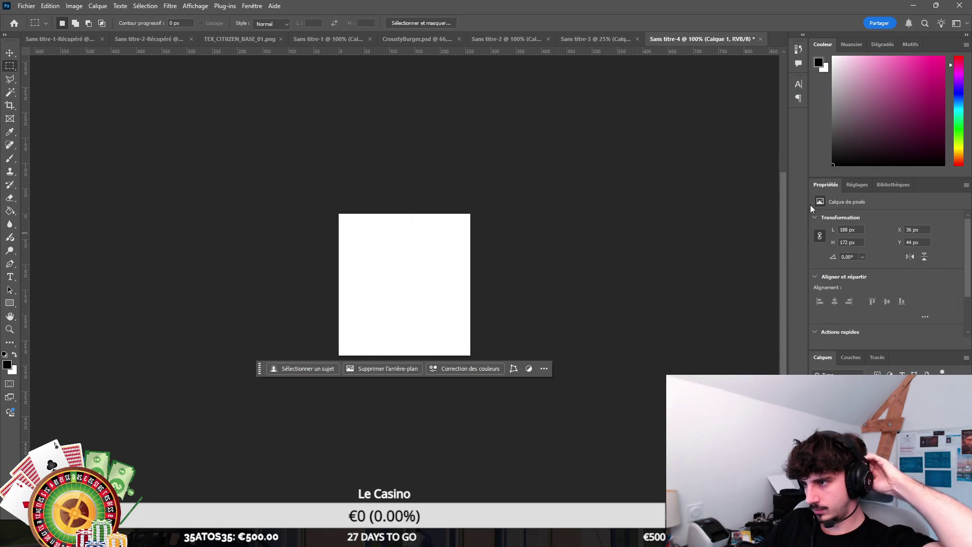
Step: Quick-export the image as a PNG named ICON_BASKET and return to Unity
{"action": "left_click", "coordinate": [22, 7]}
{"action": "mouse_move", "coordinate": [65, 174]}
{"action": "left_click", "coordinate": [273, 180]}
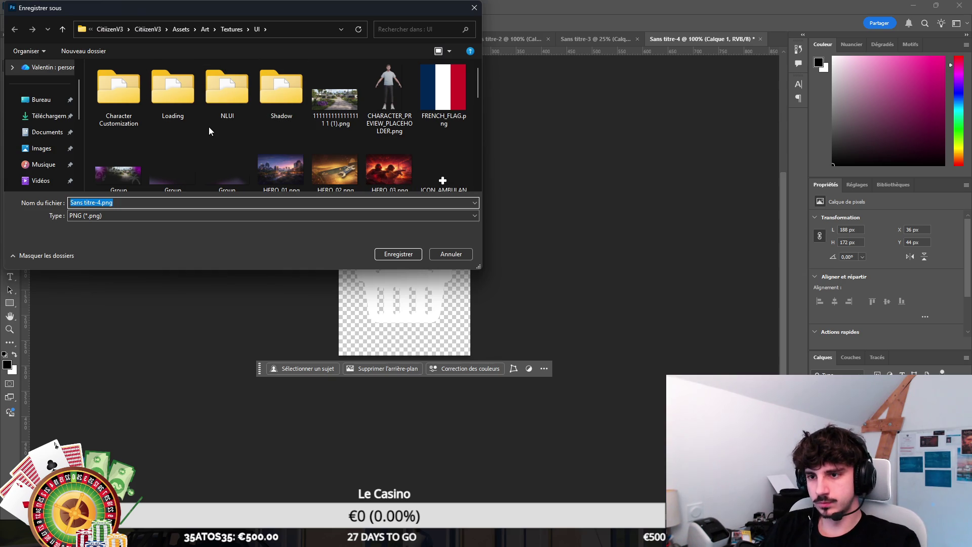
{"action": "type", "text": "ICON_BAS"}
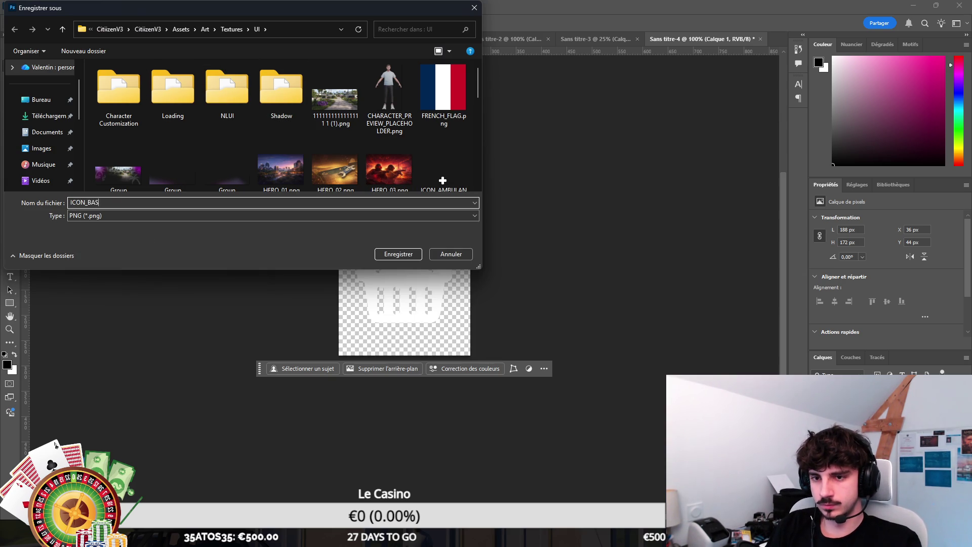
{"action": "type", "text": "KET"}
{"action": "key", "text": "Return"}
{"action": "key", "text": "alt+Tab"}
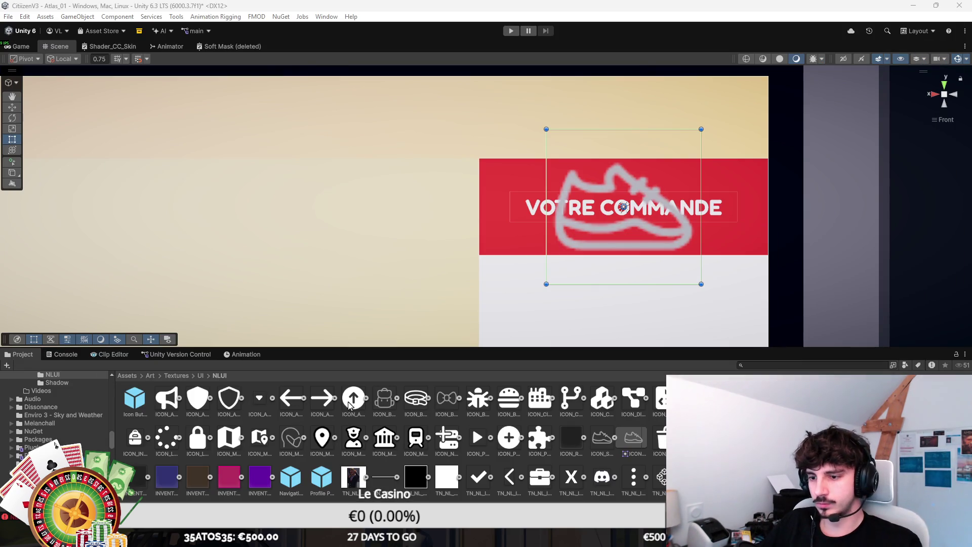
Step: Swap the header's shoe Image for ICON_BASKET, shrunk and placed left of the VOTRE COMMANDE title
{"action": "left_click", "coordinate": [202, 378]}
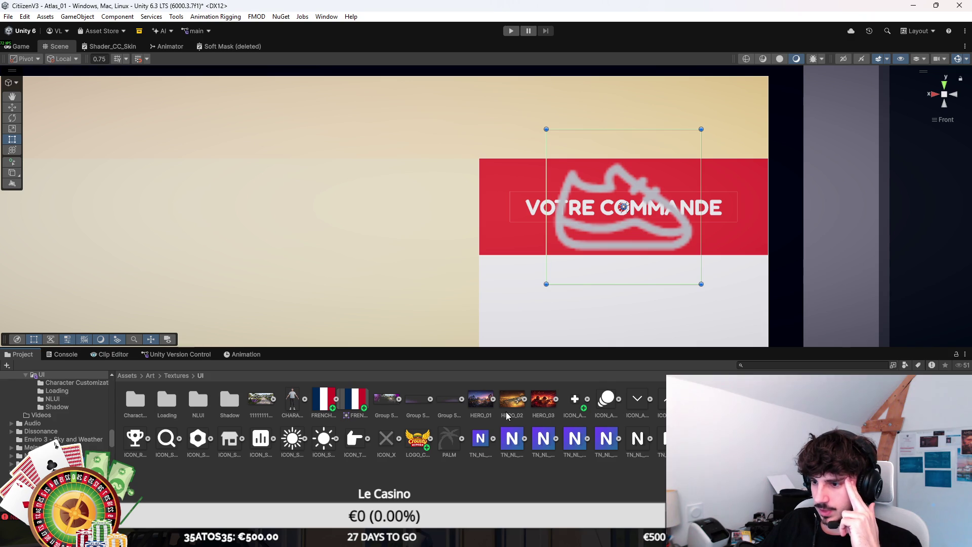
{"action": "key", "text": "ctrl+shift+d"}
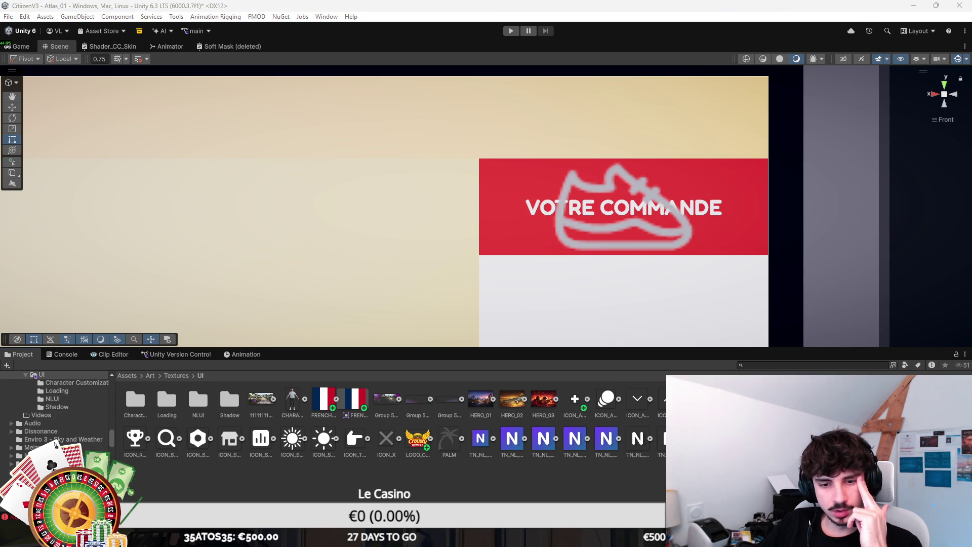
{"action": "left_click", "coordinate": [623, 206]}
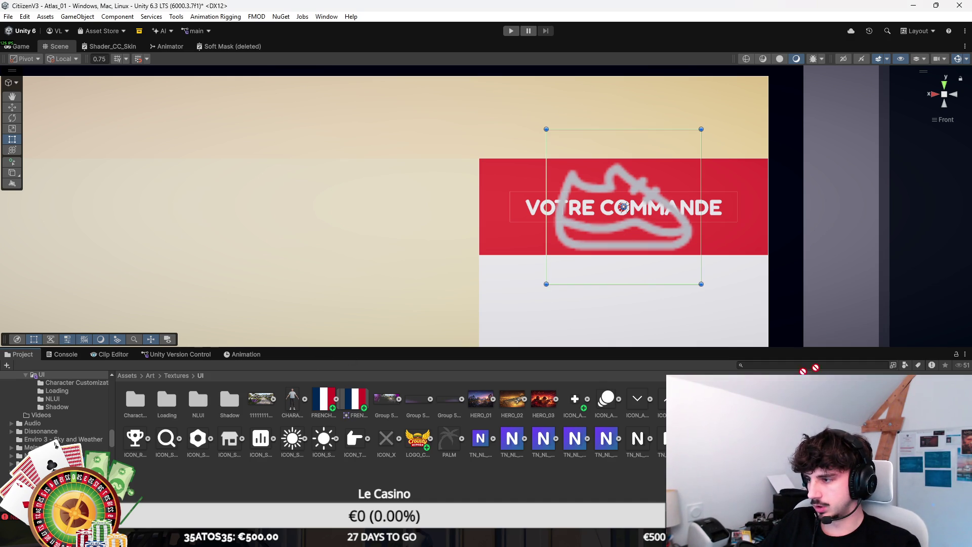
{"action": "mouse_move", "coordinate": [701, 130]}
{"action": "left_mouse_down"}
{"action": "mouse_move", "coordinate": [586, 242]}
{"action": "mouse_move", "coordinate": [515, 200]}
{"action": "left_mouse_up"}
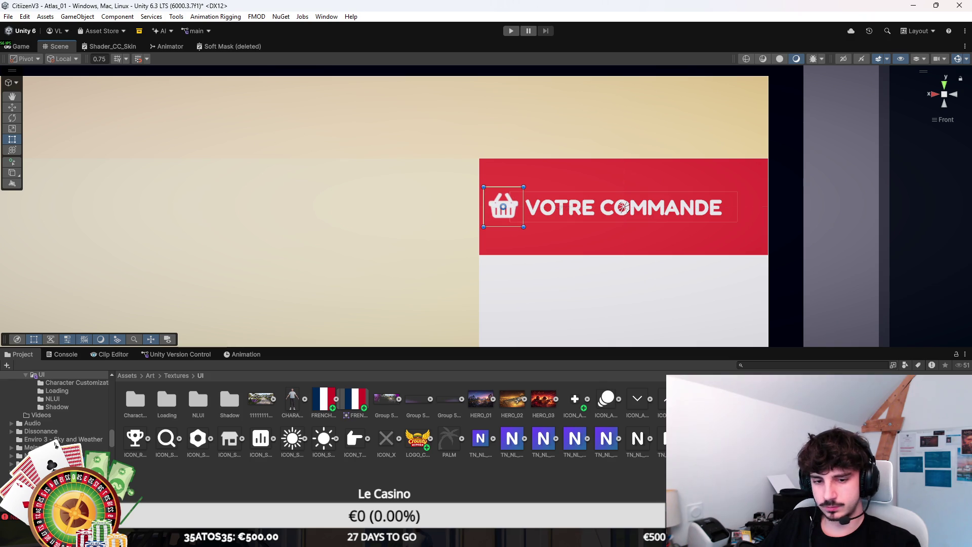
{"action": "left_click", "coordinate": [623, 207]}
{"action": "key", "text": "alt+Tab"}
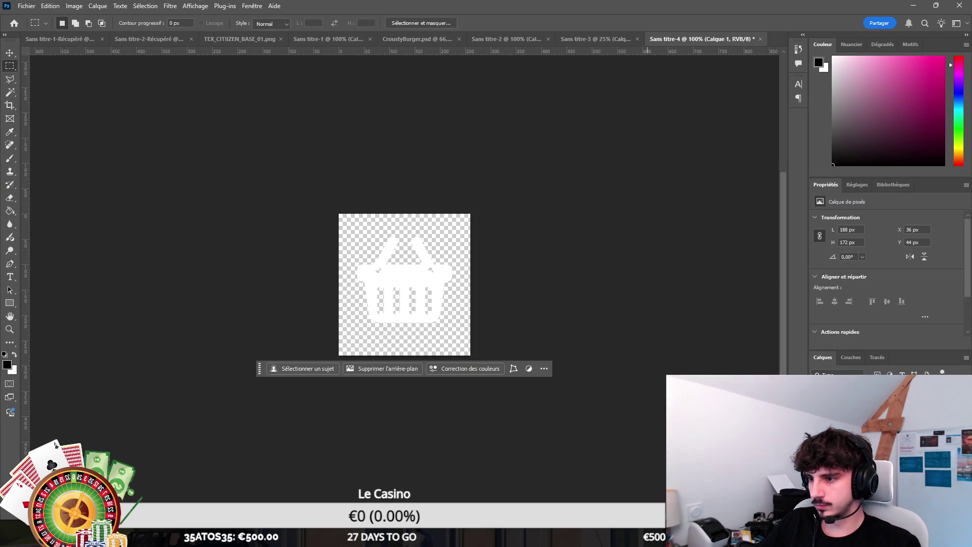
Step: Narrow the VOTRE COMMANDE text box from the left and nudge the basket icon slightly right
{"action": "key", "text": "alt+Tab"}
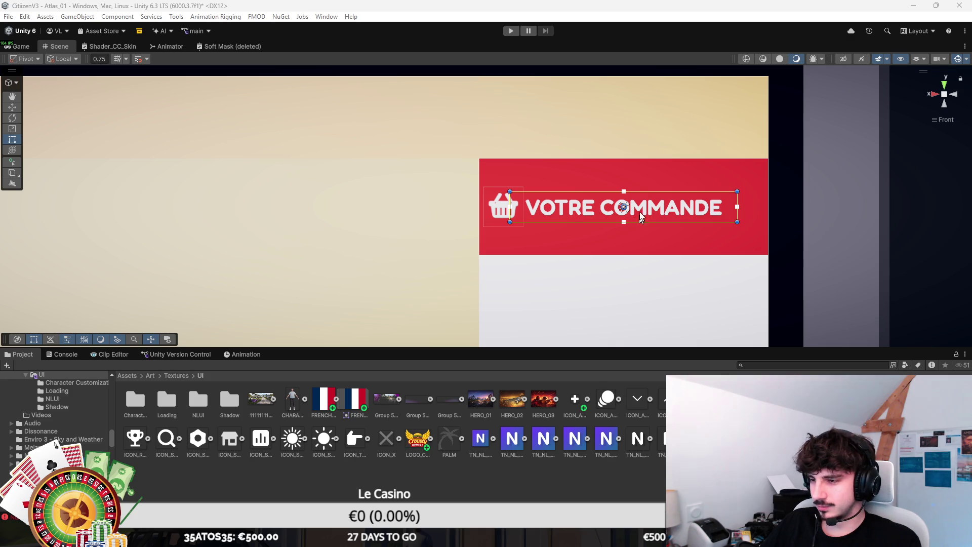
{"action": "left_click_drag", "start_coordinate": [509, 200], "coordinate": [531, 200]}
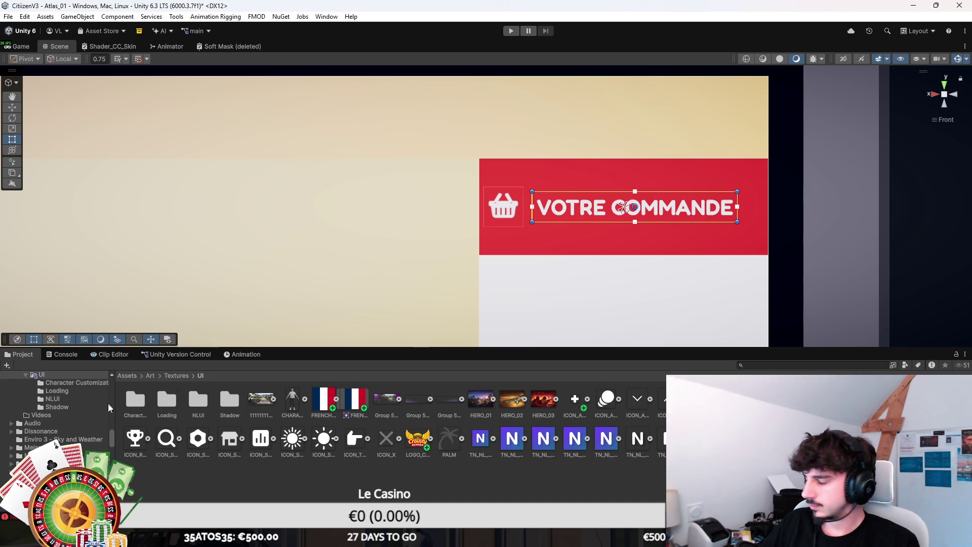
{"action": "key", "text": "Up"}
{"action": "key", "text": "w"}
{"action": "left_click_drag", "start_coordinate": [530, 210], "coordinate": [534, 210]}
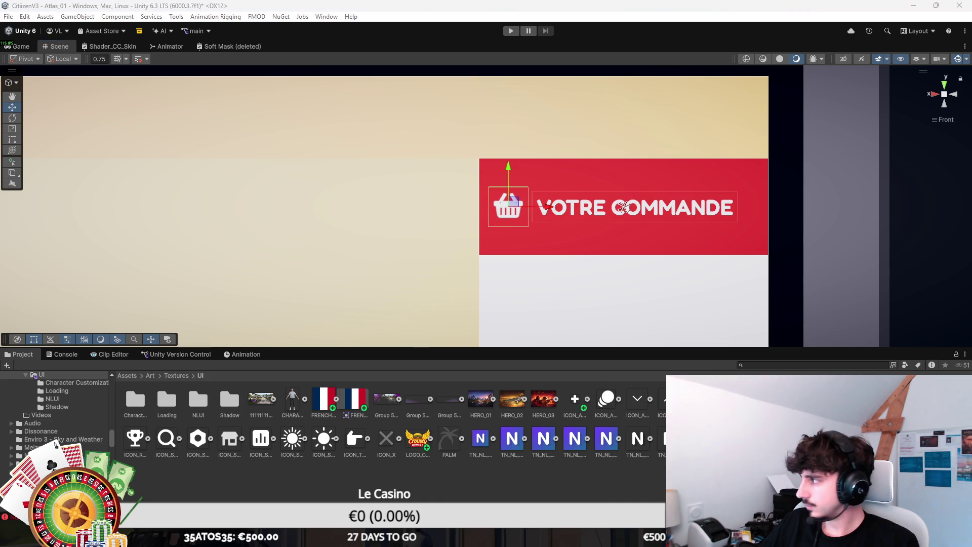
{"action": "left_click", "coordinate": [623, 207]}
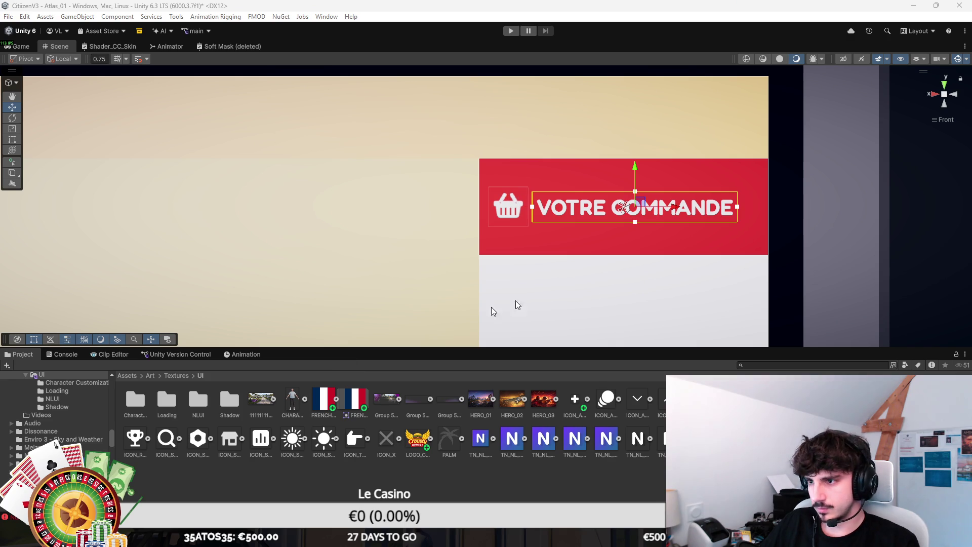
{"action": "scroll", "coordinate": [715, 250], "scroll_direction": "down", "scroll_amount": 5}
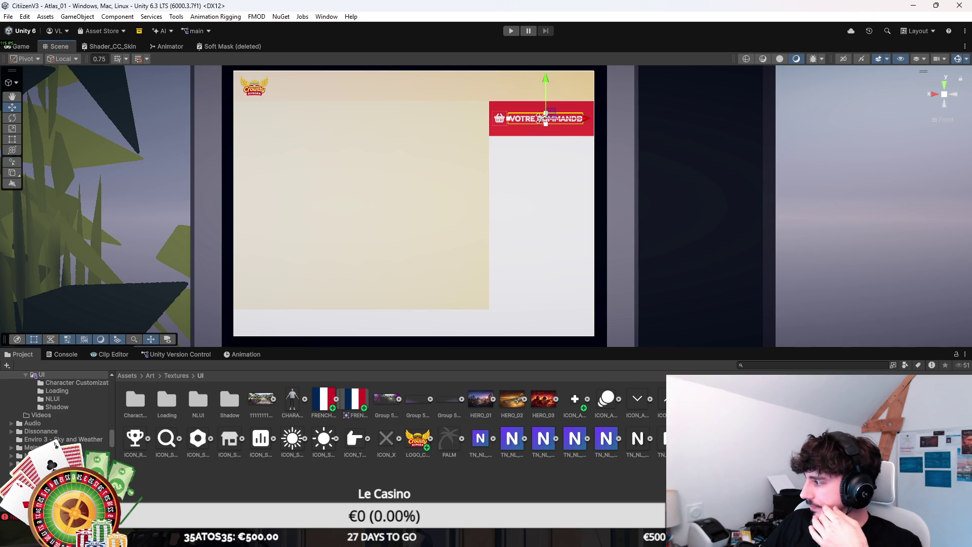
Step: Move the new UI element into the order panel and resize it along the panel's bottom
{"action": "left_click", "coordinate": [540, 118]}
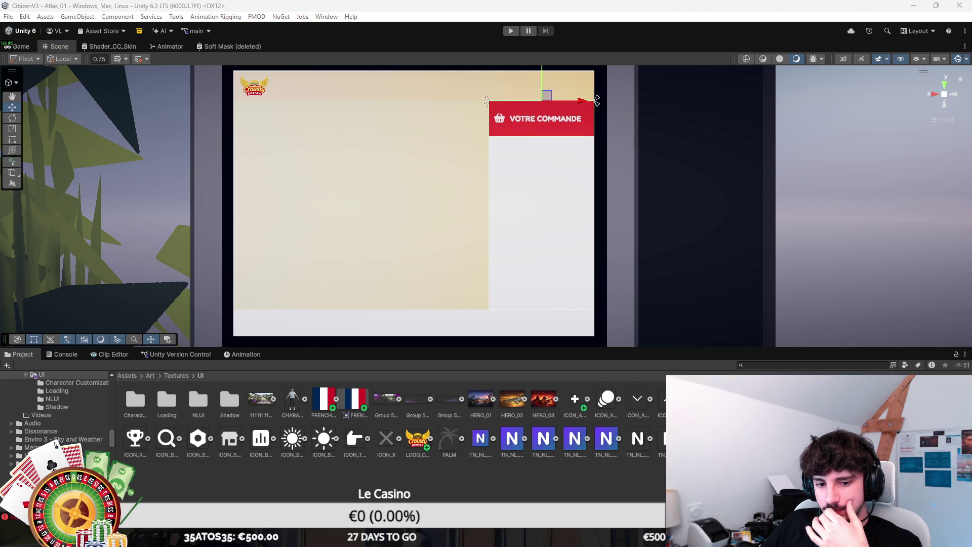
{"action": "left_click", "coordinate": [594, 203]}
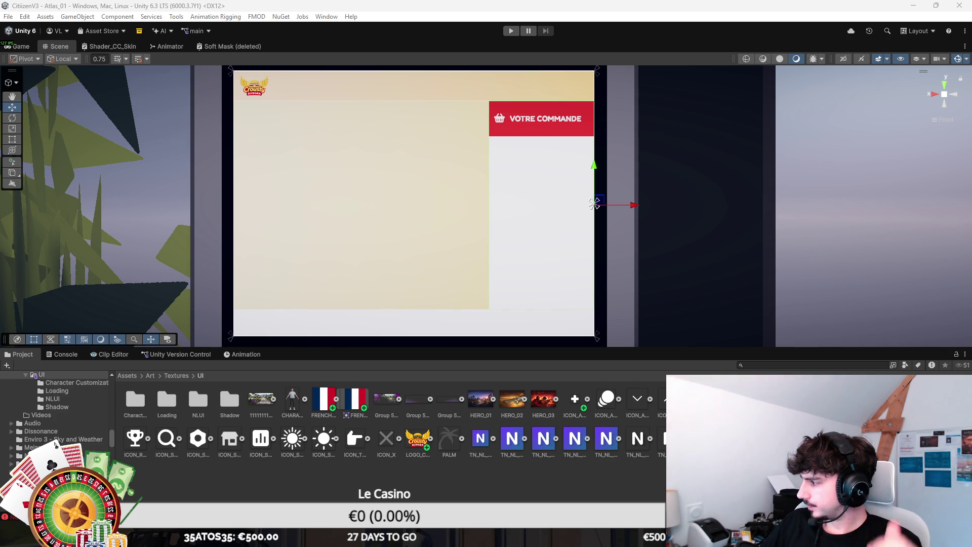
{"action": "left_click_drag", "start_coordinate": [594, 204], "coordinate": [541, 204]}
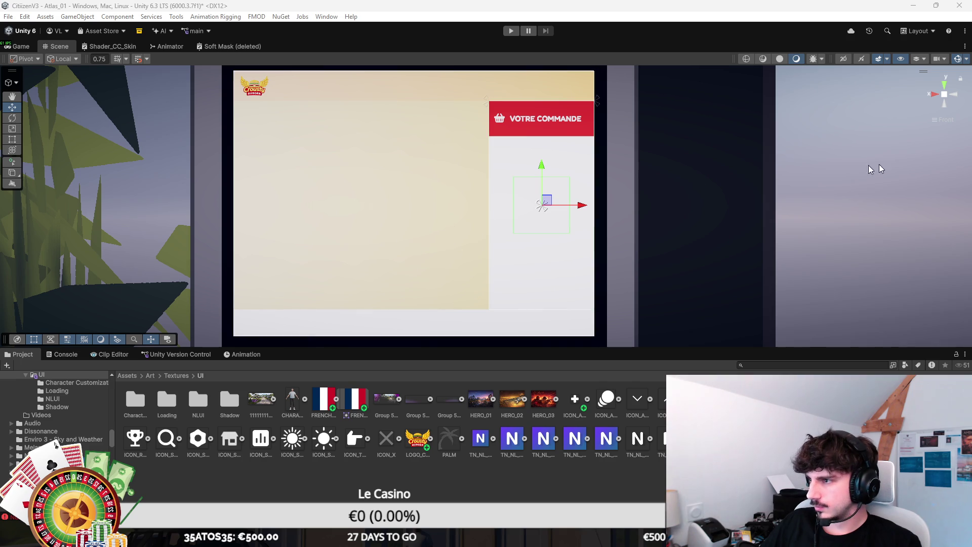
{"action": "key", "text": "t"}
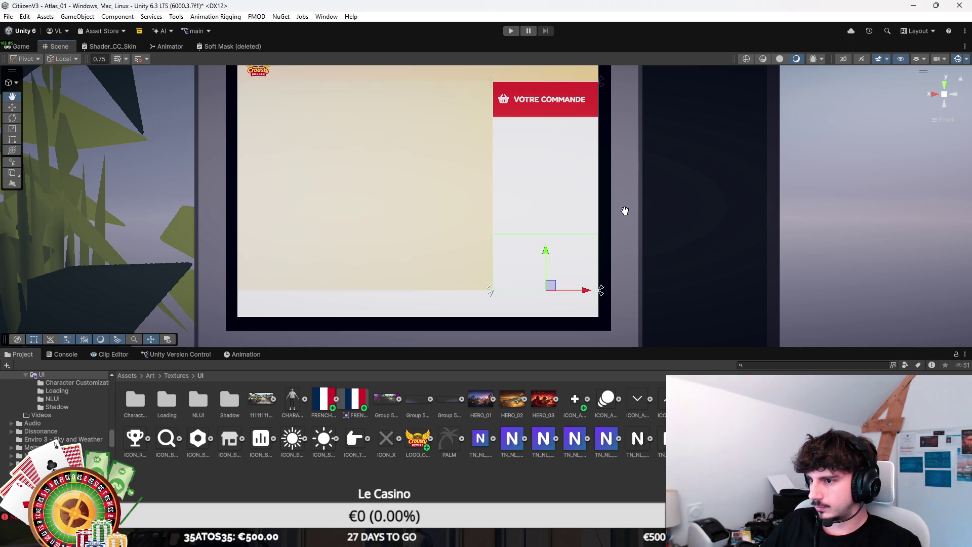
{"action": "left_click_drag", "start_coordinate": [561, 234], "coordinate": [562, 241]}
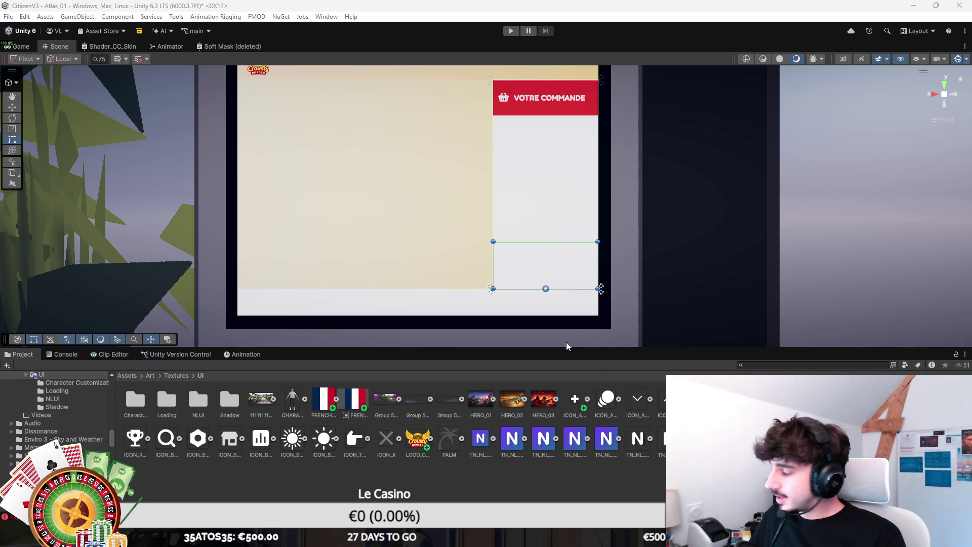
{"action": "left_click", "coordinate": [599, 183]}
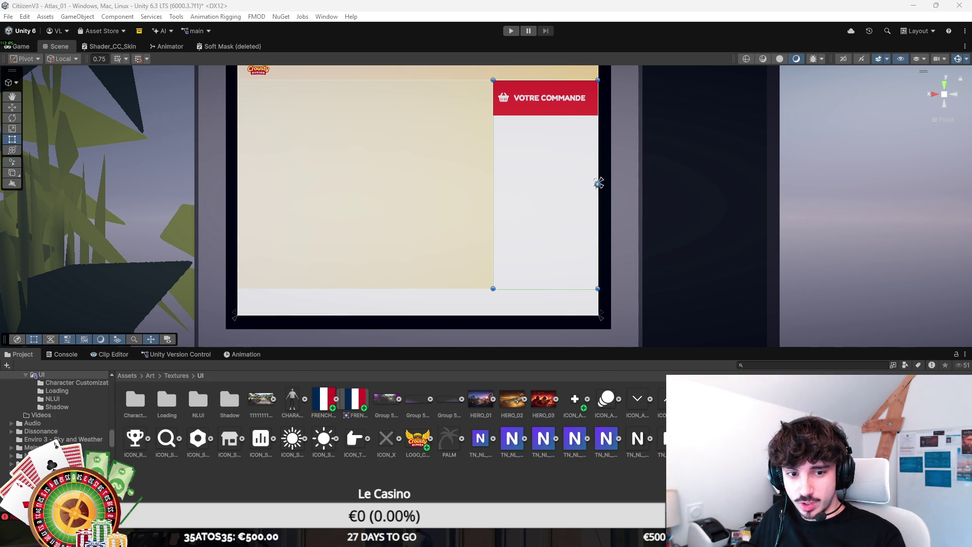
Step: Move the small square inside the panel to its left edge and widen it
{"action": "left_click", "coordinate": [562, 198]}
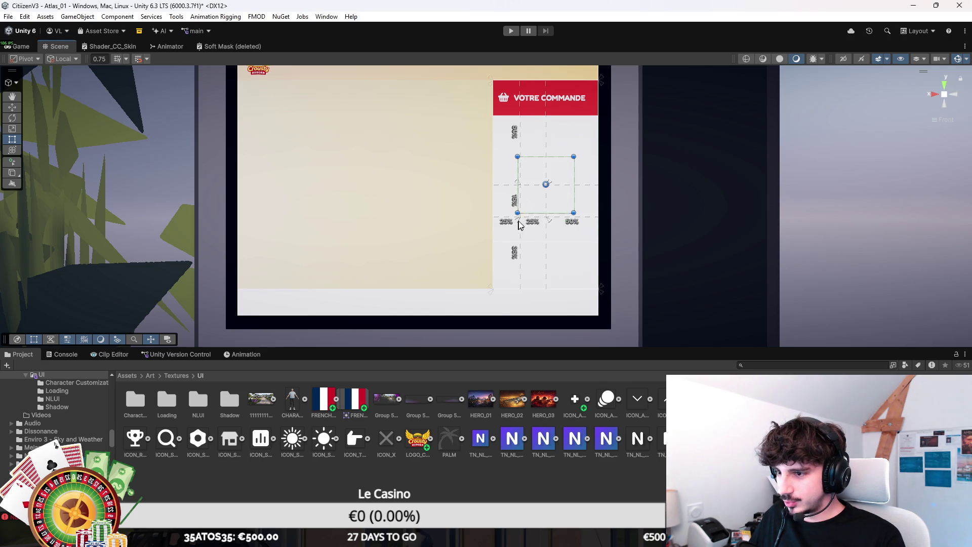
{"action": "mouse_move", "coordinate": [562, 179]}
{"action": "left_mouse_down"}
{"action": "mouse_move", "coordinate": [521, 202]}
{"action": "mouse_move", "coordinate": [597, 197]}
{"action": "left_mouse_up"}
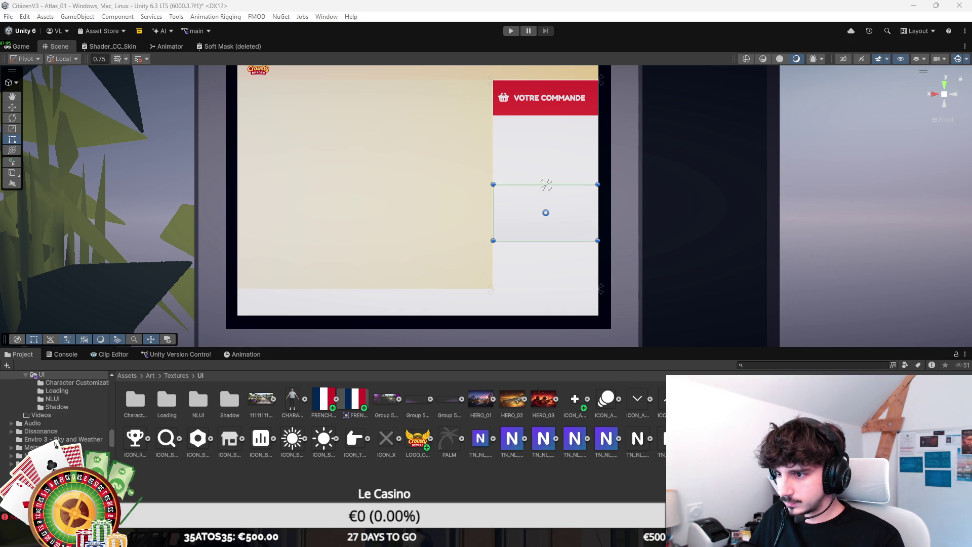
{"action": "scroll", "coordinate": [564, 217], "scroll_direction": "up", "scroll_amount": 5}
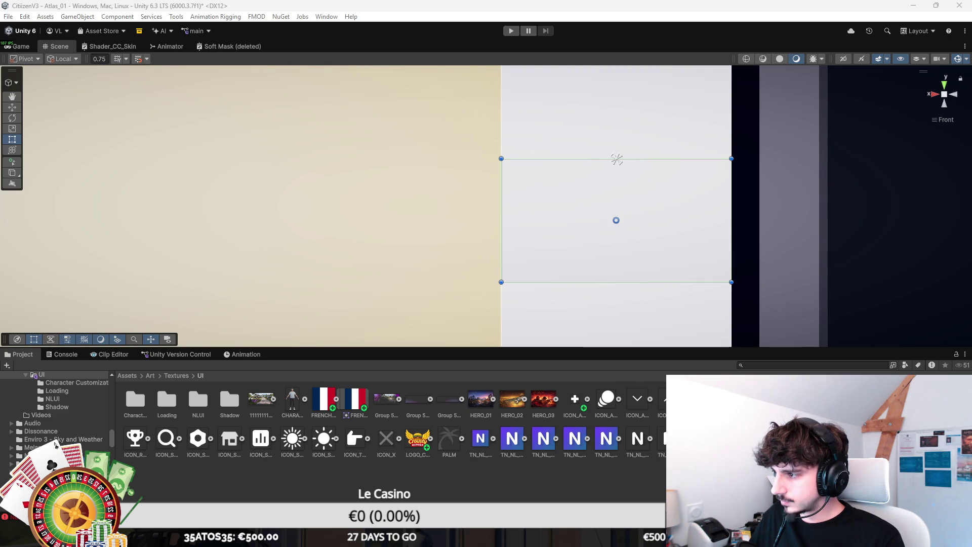
{"action": "scroll", "coordinate": [598, 260], "scroll_direction": "down", "scroll_amount": 2}
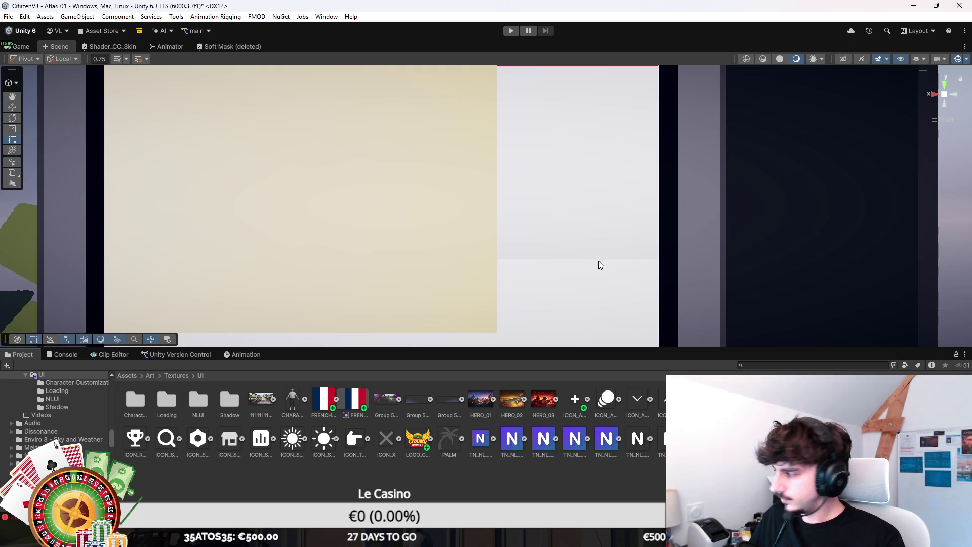
Step: Frame the full-height order panel in the Scene view and recentre it
{"action": "left_click_drag", "start_coordinate": [607, 251], "coordinate": [568, 237]}
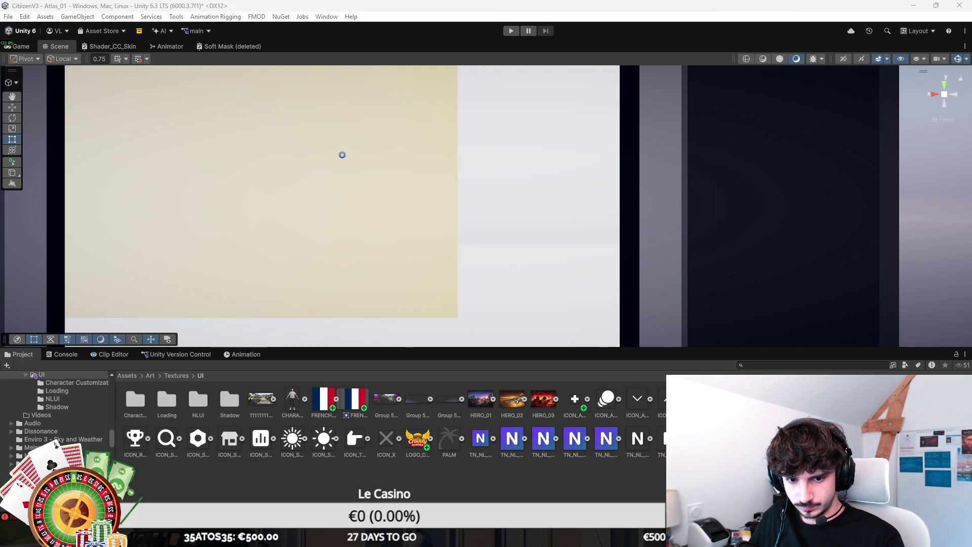
{"action": "left_click", "coordinate": [538, 201]}
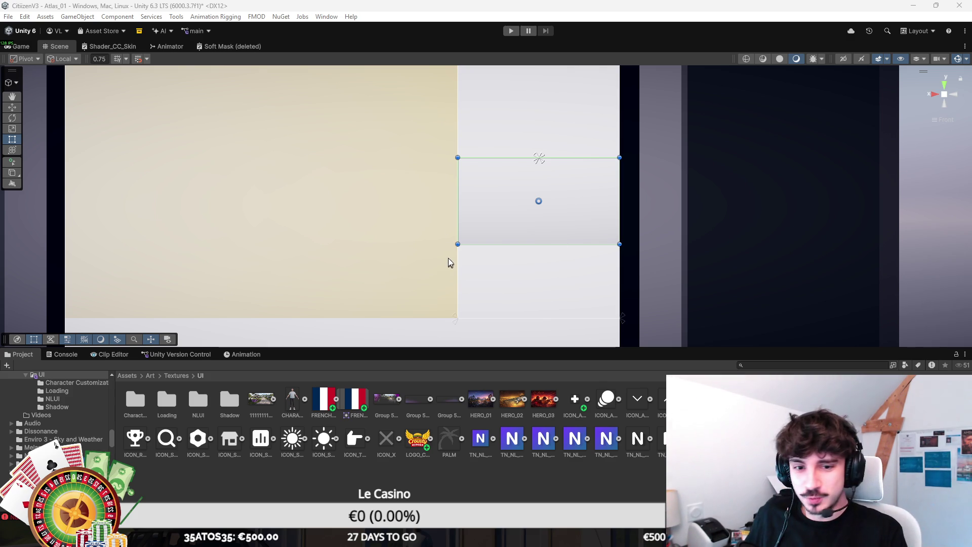
{"action": "left_click", "coordinate": [618, 153]}
{"action": "key", "text": "f"}
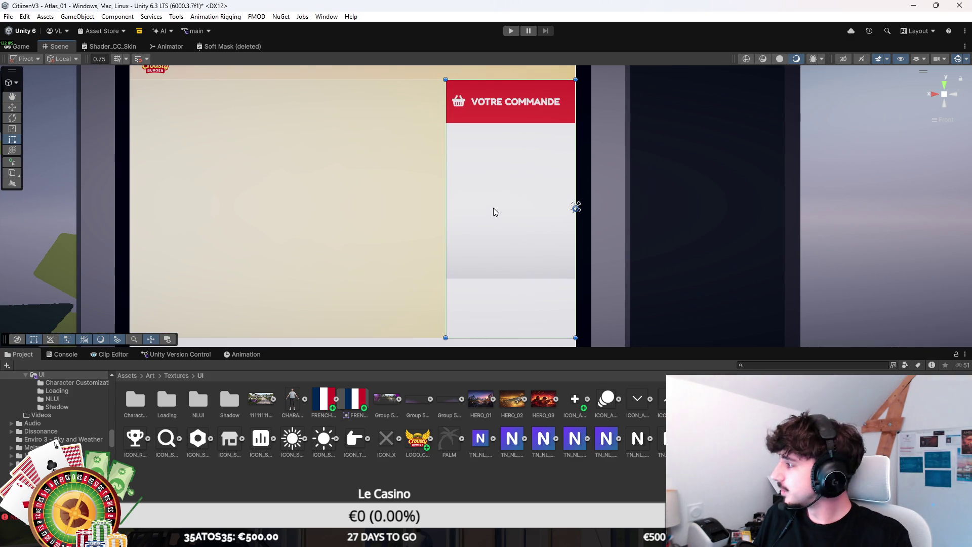
{"action": "left_click", "coordinate": [536, 118]}
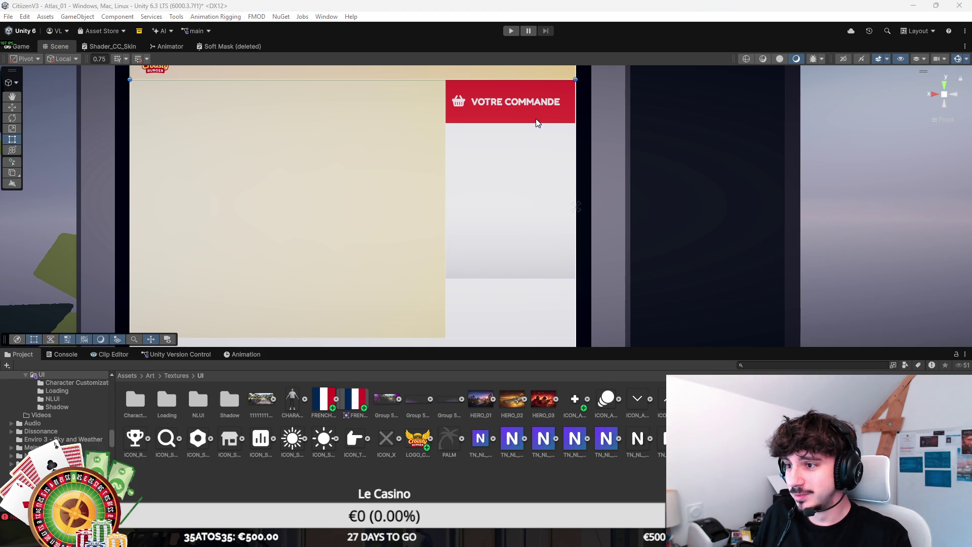
{"action": "left_click_drag", "start_coordinate": [551, 129], "coordinate": [528, 149]}
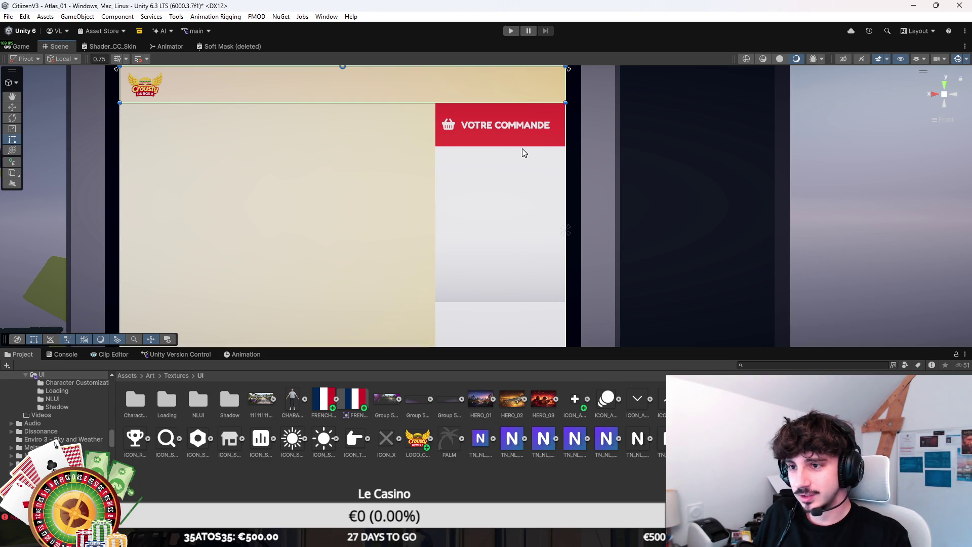
Step: Shorten the red VOTRE COMMANDE header bar from its bottom edge, then select the element below it
{"action": "left_click", "coordinate": [520, 142]}
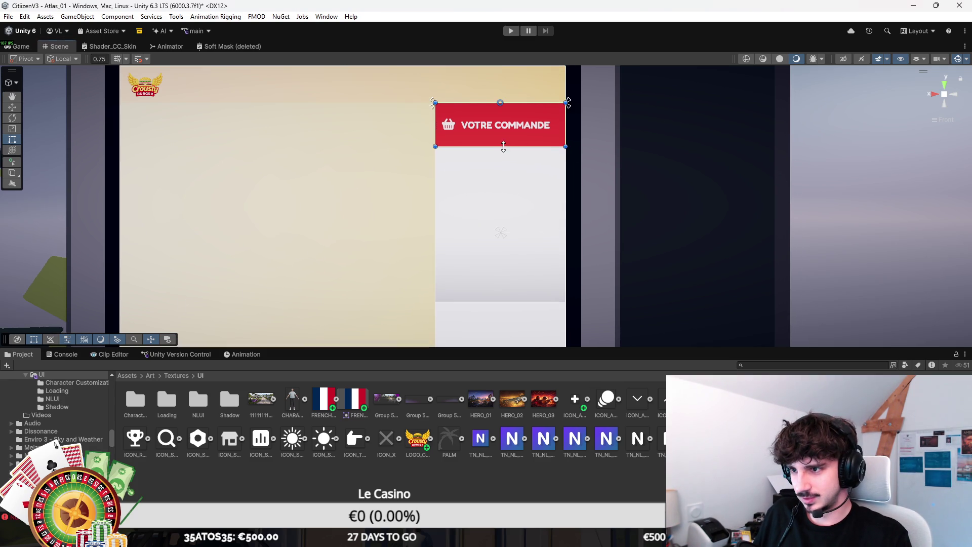
{"action": "left_click_drag", "start_coordinate": [511, 146], "coordinate": [511, 137]}
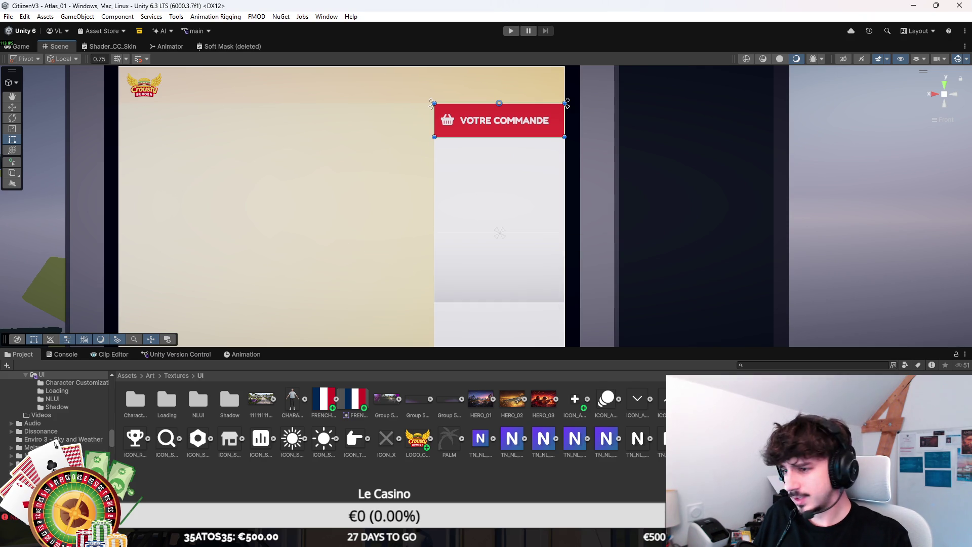
{"action": "key", "text": "Down"}
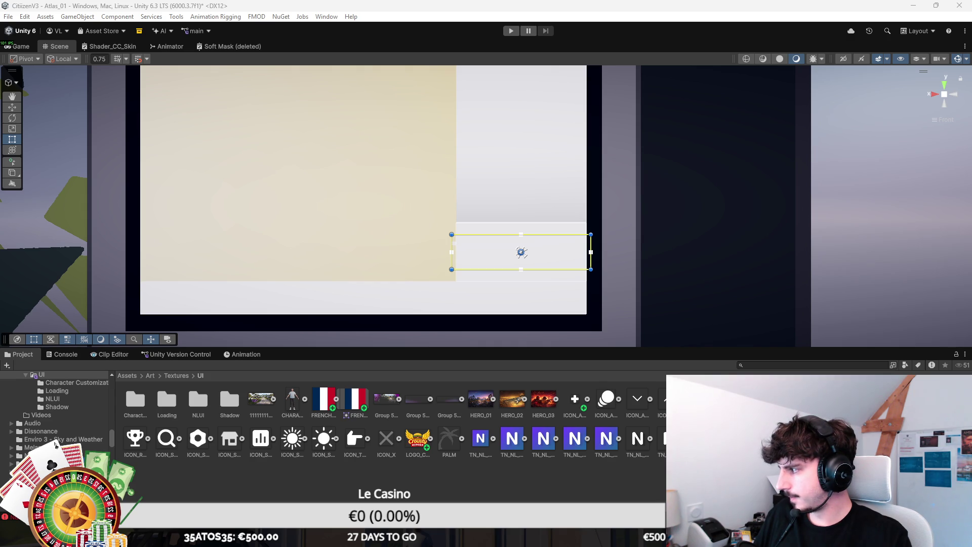
Step: Enter 'Total' as the label text and shrink its box to fit the word
{"action": "type", "text": "Total"}
{"action": "scroll", "coordinate": [637, 247], "scroll_direction": "up", "scroll_amount": 2}
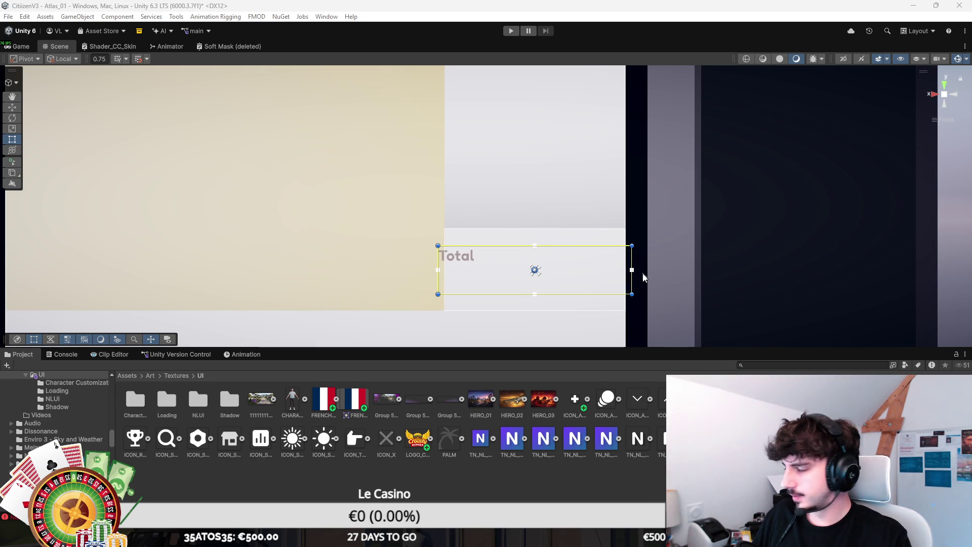
{"action": "left_click_drag", "start_coordinate": [633, 295], "coordinate": [484, 267]}
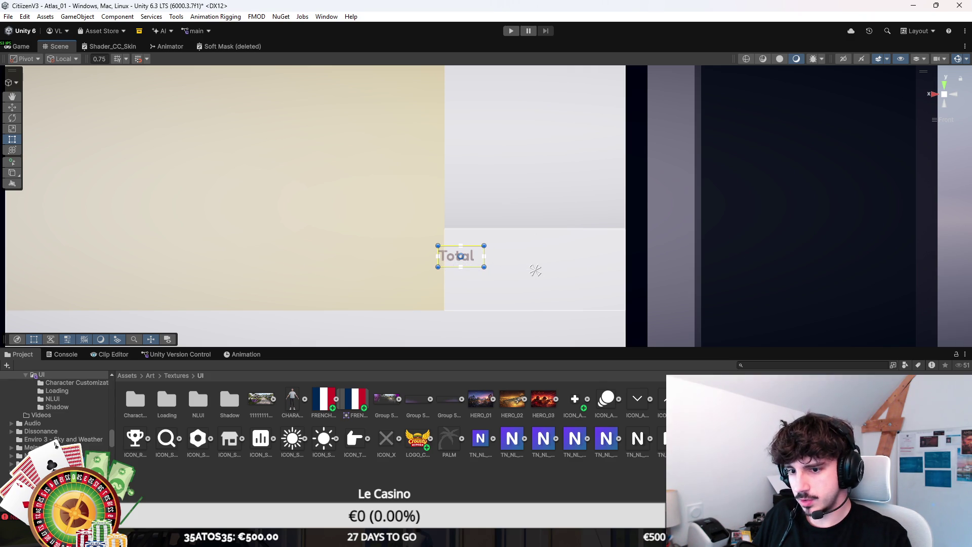
{"action": "double_click", "coordinate": [208, 407]}
{"action": "scroll", "coordinate": [458, 410], "scroll_direction": "down", "scroll_amount": 1}
{"action": "scroll", "coordinate": [355, 405], "scroll_direction": "up", "scroll_amount": 1}
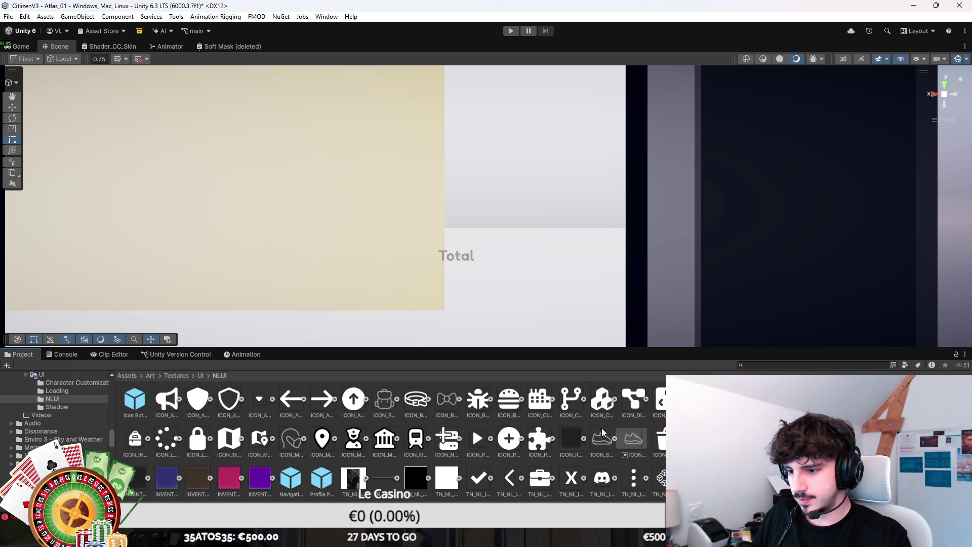
{"action": "left_click", "coordinate": [202, 376]}
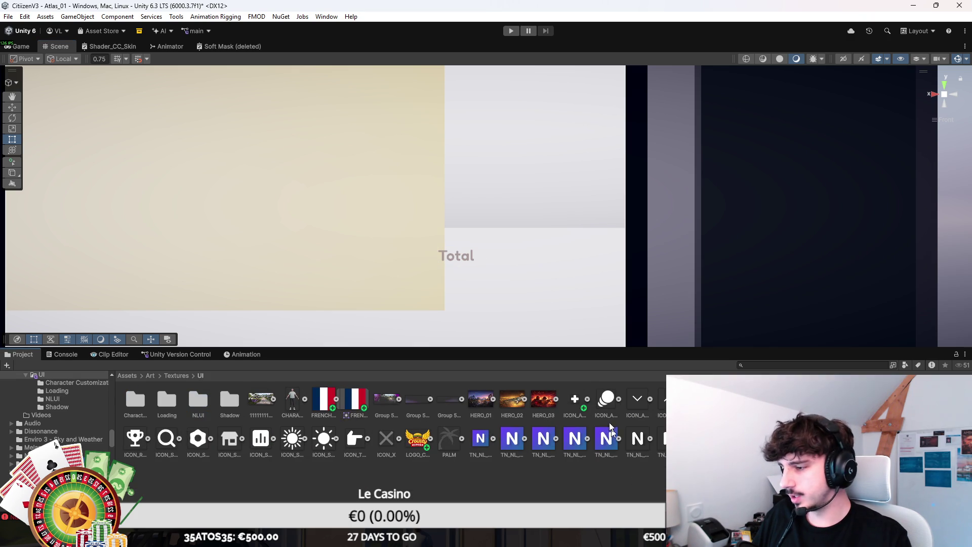
Step: Position and widen the Total label, then duplicate it onto the right side for the 11,60 € price
{"action": "left_click", "coordinate": [458, 256]}
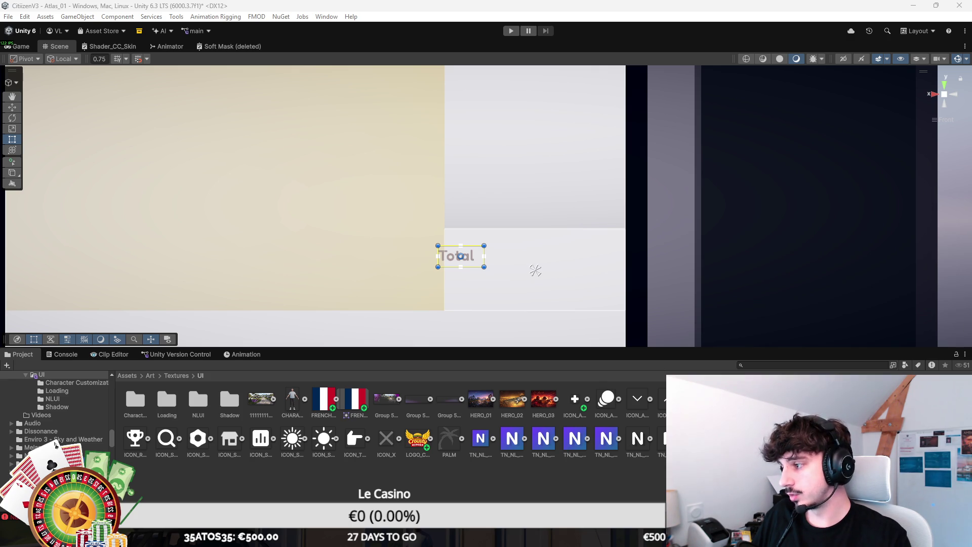
{"action": "scroll", "coordinate": [473, 274], "scroll_direction": "up", "scroll_amount": 2}
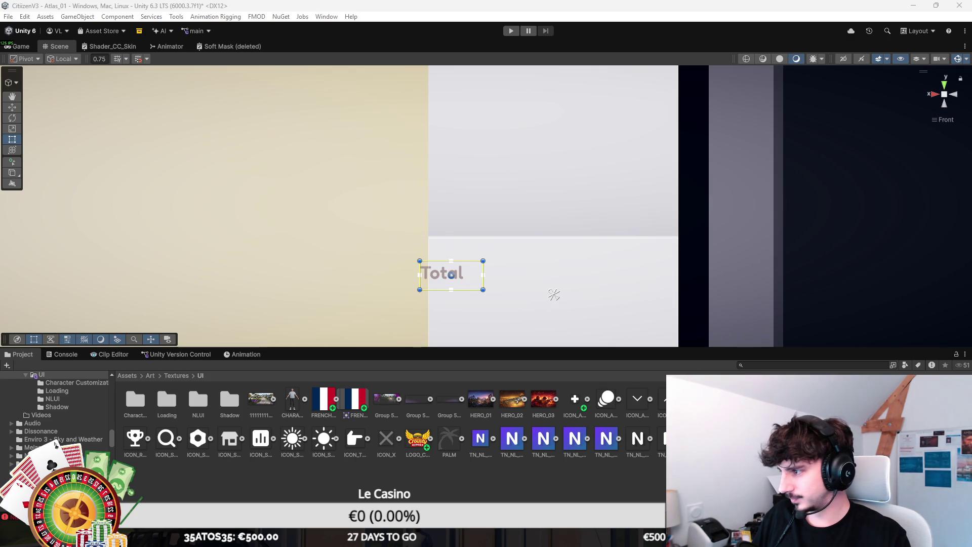
{"action": "left_click_drag", "start_coordinate": [475, 274], "coordinate": [488, 257]}
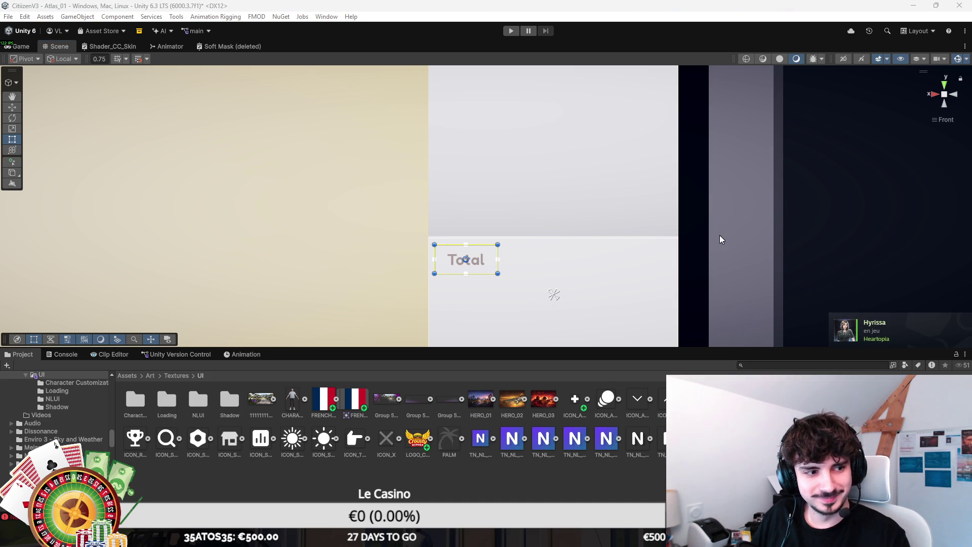
{"action": "scroll", "coordinate": [506, 263], "scroll_direction": "up", "scroll_amount": 2}
{"action": "mouse_move", "coordinate": [506, 262]}
{"action": "left_mouse_down"}
{"action": "mouse_move", "coordinate": [483, 270]}
{"action": "mouse_move", "coordinate": [493, 265]}
{"action": "left_mouse_up"}
{"action": "left_click_drag", "start_coordinate": [554, 280], "coordinate": [529, 265]}
{"action": "scroll", "coordinate": [529, 265], "scroll_direction": "down", "scroll_amount": 1}
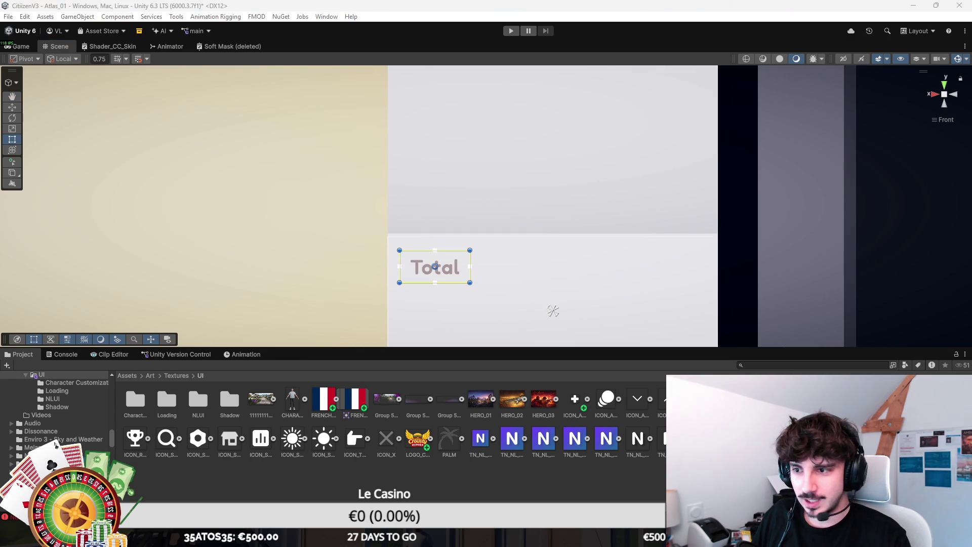
{"action": "key", "text": "ctrl+d"}
{"action": "left_click_drag", "start_coordinate": [469, 270], "coordinate": [700, 273]}
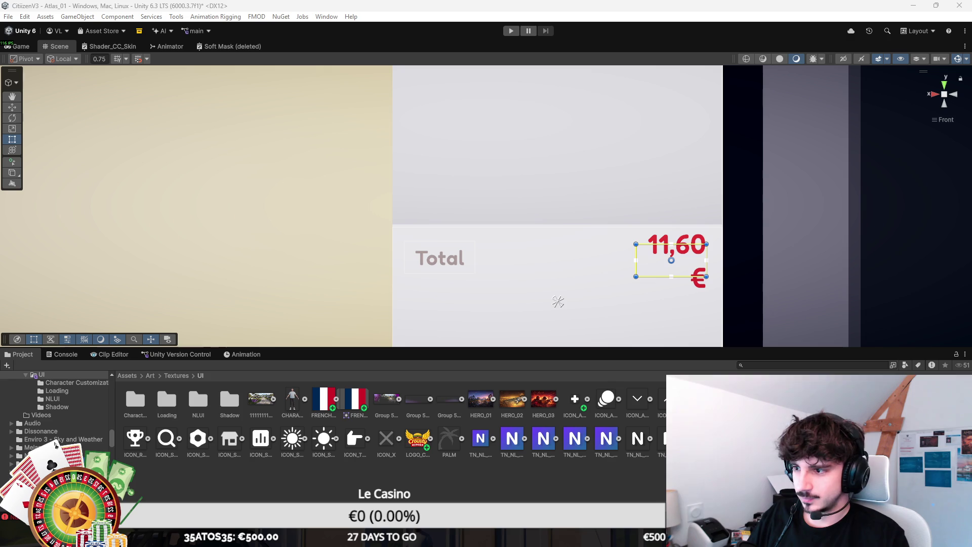
Step: Widen the 11,60 € price box so it fits on one line, and save the scene
{"action": "left_click_drag", "start_coordinate": [636, 256], "coordinate": [605, 251]}
{"action": "scroll", "coordinate": [605, 251], "scroll_direction": "down", "scroll_amount": 2}
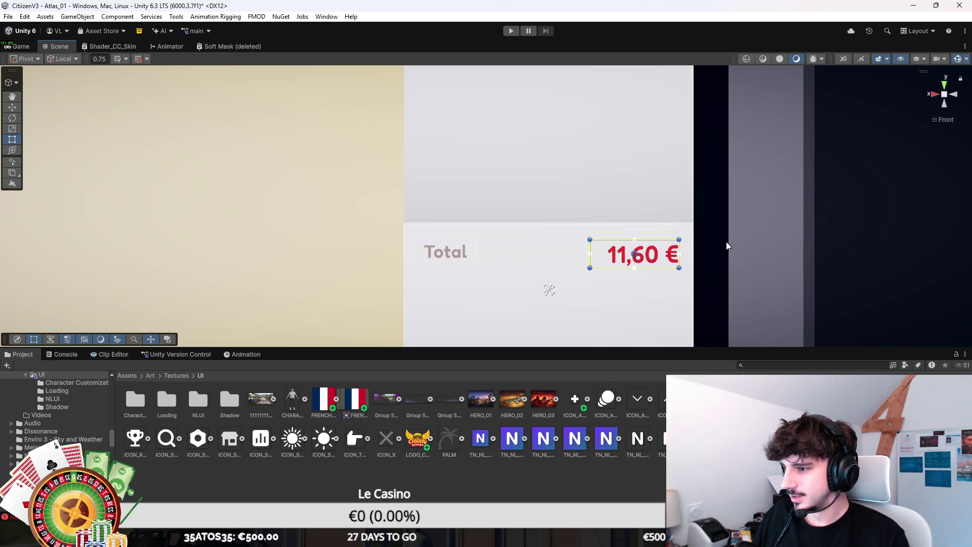
{"action": "key", "text": "ctrl+s"}
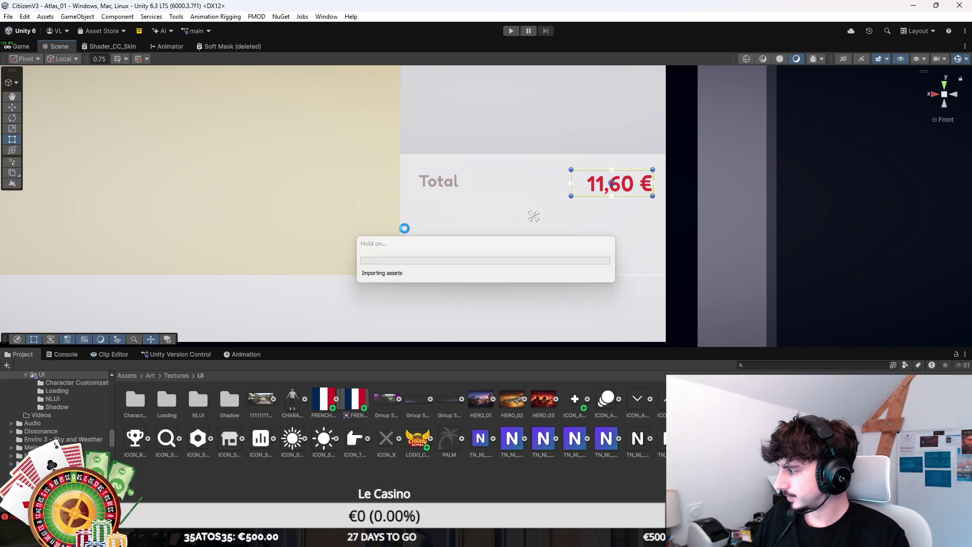
{"action": "left_click", "coordinate": [533, 216]}
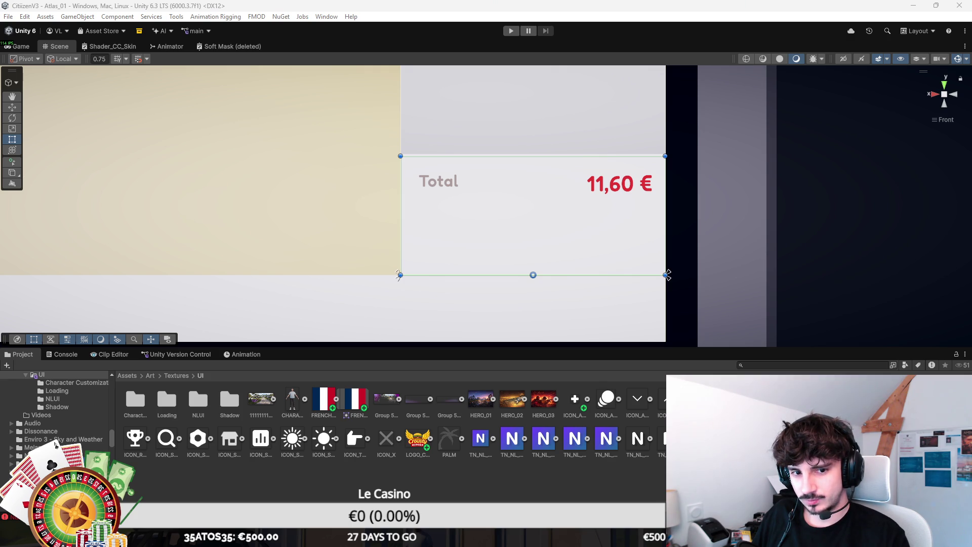
Step: Make the button Image's gradient yellow by sampling yellow for its right colour stop
{"action": "left_click", "coordinate": [556, 268]}
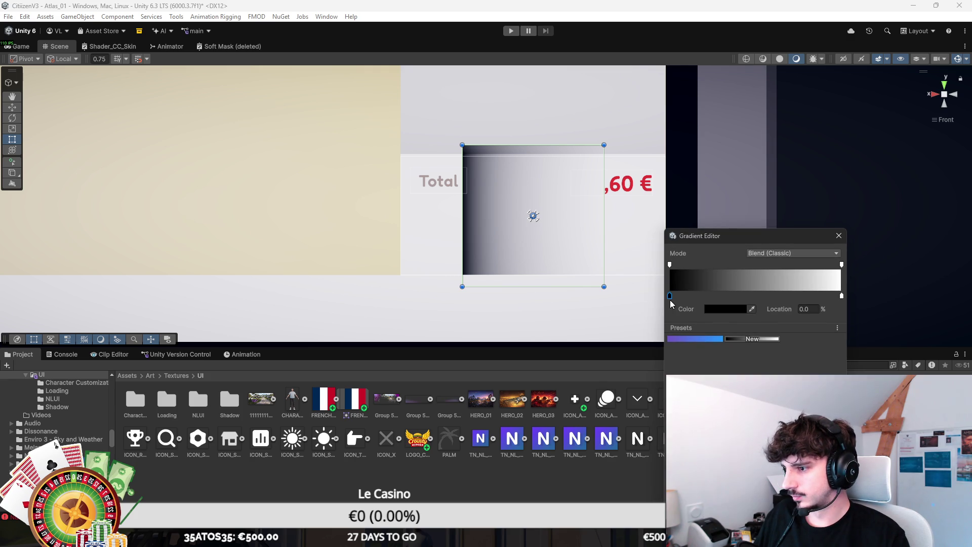
{"action": "left_click", "coordinate": [725, 309]}
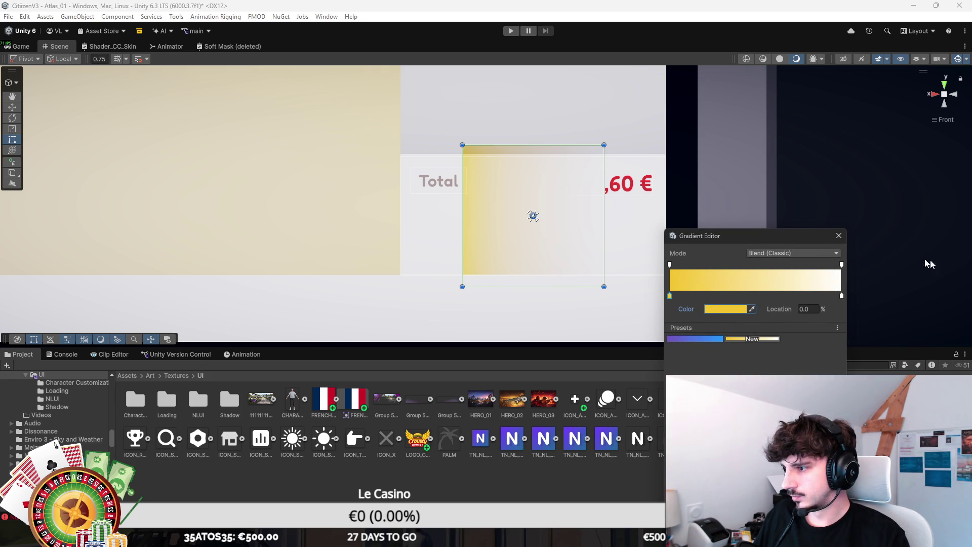
{"action": "left_click", "coordinate": [841, 296]}
{"action": "left_click", "coordinate": [752, 308]}
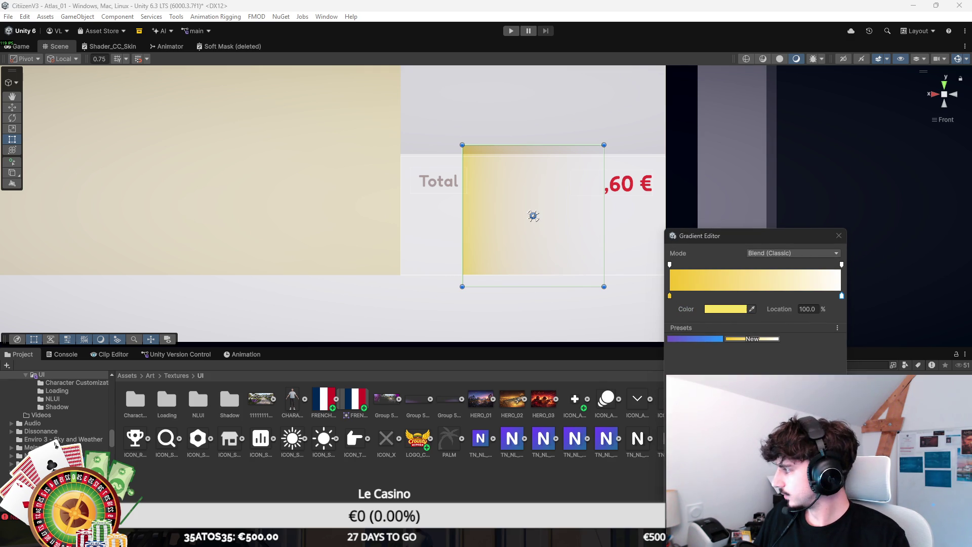
{"action": "left_click", "coordinate": [971, 259]}
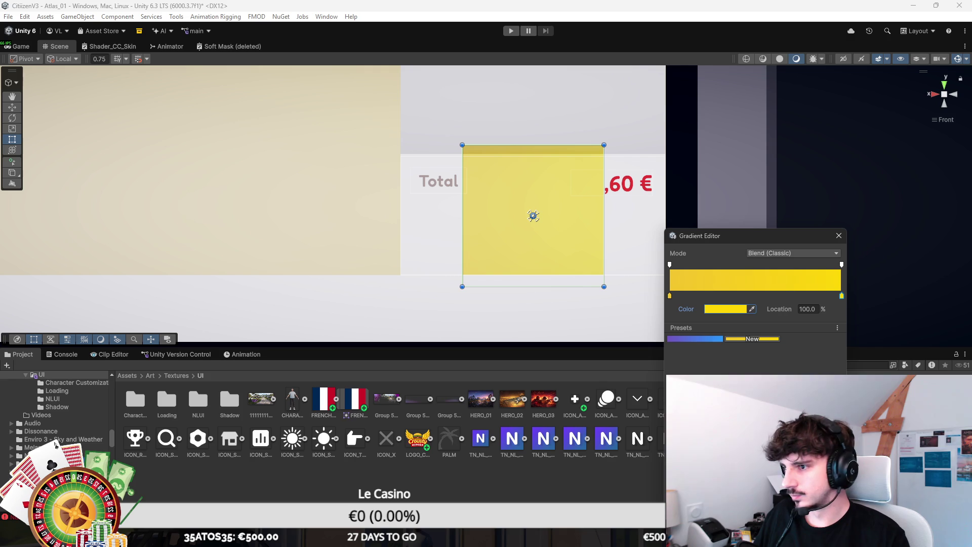
{"action": "left_click", "coordinate": [839, 235]}
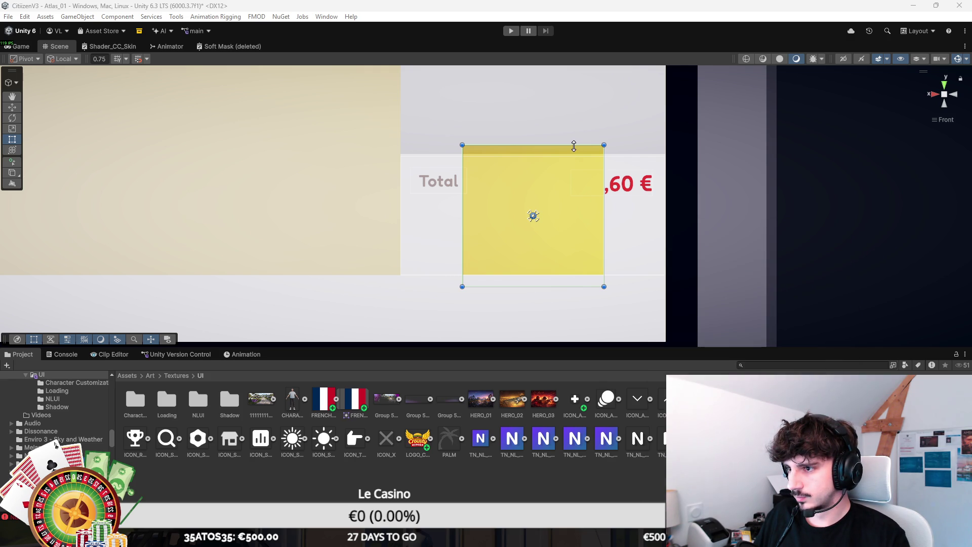
Step: Resize and move the yellow rectangle so its top sits below the price row
{"action": "mouse_move", "coordinate": [573, 147]}
{"action": "left_mouse_down"}
{"action": "mouse_move", "coordinate": [573, 159]}
{"action": "mouse_move", "coordinate": [577, 124]}
{"action": "mouse_move", "coordinate": [577, 194]}
{"action": "left_mouse_up"}
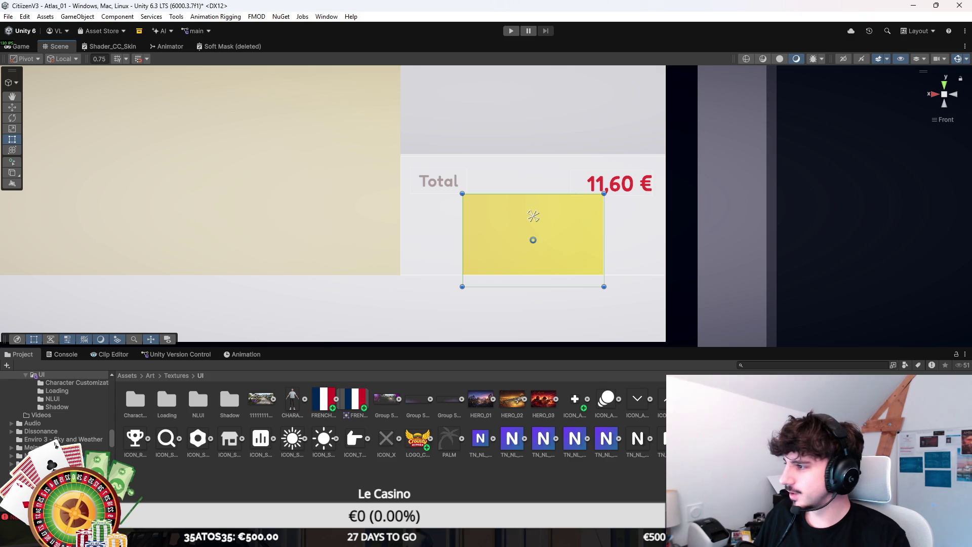
{"action": "left_click_drag", "start_coordinate": [548, 232], "coordinate": [550, 208]}
{"action": "left_click_drag", "start_coordinate": [553, 175], "coordinate": [553, 213]}
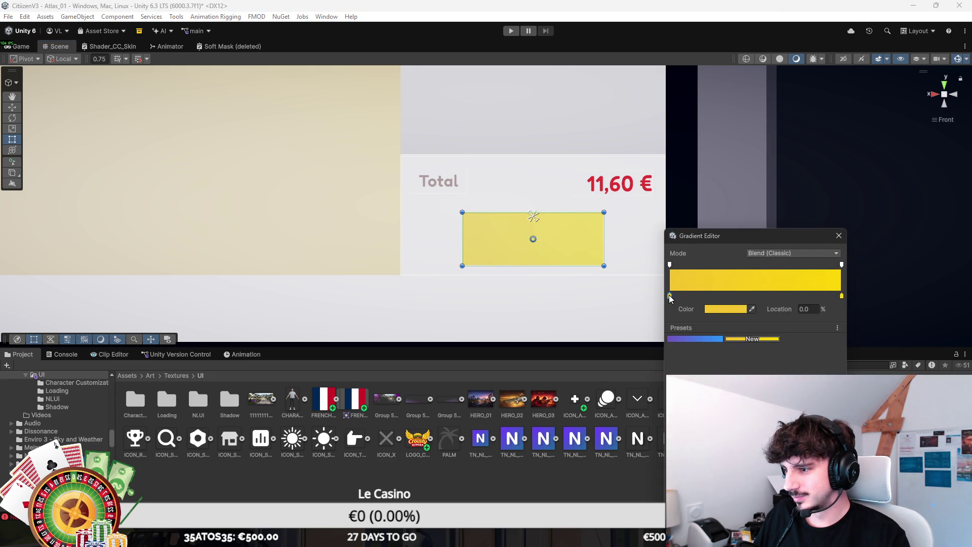
Step: Darken the yellow slightly, close the colour editors, and shorten the button from the top
{"action": "left_click", "coordinate": [722, 309]}
{"action": "left_click", "coordinate": [800, 255]}
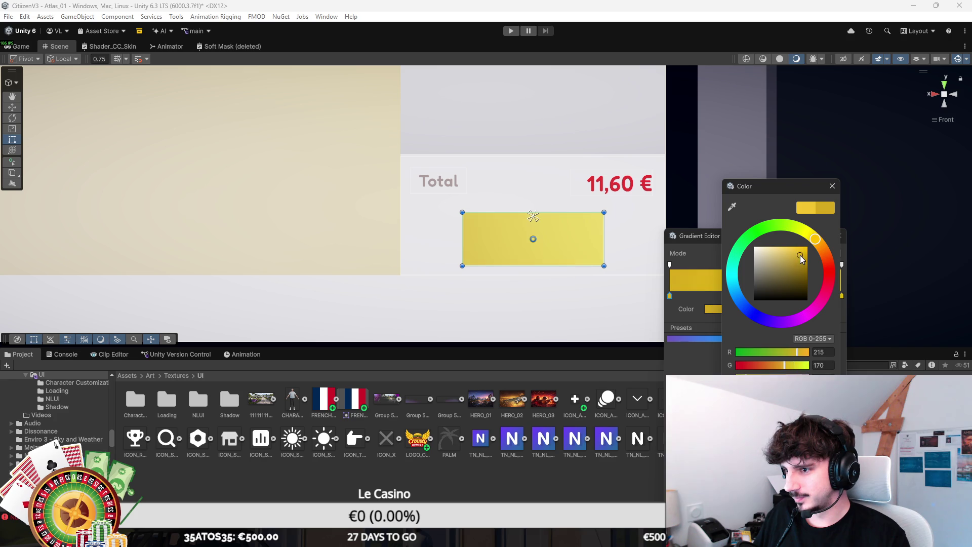
{"action": "left_click_drag", "start_coordinate": [802, 255], "coordinate": [803, 256]}
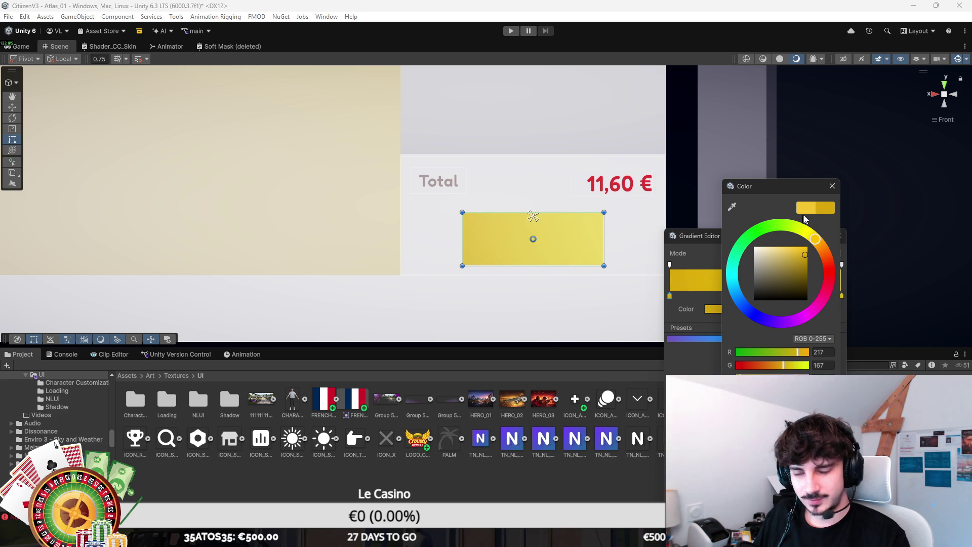
{"action": "left_click", "coordinate": [832, 186]}
{"action": "left_click", "coordinate": [840, 236]}
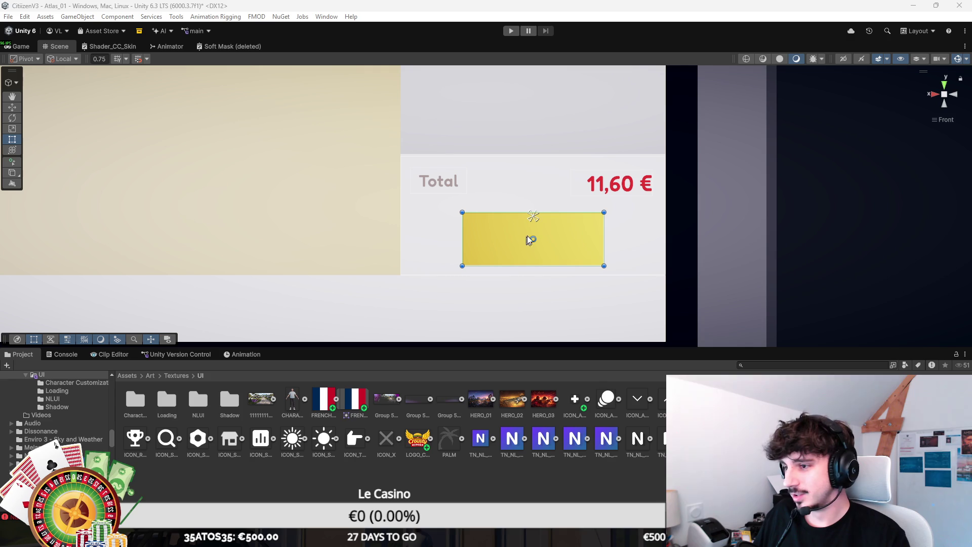
{"action": "left_click_drag", "start_coordinate": [556, 212], "coordinate": [563, 223]}
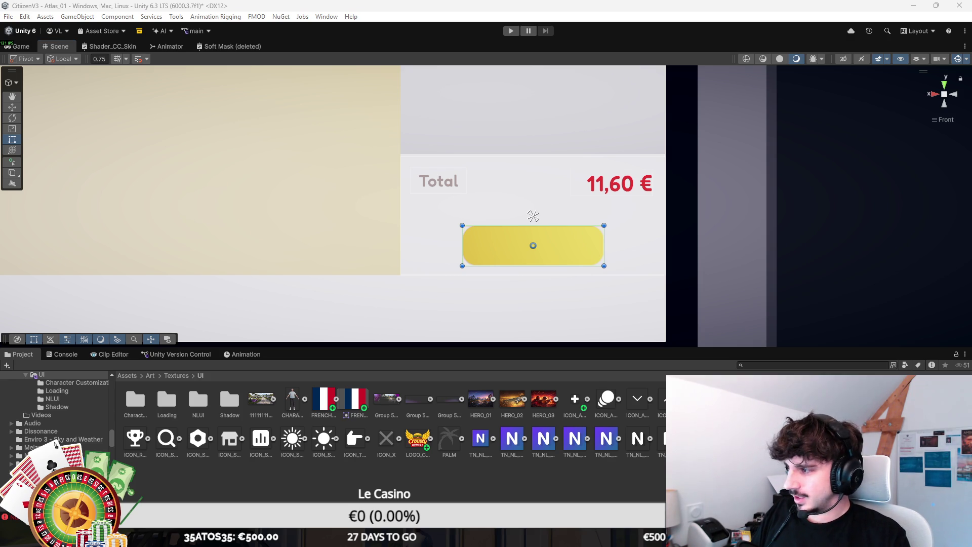
Step: Widen the yellow button into a bar under Total, save, and add a UI Text child
{"action": "mouse_move", "coordinate": [604, 246]}
{"action": "left_mouse_down"}
{"action": "mouse_move", "coordinate": [659, 247]}
{"action": "mouse_move", "coordinate": [598, 235]}
{"action": "mouse_move", "coordinate": [606, 239]}
{"action": "mouse_move", "coordinate": [603, 223]}
{"action": "mouse_move", "coordinate": [573, 251]}
{"action": "left_mouse_up"}
{"action": "mouse_move", "coordinate": [631, 233]}
{"action": "left_mouse_down"}
{"action": "mouse_move", "coordinate": [662, 228]}
{"action": "mouse_move", "coordinate": [606, 232]}
{"action": "mouse_move", "coordinate": [654, 225]}
{"action": "mouse_move", "coordinate": [625, 228]}
{"action": "left_mouse_up"}
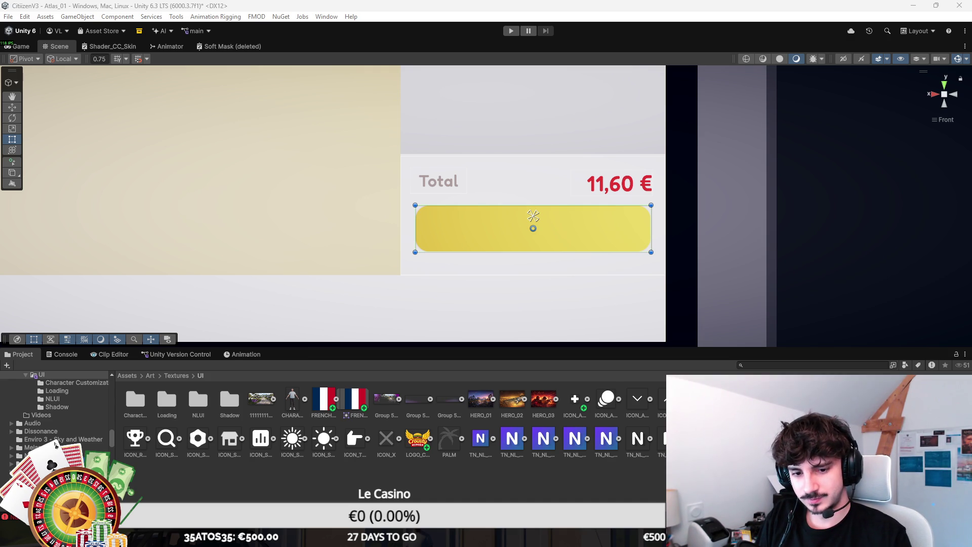
{"action": "key", "text": "ctrl+s"}
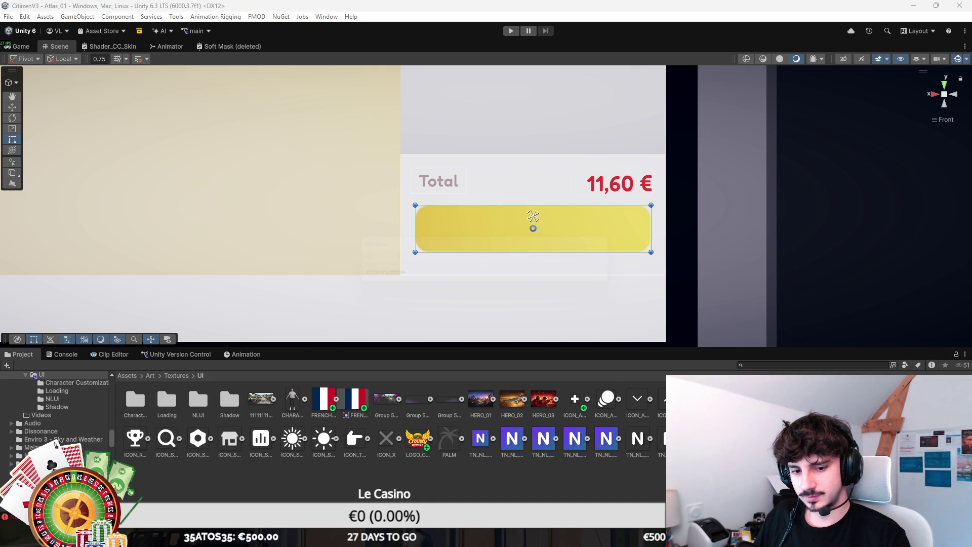
{"action": "key", "text": "ctrl+shift+t"}
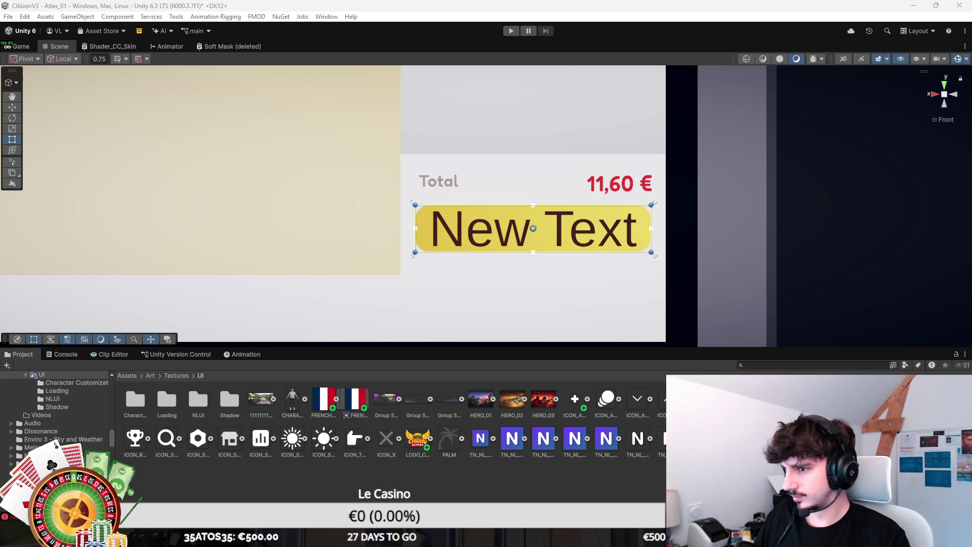
Step: Label the button 'PASSER COMMANDE', change the arrow sprite to a chevron, and narrow its box
{"action": "key", "text": "ctrl+z"}
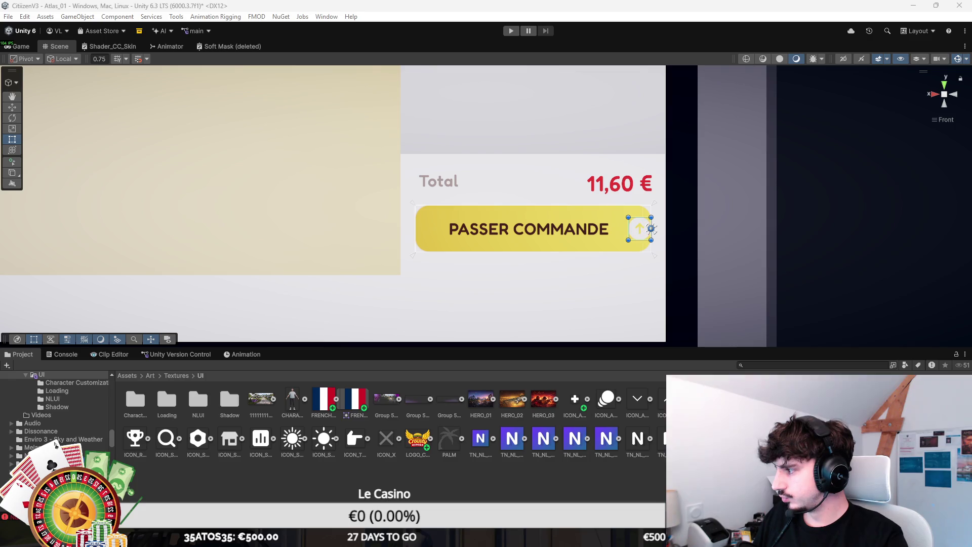
{"action": "key", "text": "ctrl+z"}
{"action": "scroll", "coordinate": [679, 232], "scroll_direction": "up", "scroll_amount": 5}
{"action": "key", "text": "f"}
{"action": "left_click_drag", "start_coordinate": [582, 158], "coordinate": [527, 159]}
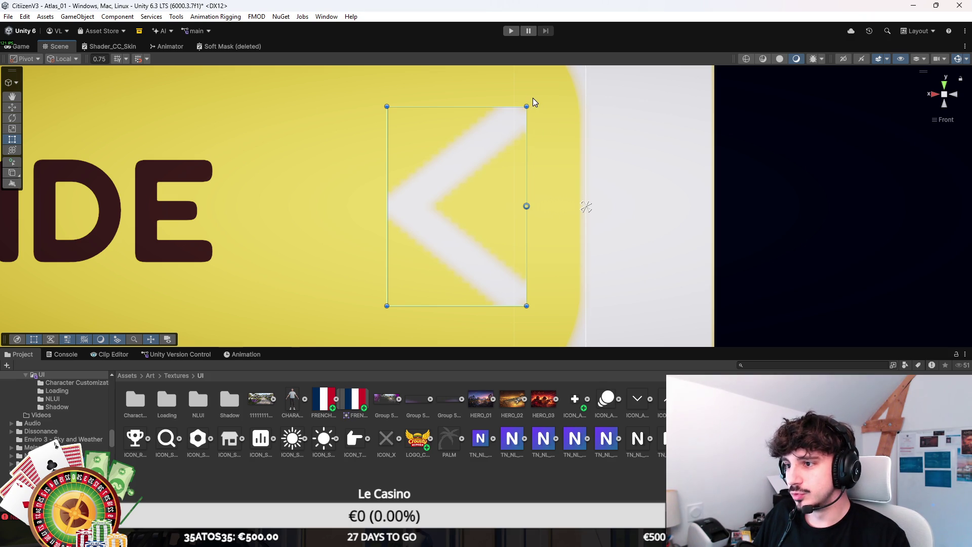
Step: Shrink the chevron icon and move it left toward the PASSER COMMANDE label
{"action": "mouse_move", "coordinate": [529, 99]}
{"action": "left_mouse_down"}
{"action": "mouse_move", "coordinate": [431, 159]}
{"action": "mouse_move", "coordinate": [557, 274]}
{"action": "mouse_move", "coordinate": [530, 272]}
{"action": "left_mouse_up"}
{"action": "key", "text": "w"}
{"action": "key", "text": "t"}
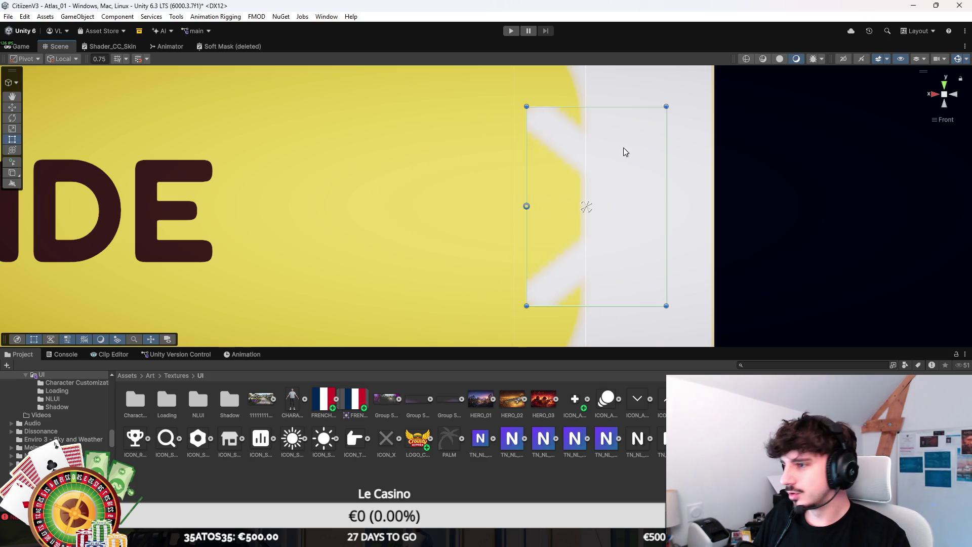
{"action": "left_click_drag", "start_coordinate": [663, 105], "coordinate": [631, 156]}
{"action": "left_click_drag", "start_coordinate": [598, 189], "coordinate": [330, 165]}
Step: Shrink and narrow the chevron further and centre it on the button's midline
{"action": "mouse_move", "coordinate": [367, 131]}
{"action": "left_mouse_down"}
{"action": "mouse_move", "coordinate": [354, 157]}
{"action": "mouse_move", "coordinate": [355, 147]}
{"action": "left_mouse_up"}
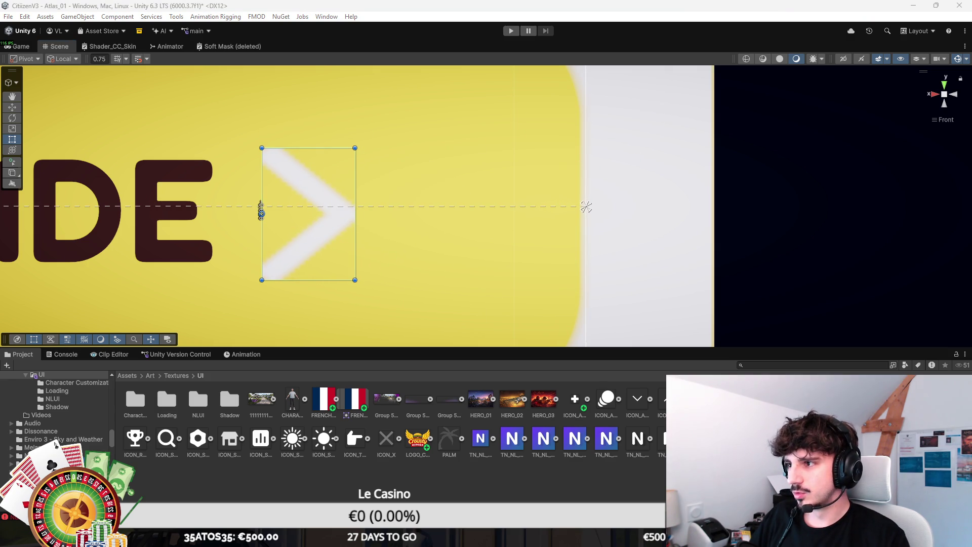
{"action": "left_click_drag", "start_coordinate": [261, 210], "coordinate": [261, 203]}
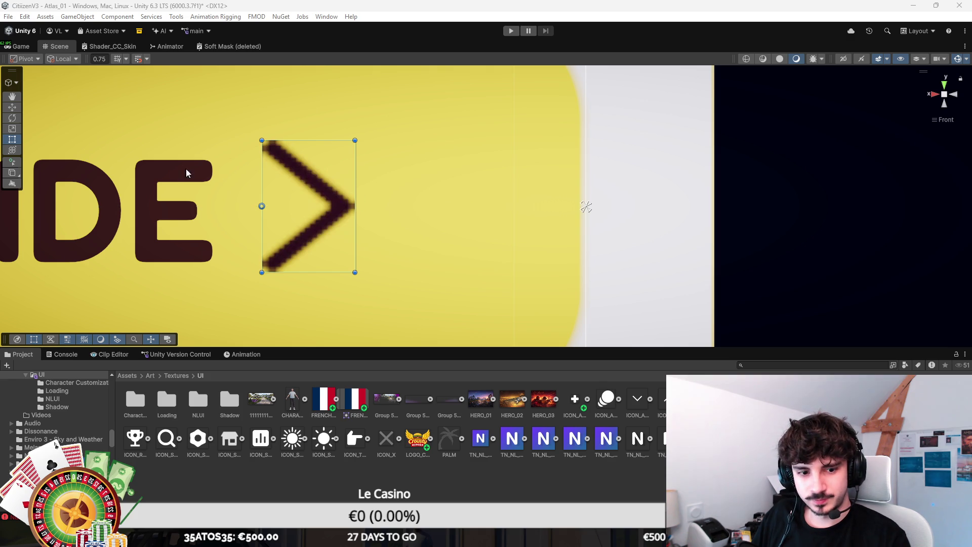
{"action": "scroll", "coordinate": [454, 195], "scroll_direction": "down", "scroll_amount": 2}
{"action": "left_click_drag", "start_coordinate": [475, 193], "coordinate": [445, 214]}
{"action": "key", "text": "w"}
{"action": "key", "text": "t"}
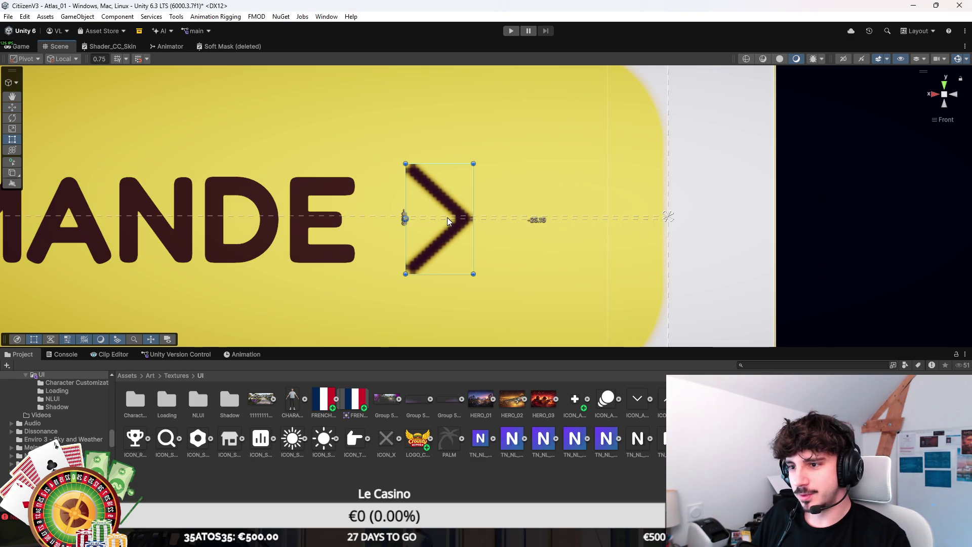
{"action": "left_click", "coordinate": [258, 297]}
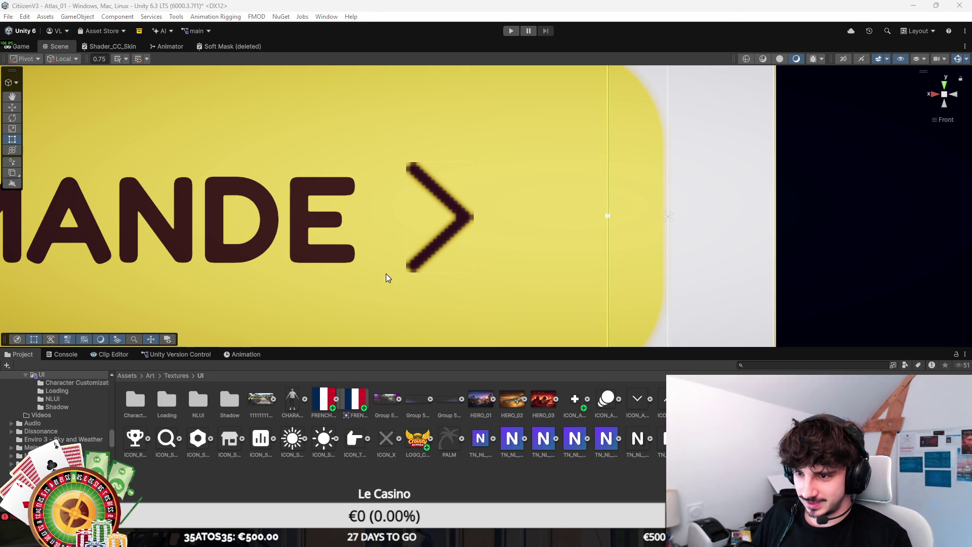
{"action": "scroll", "coordinate": [396, 266], "scroll_direction": "down", "scroll_amount": 3}
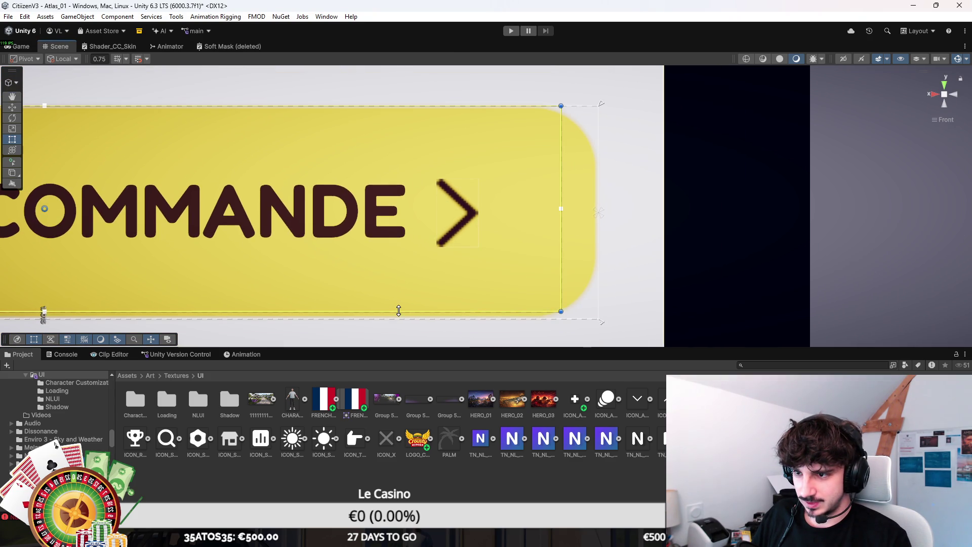
{"action": "scroll", "coordinate": [411, 236], "scroll_direction": "down", "scroll_amount": 4}
{"action": "scroll", "coordinate": [426, 232], "scroll_direction": "down", "scroll_amount": 2}
{"action": "left_click", "coordinate": [478, 208]}
{"action": "scroll", "coordinate": [483, 207], "scroll_direction": "up", "scroll_amount": 5}
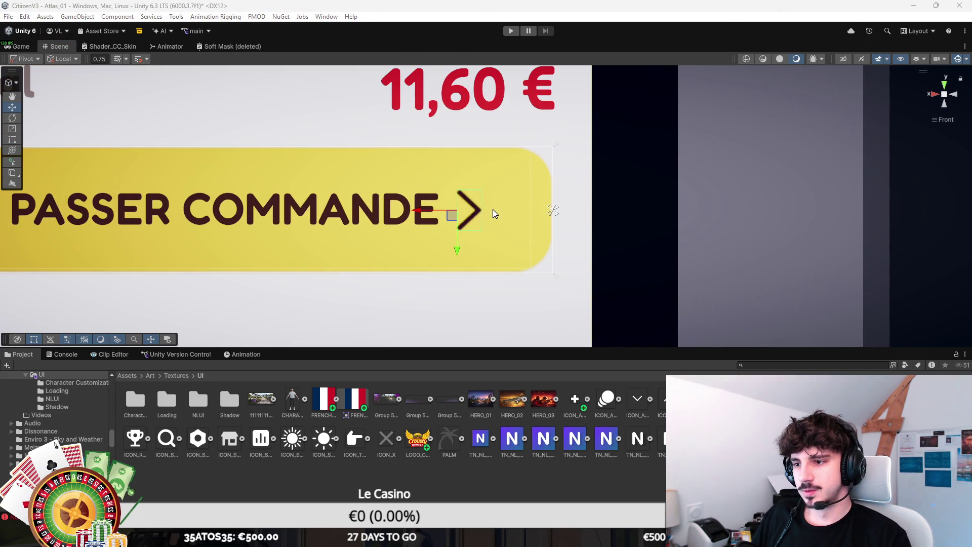
{"action": "key", "text": "w"}
{"action": "key", "text": "t"}
{"action": "scroll", "coordinate": [466, 241], "scroll_direction": "down", "scroll_amount": 5}
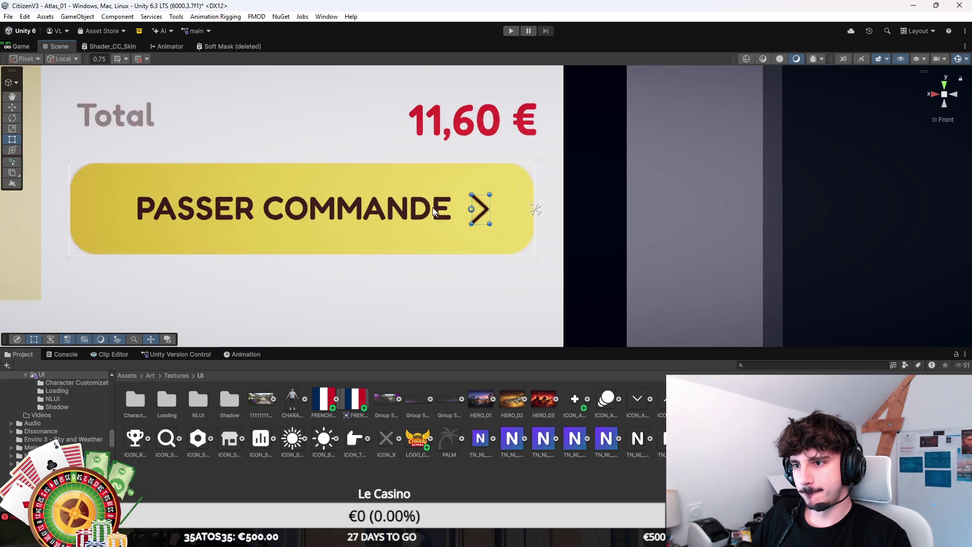
{"action": "left_click_drag", "start_coordinate": [345, 183], "coordinate": [391, 260]}
{"action": "scroll", "coordinate": [397, 252], "scroll_direction": "up", "scroll_amount": 2}
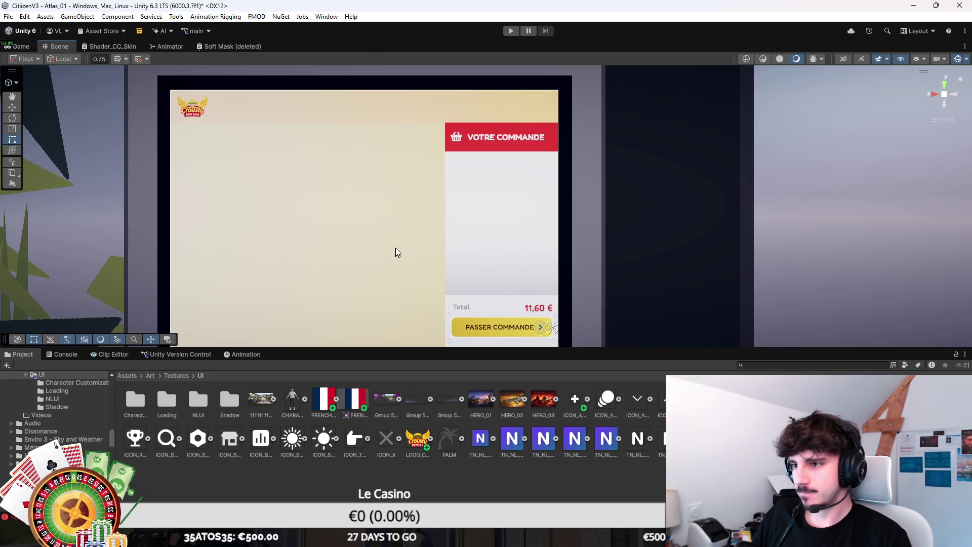
Step: Bring the whole order panel into view and save the scene
{"action": "left_click_drag", "start_coordinate": [495, 228], "coordinate": [466, 216]}
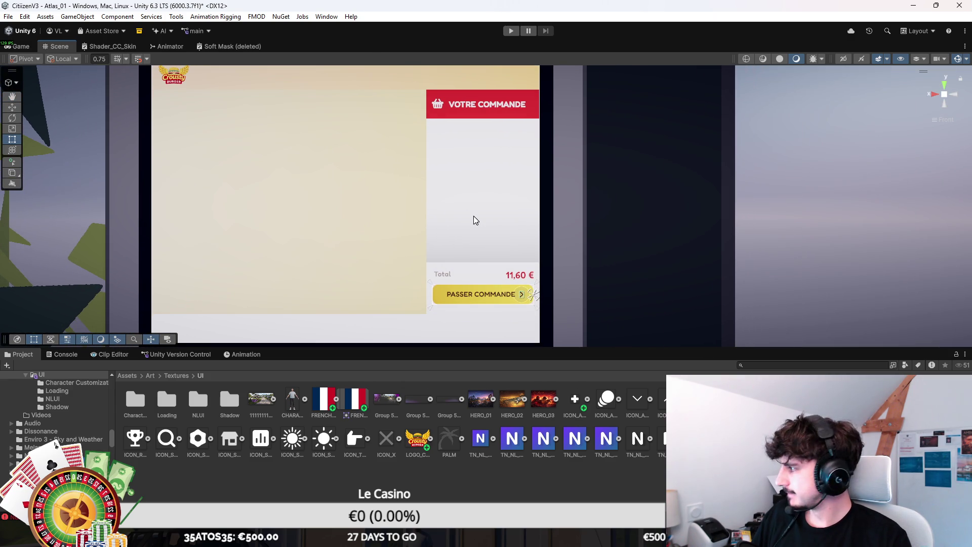
{"action": "left_click_drag", "start_coordinate": [344, 278], "coordinate": [316, 253]}
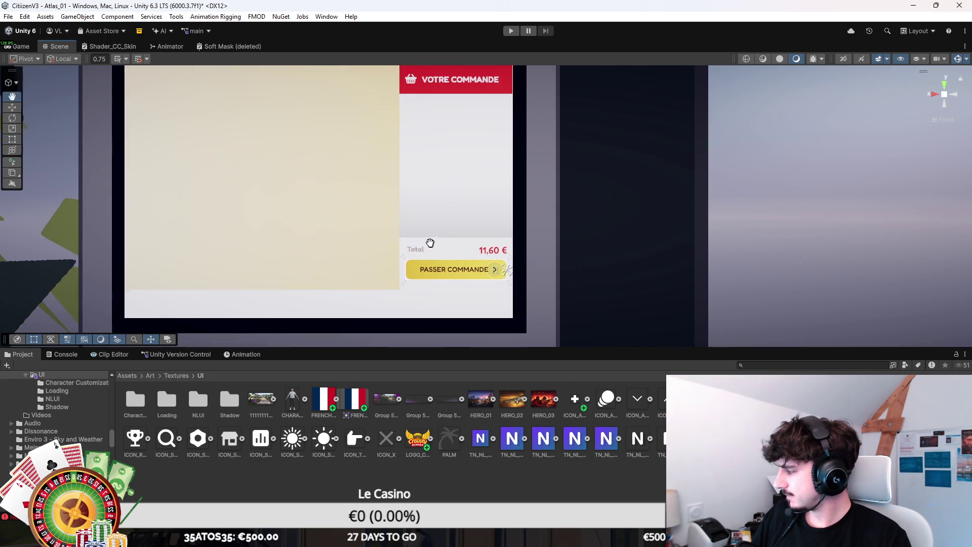
{"action": "scroll", "coordinate": [447, 282], "scroll_direction": "down", "scroll_amount": 2}
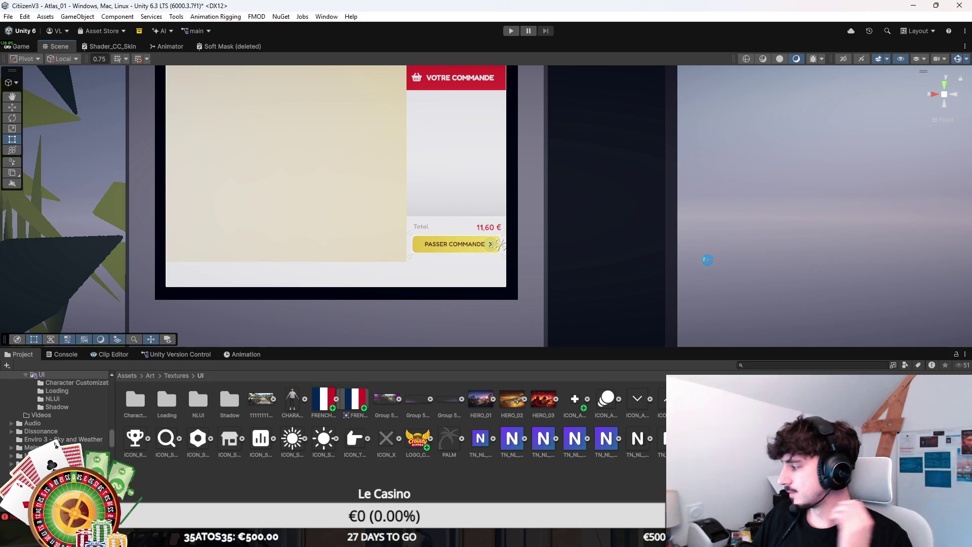
{"action": "key", "text": "ctrl+s"}
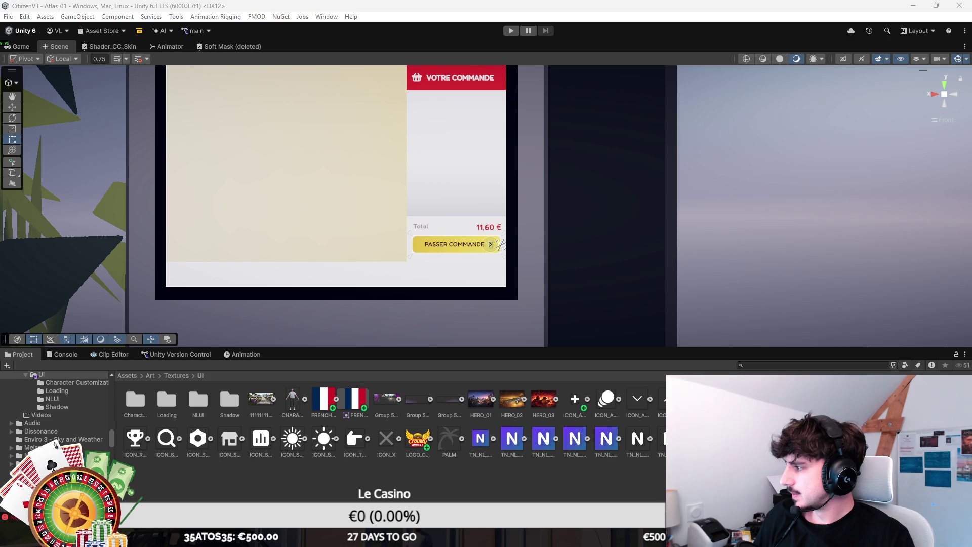
Step: Delete the empty box in the middle of the order panel and save
{"action": "left_click_drag", "start_coordinate": [463, 200], "coordinate": [495, 242]}
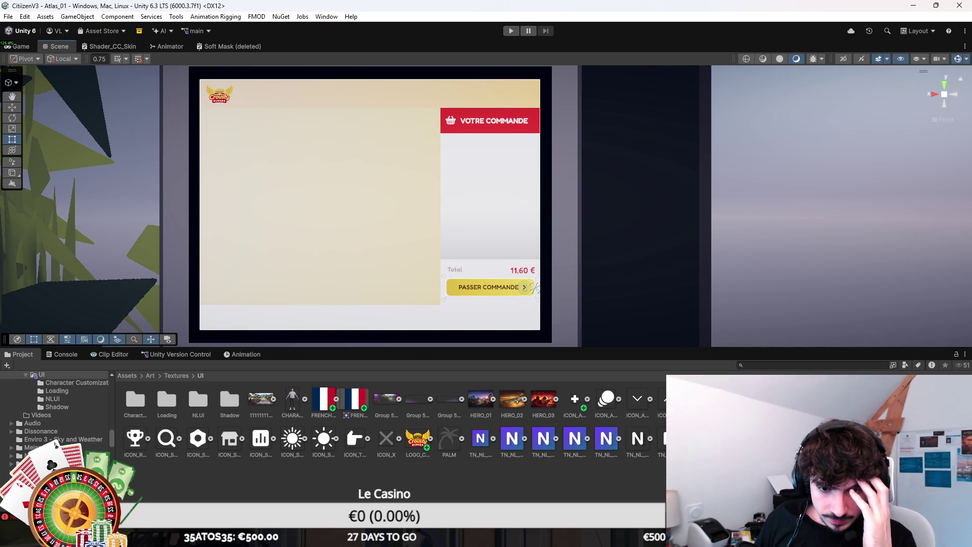
{"action": "left_click", "coordinate": [490, 206]}
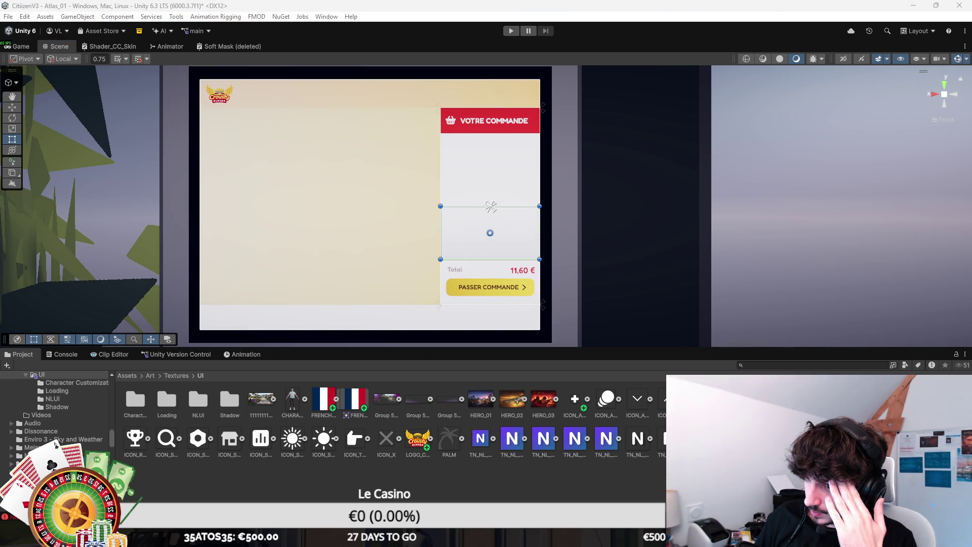
{"action": "key", "text": "Delete"}
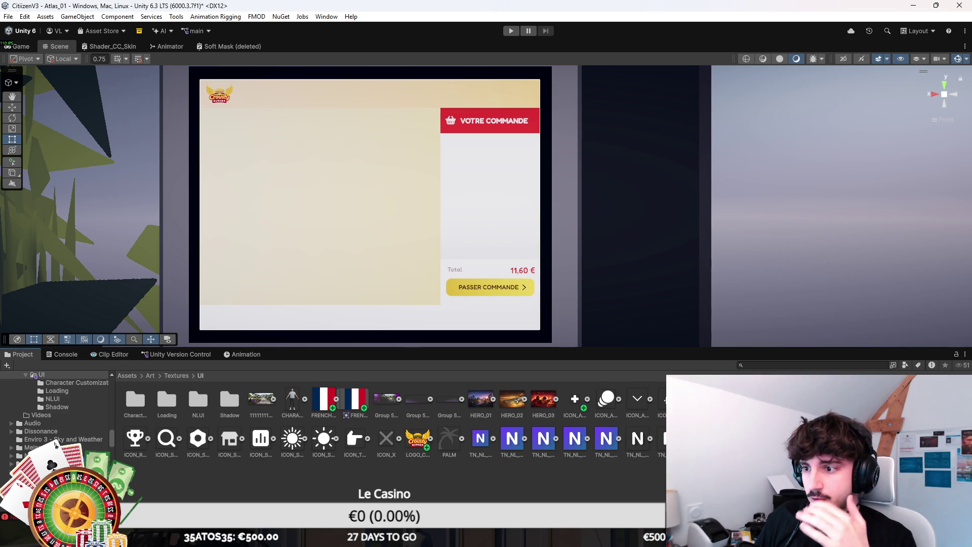
{"action": "scroll", "coordinate": [504, 279], "scroll_direction": "up", "scroll_amount": 3}
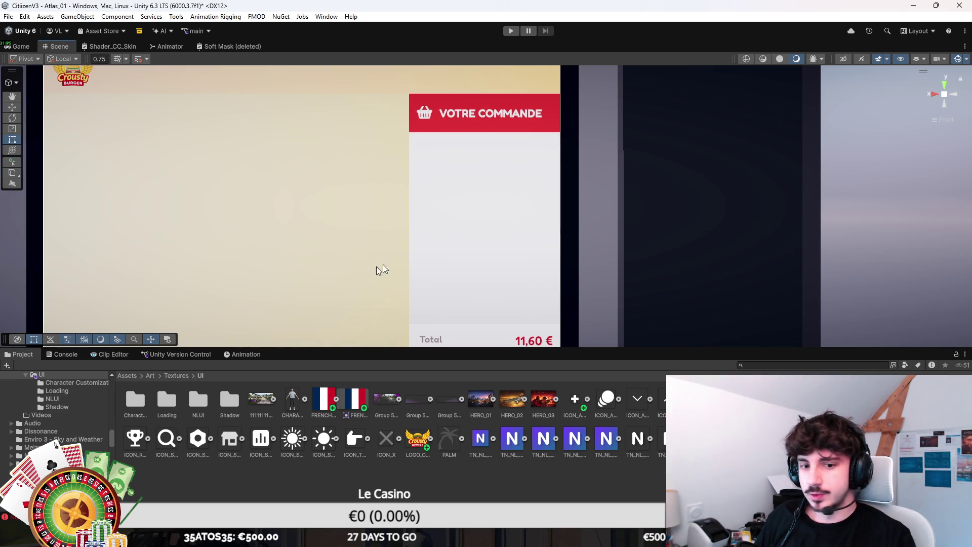
{"action": "left_click", "coordinate": [485, 228]}
{"action": "key", "text": "ctrl+s"}
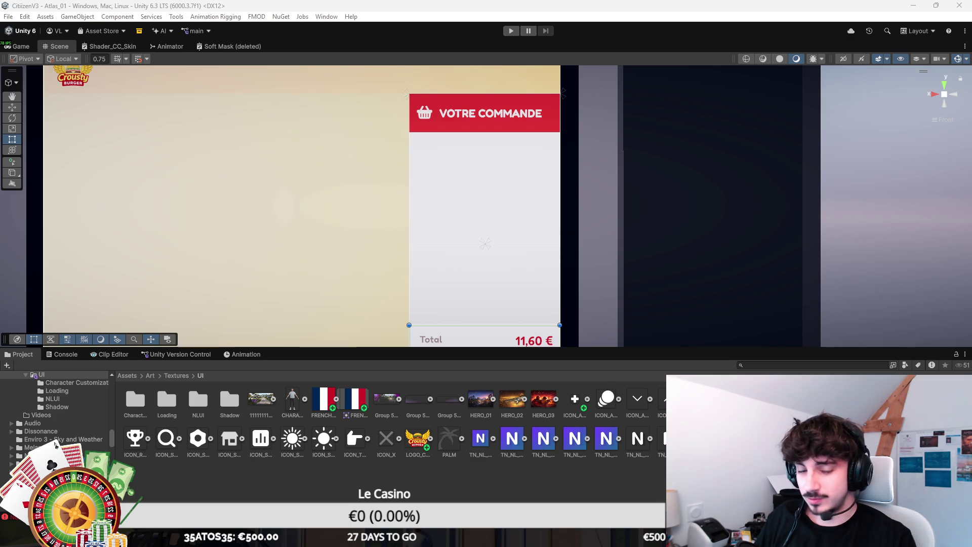
Step: Select the white order panel and then its larger parent object
{"action": "key", "text": "Down"}
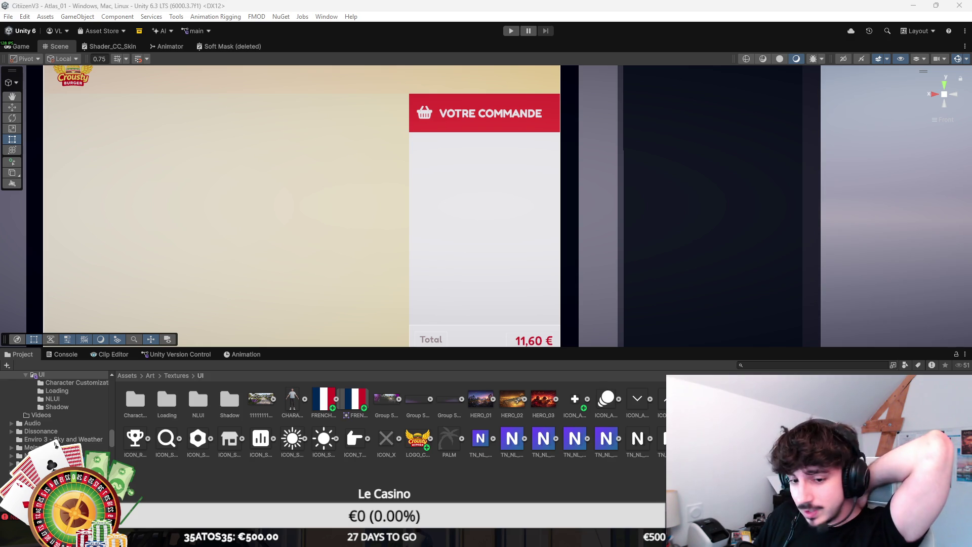
{"action": "left_click", "coordinate": [485, 228]}
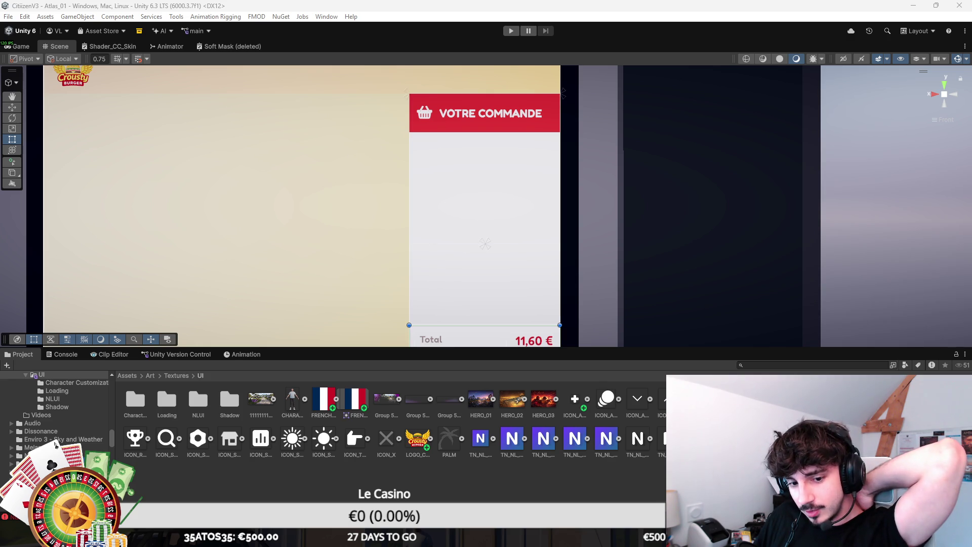
{"action": "left_click", "coordinate": [559, 240]}
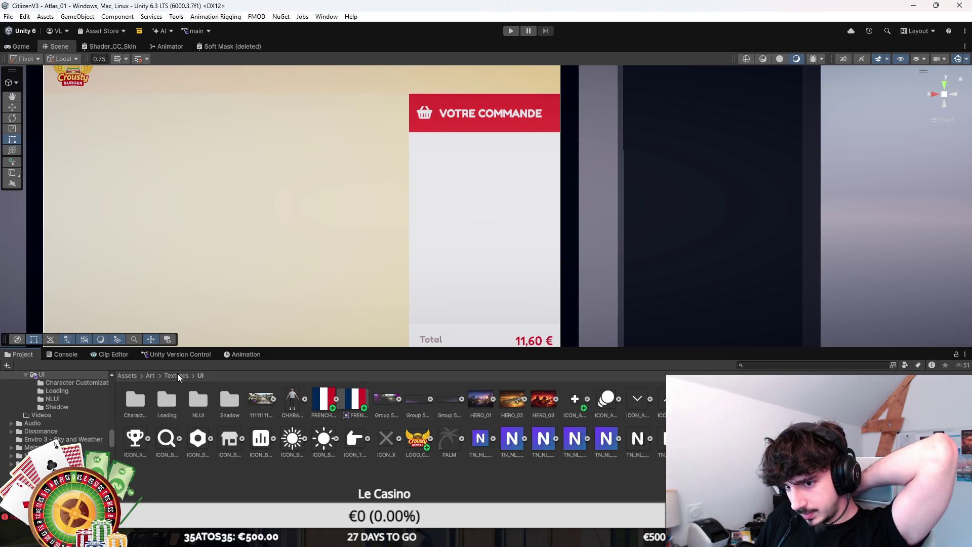
Step: Open Prefabs > UI in the Project window and browse its Basic and Inventories subfolders
{"action": "left_click", "coordinate": [128, 375]}
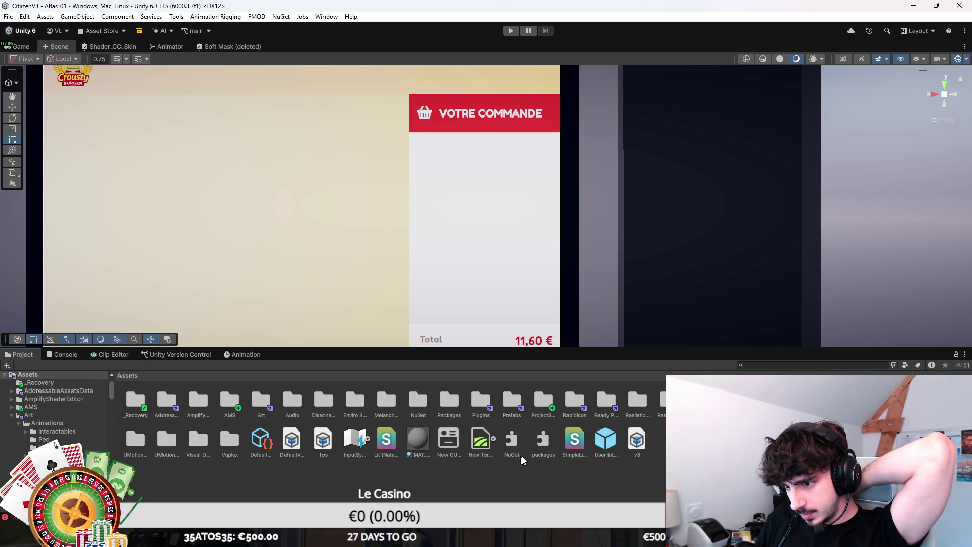
{"action": "double_click", "coordinate": [523, 398]}
{"action": "double_click", "coordinate": [451, 400]}
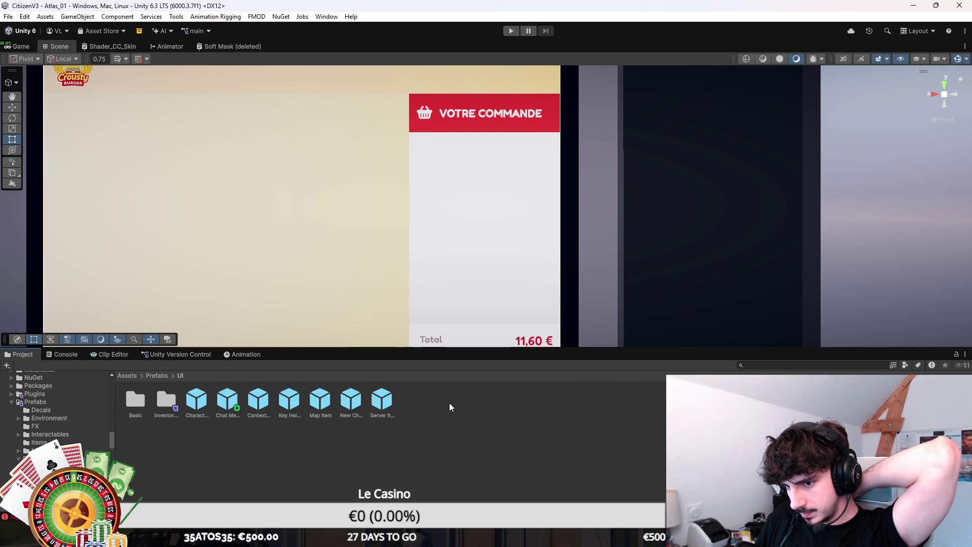
{"action": "double_click", "coordinate": [124, 399]}
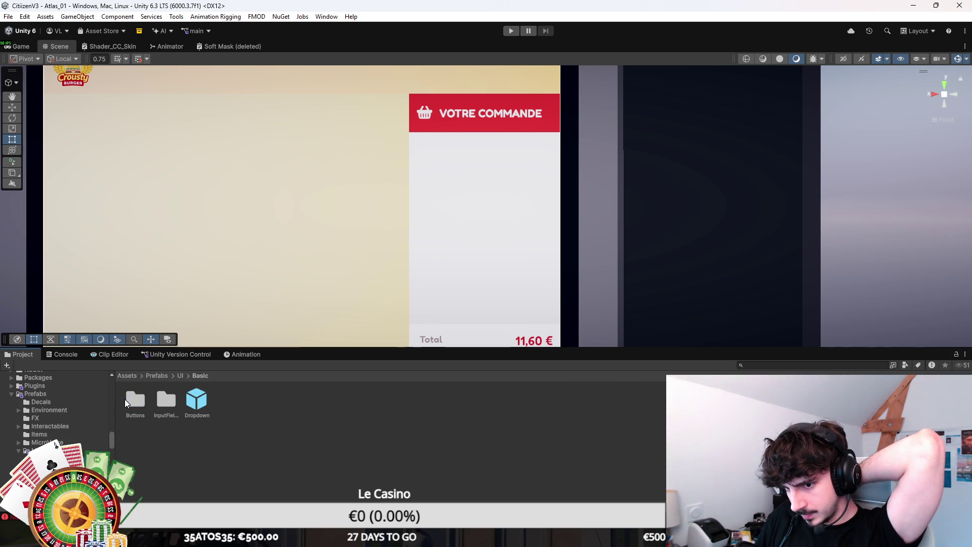
{"action": "left_click", "coordinate": [180, 378]}
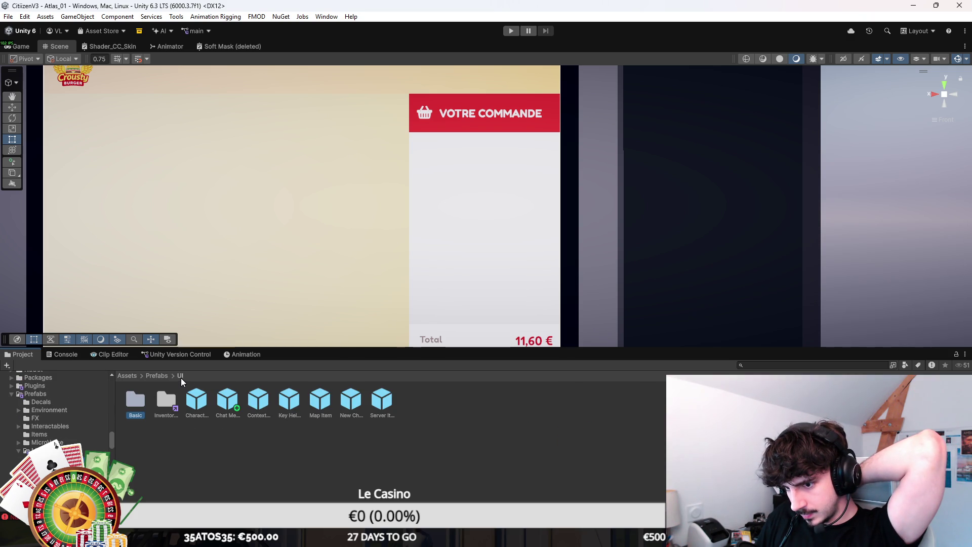
{"action": "double_click", "coordinate": [171, 399]}
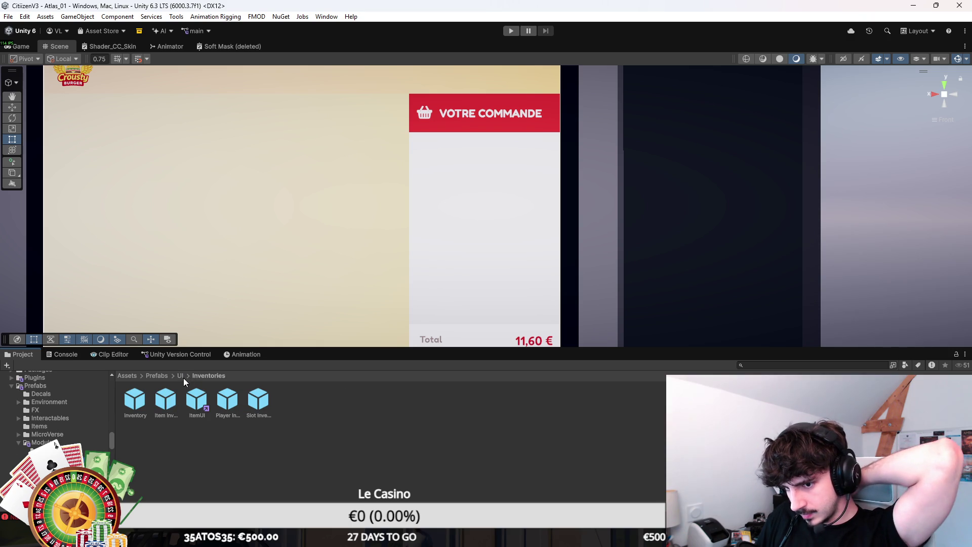
{"action": "left_click", "coordinate": [180, 376]}
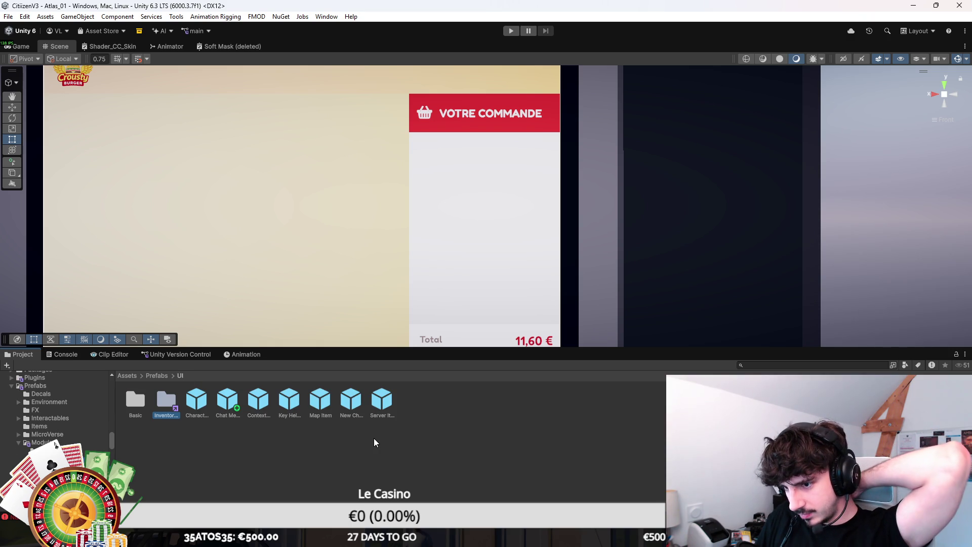
Step: Click items in the UI prefabs folder, then select the VOTRE COMMANDE panel's scrolling area
{"action": "left_click", "coordinate": [351, 400]}
{"action": "left_click", "coordinate": [439, 445]}
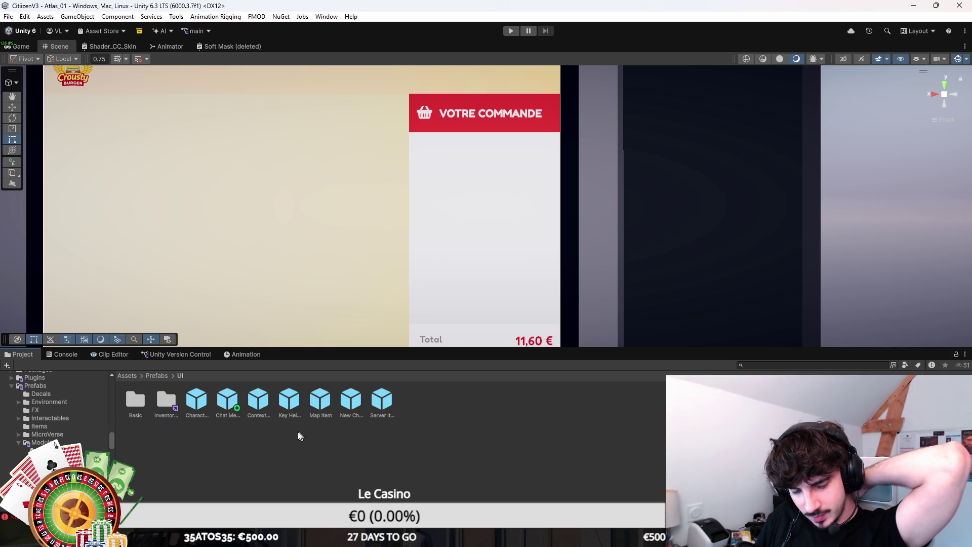
{"action": "left_click", "coordinate": [561, 242]}
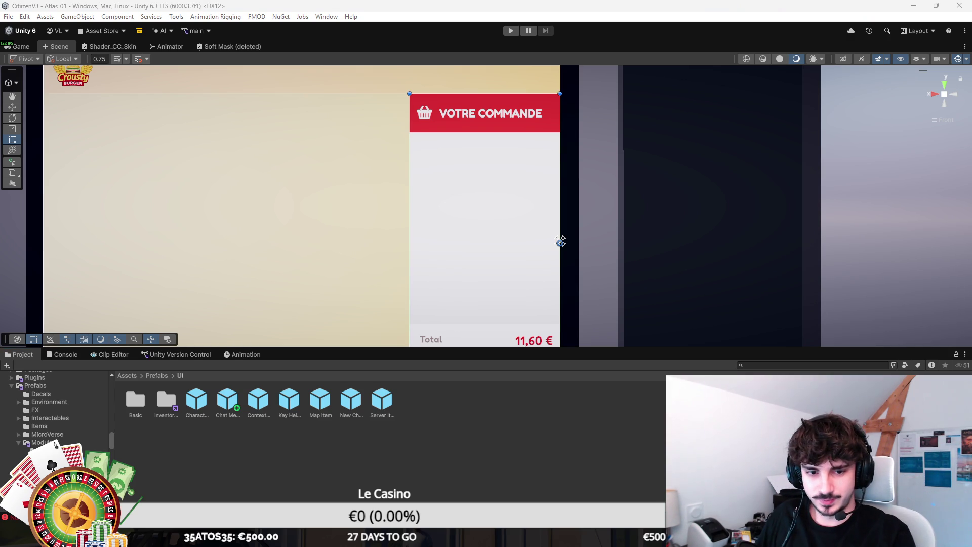
{"action": "left_click", "coordinate": [475, 258]}
Step: Stretch the scrolling item area down toward the Total row
{"action": "left_click", "coordinate": [442, 164]}
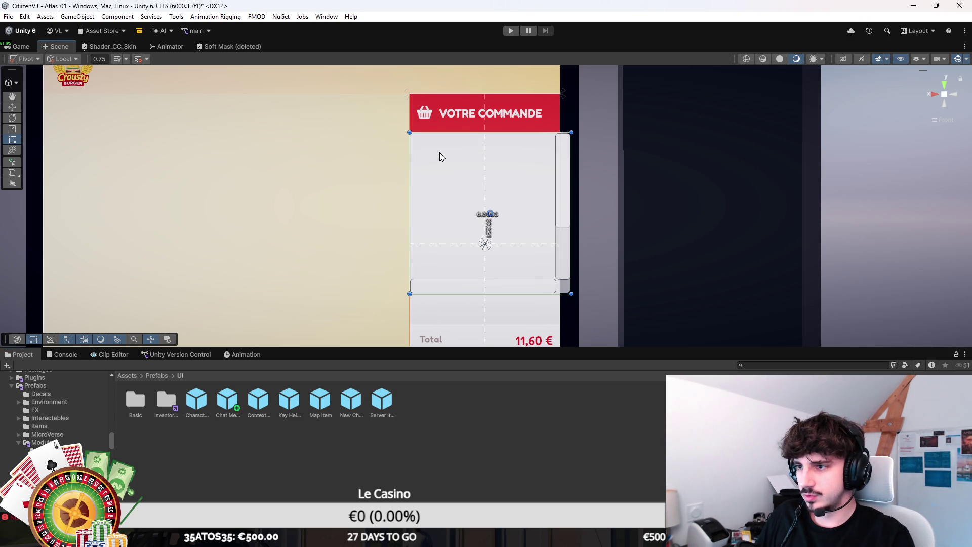
{"action": "mouse_move", "coordinate": [571, 293]}
{"action": "left_mouse_down"}
{"action": "mouse_move", "coordinate": [563, 286]}
{"action": "mouse_move", "coordinate": [559, 324]}
{"action": "left_mouse_up"}
{"action": "scroll", "coordinate": [495, 253], "scroll_direction": "up", "scroll_amount": 2}
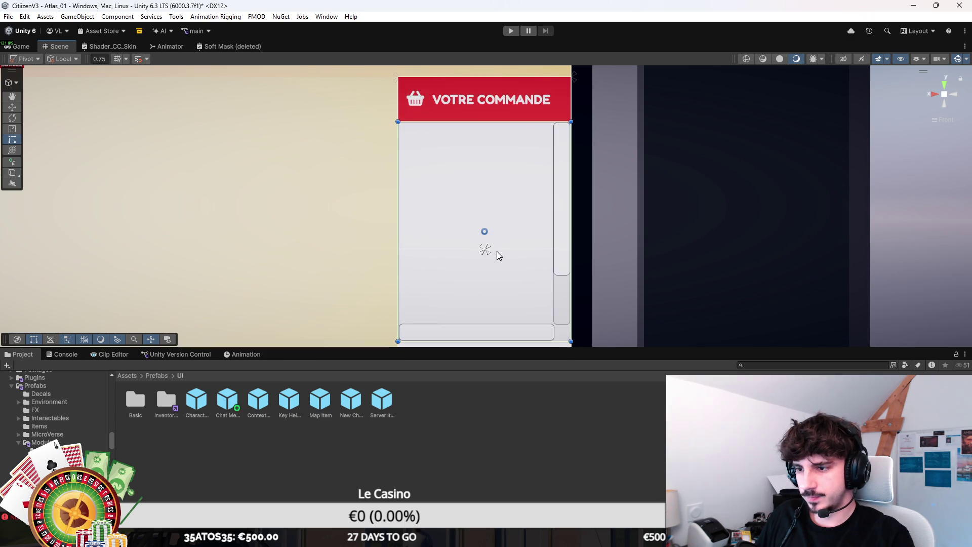
Step: Select the list's vertical scrollbar and drag its edge to fit the resized area
{"action": "left_click", "coordinate": [547, 333]}
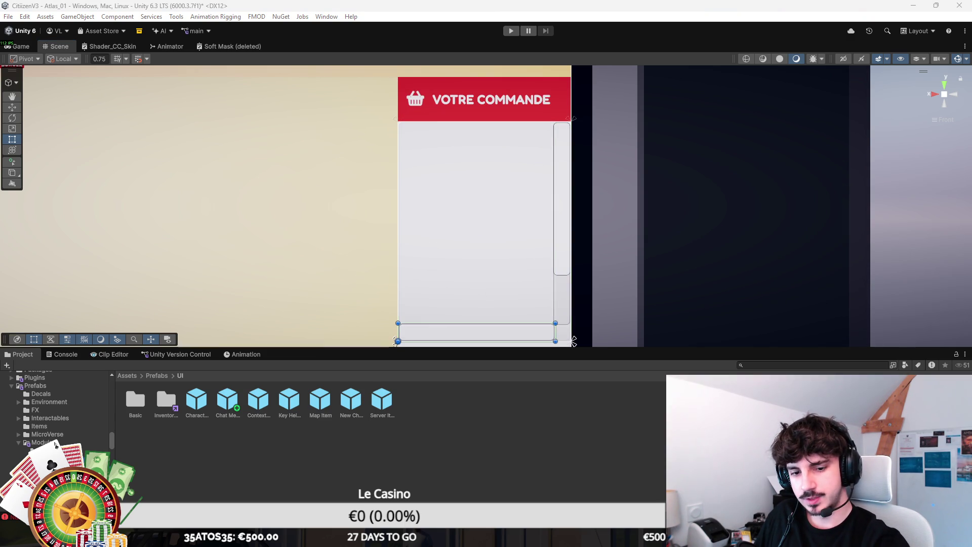
{"action": "left_click", "coordinate": [573, 343]}
{"action": "left_click", "coordinate": [572, 343]}
{"action": "left_click", "coordinate": [572, 343]}
{"action": "left_click", "coordinate": [572, 343]}
{"action": "left_click", "coordinate": [572, 343]}
{"action": "left_click", "coordinate": [572, 343]}
{"action": "left_click", "coordinate": [573, 344]}
{"action": "left_click", "coordinate": [573, 345]}
{"action": "left_click", "coordinate": [573, 344]}
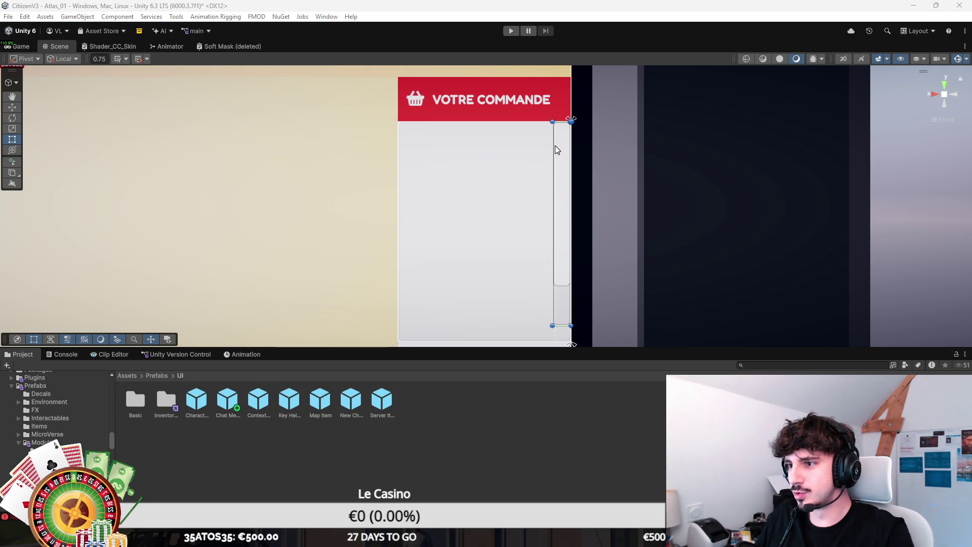
{"action": "scroll", "coordinate": [546, 178], "scroll_direction": "up", "scroll_amount": 5}
{"action": "left_click_drag", "start_coordinate": [658, 168], "coordinate": [695, 171]}
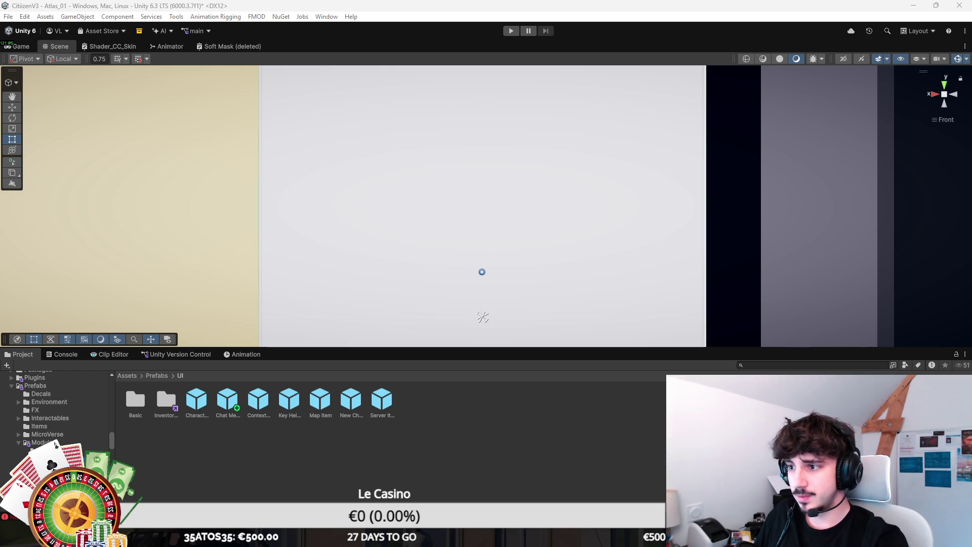
{"action": "scroll", "coordinate": [551, 180], "scroll_direction": "down", "scroll_amount": 5}
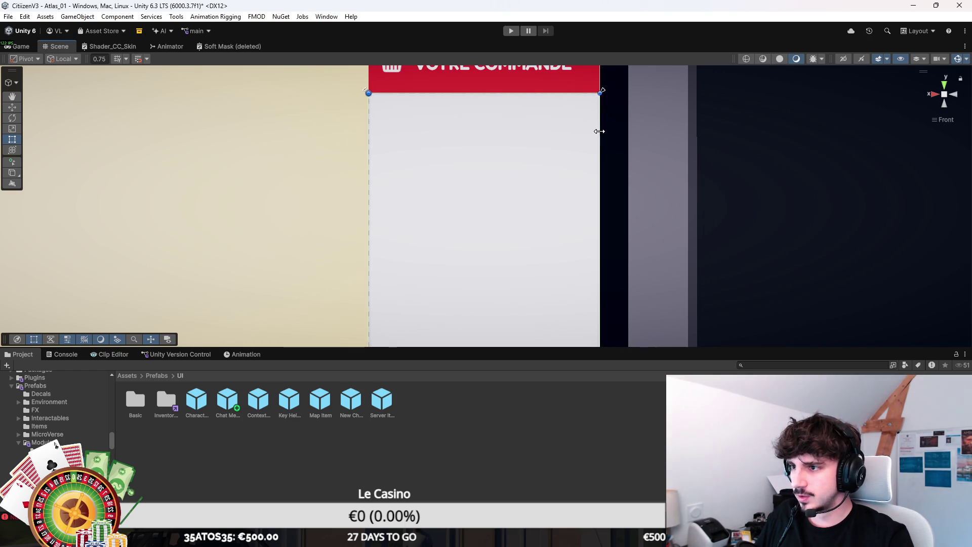
{"action": "scroll", "coordinate": [597, 130], "scroll_direction": "down", "scroll_amount": 3}
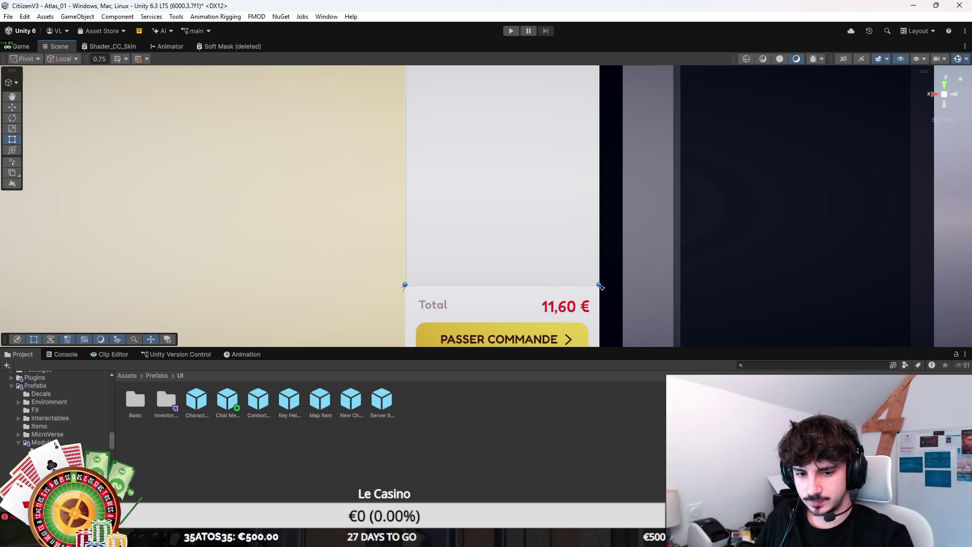
{"action": "left_click", "coordinate": [801, 284]}
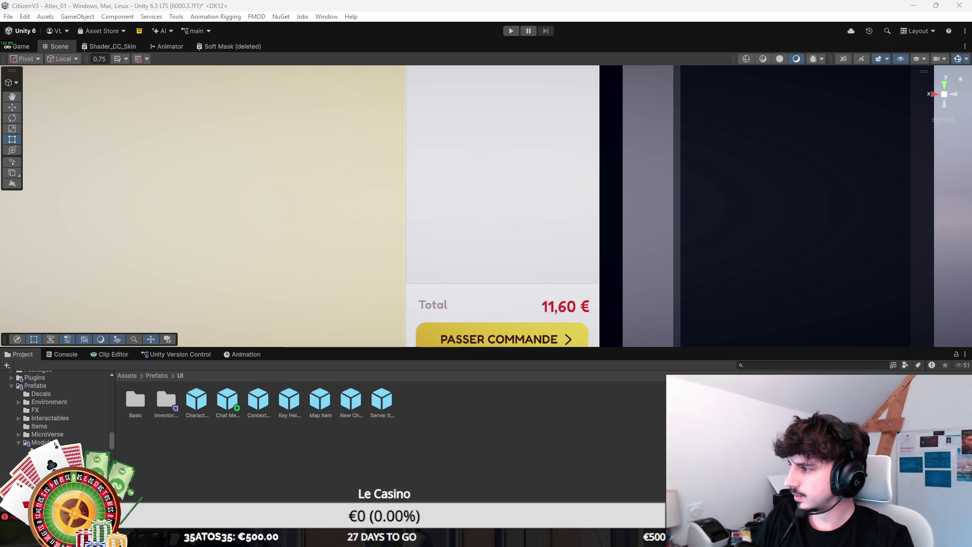
Step: Shorten the item area below the red VOTRE COMMANDE header
{"action": "key", "text": "f"}
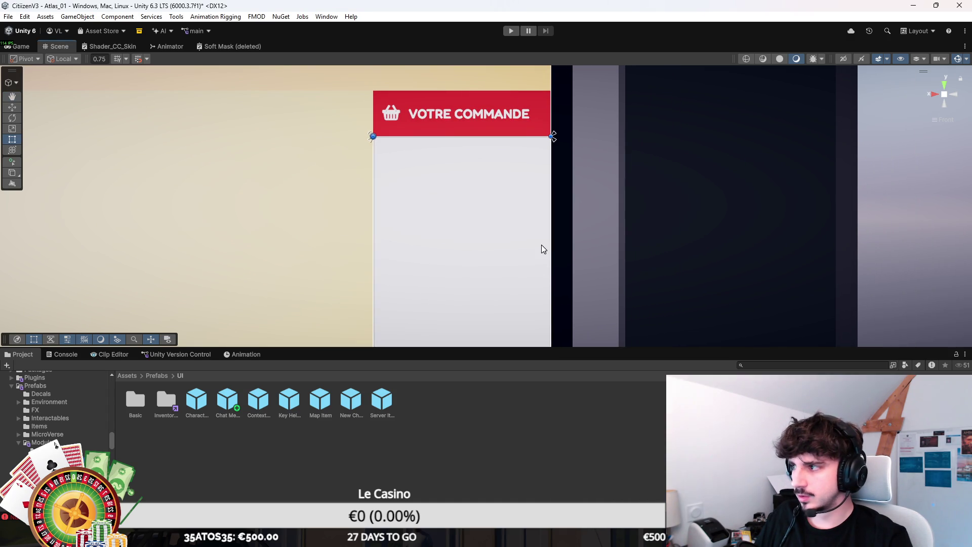
{"action": "scroll", "coordinate": [542, 245], "scroll_direction": "up", "scroll_amount": 2}
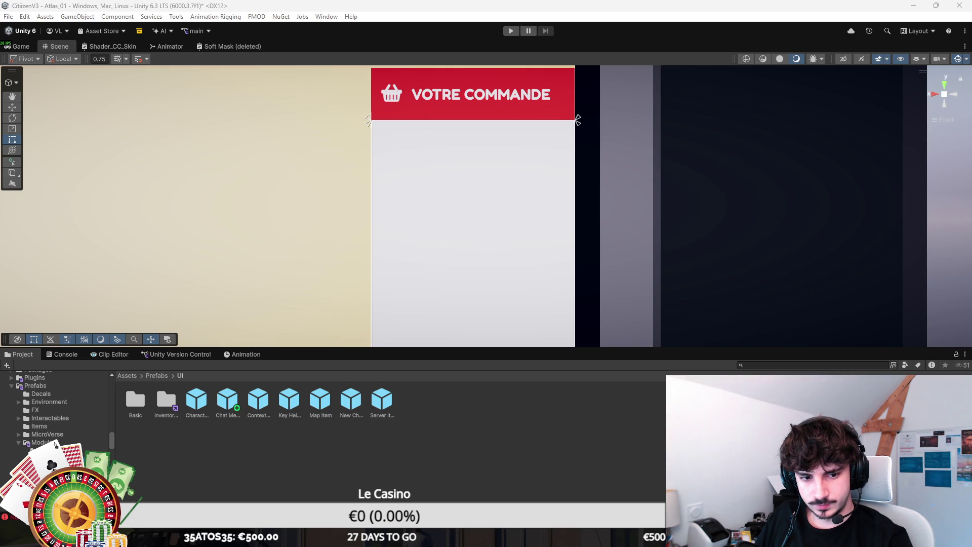
{"action": "left_click", "coordinate": [472, 219]}
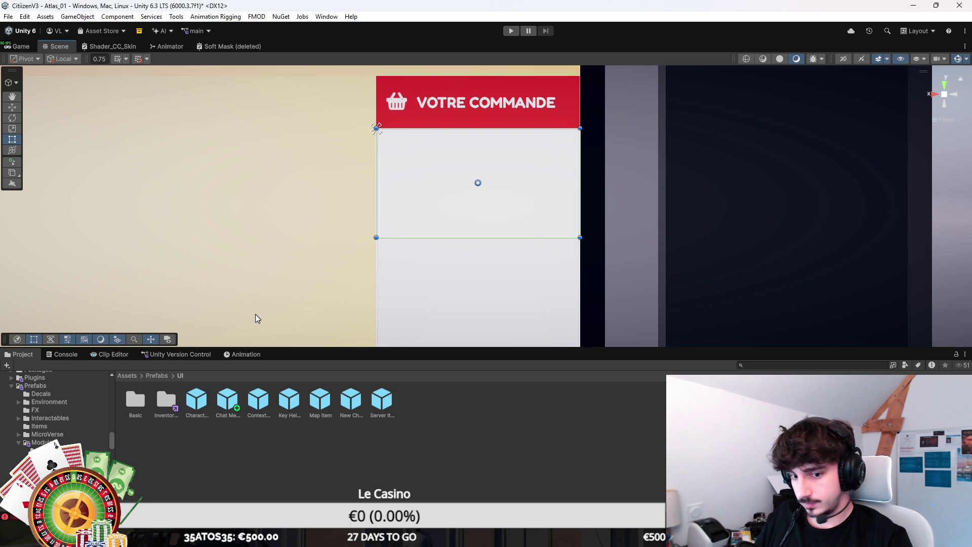
{"action": "mouse_move", "coordinate": [486, 236]}
{"action": "left_mouse_down"}
{"action": "mouse_move", "coordinate": [503, 174]}
{"action": "mouse_move", "coordinate": [503, 187]}
{"action": "left_mouse_up"}
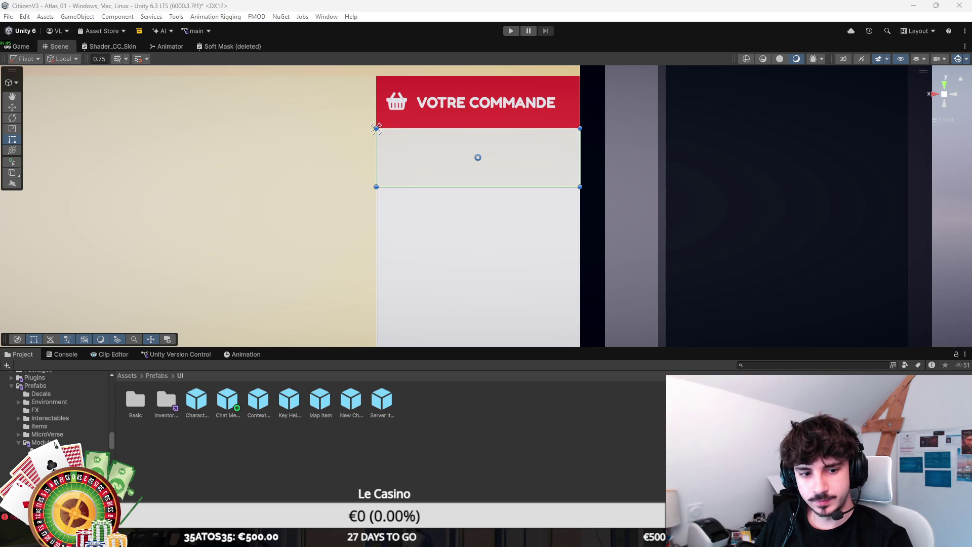
{"action": "mouse_move", "coordinate": [755, 215]}
{"action": "left_mouse_down"}
{"action": "mouse_move", "coordinate": [745, 219]}
{"action": "mouse_move", "coordinate": [772, 236]}
{"action": "left_mouse_up"}
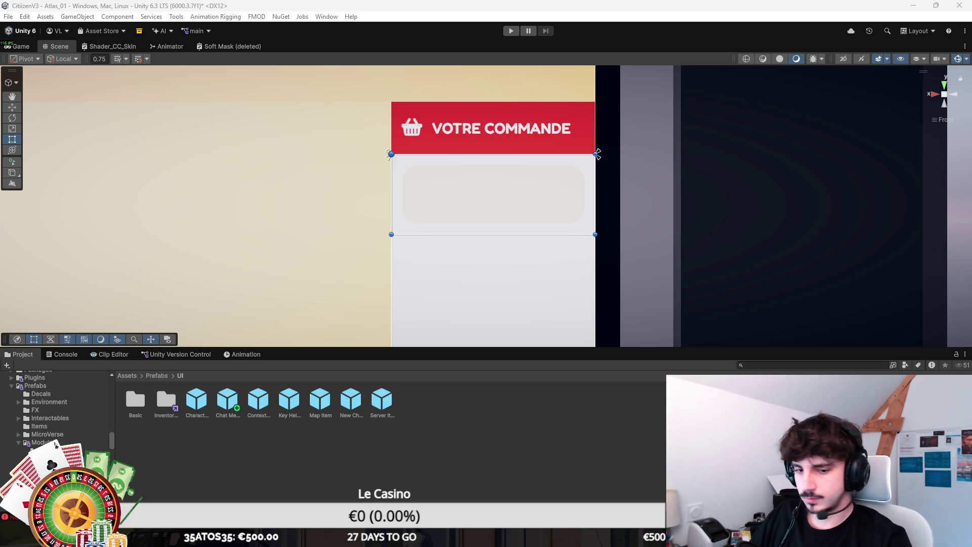
Step: Save, duplicate the rounded item card, then remove the copies leaving a single card
{"action": "left_click", "coordinate": [405, 168]}
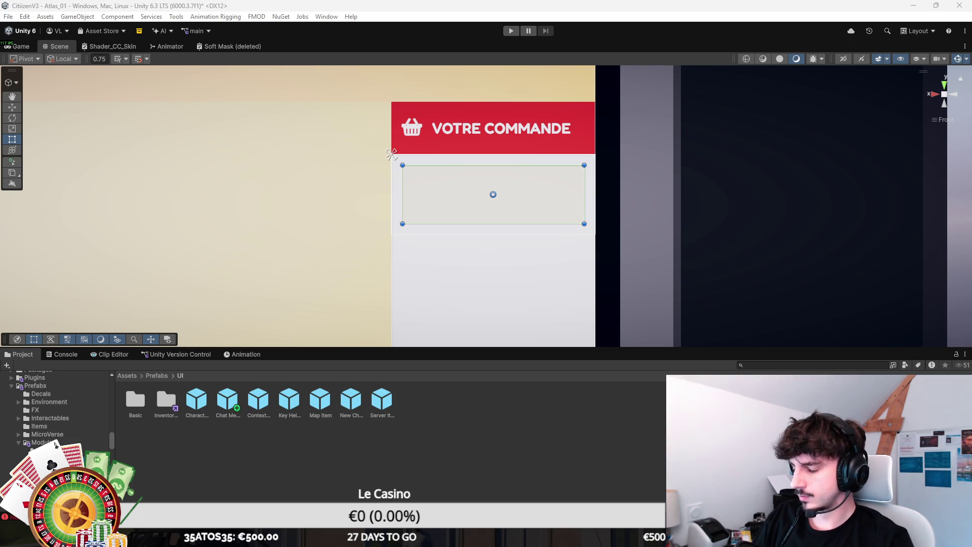
{"action": "scroll", "coordinate": [508, 228], "scroll_direction": "up", "scroll_amount": 4}
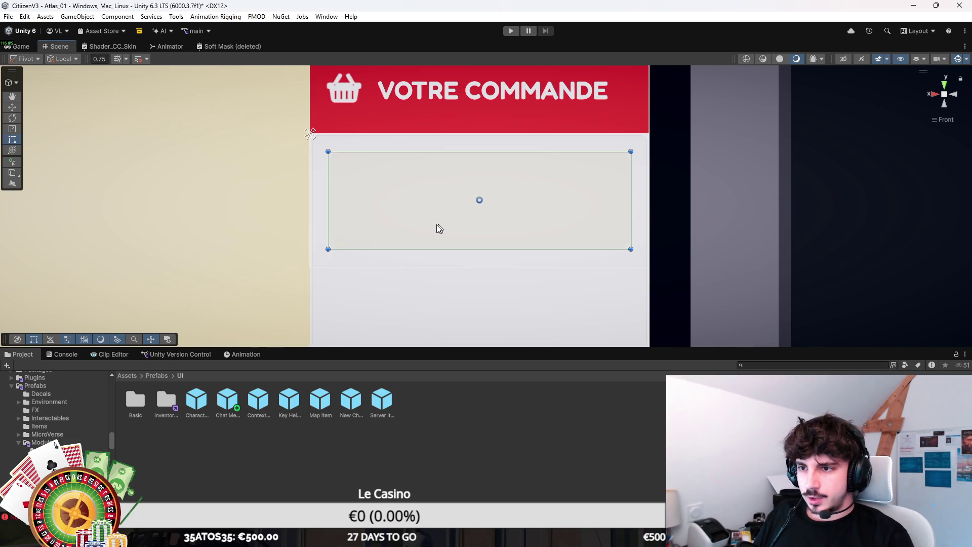
{"action": "key", "text": "ctrl+s"}
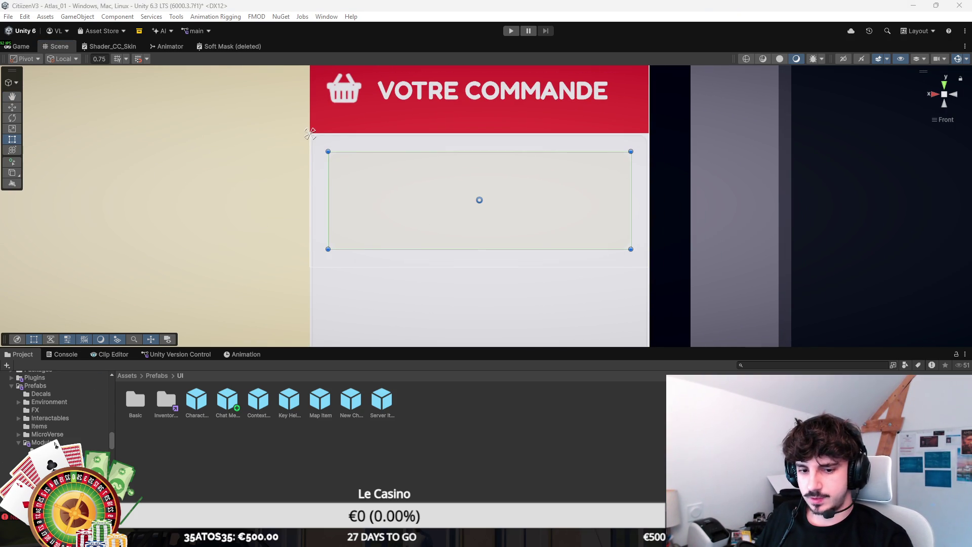
{"action": "key", "text": "ctrl+d"}
{"action": "key", "text": "ctrl+d"}
{"action": "scroll", "coordinate": [527, 216], "scroll_direction": "down", "scroll_amount": 1}
{"action": "key", "text": "t"}
{"action": "scroll", "coordinate": [527, 216], "scroll_direction": "down", "scroll_amount": 2}
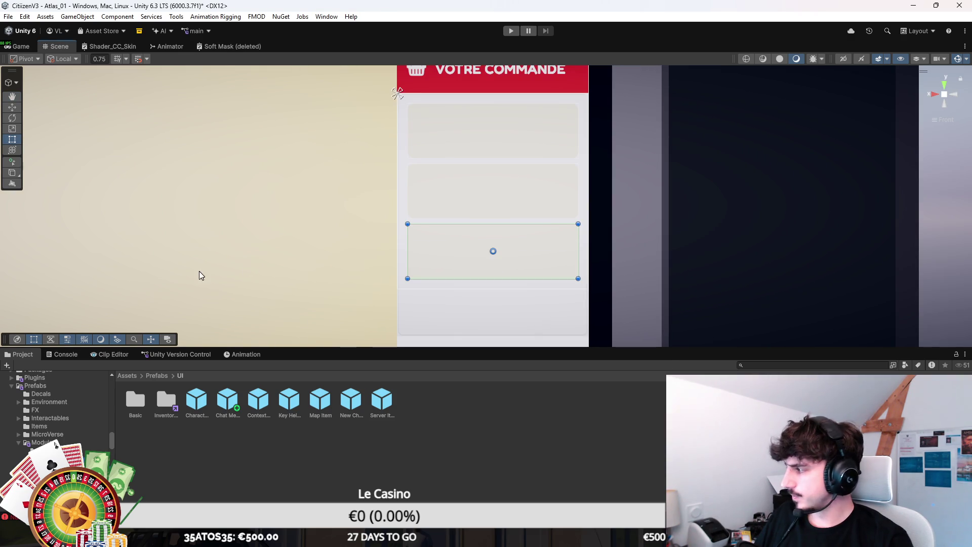
{"action": "key", "text": "ctrl+z"}
{"action": "key", "text": "ctrl+z"}
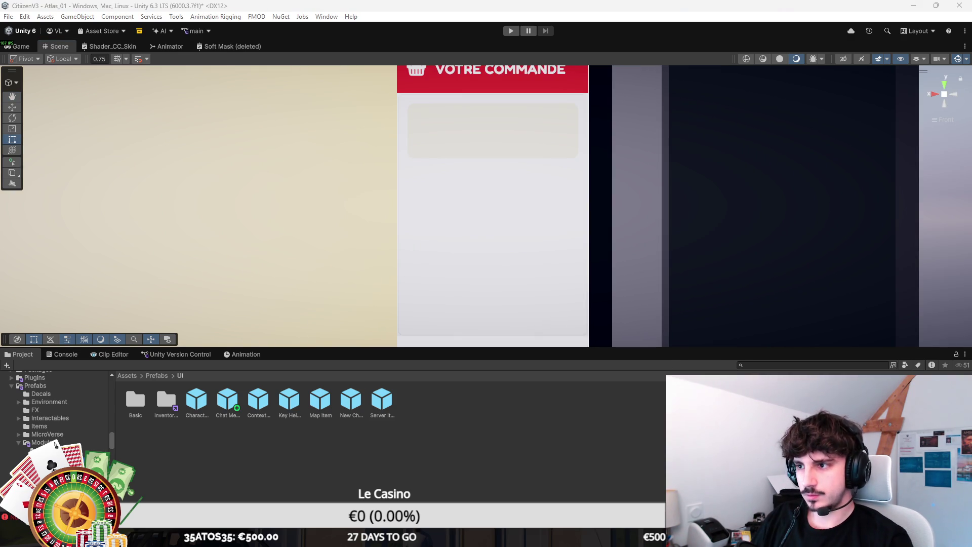
{"action": "left_click", "coordinate": [494, 135]}
{"action": "key", "text": "f"}
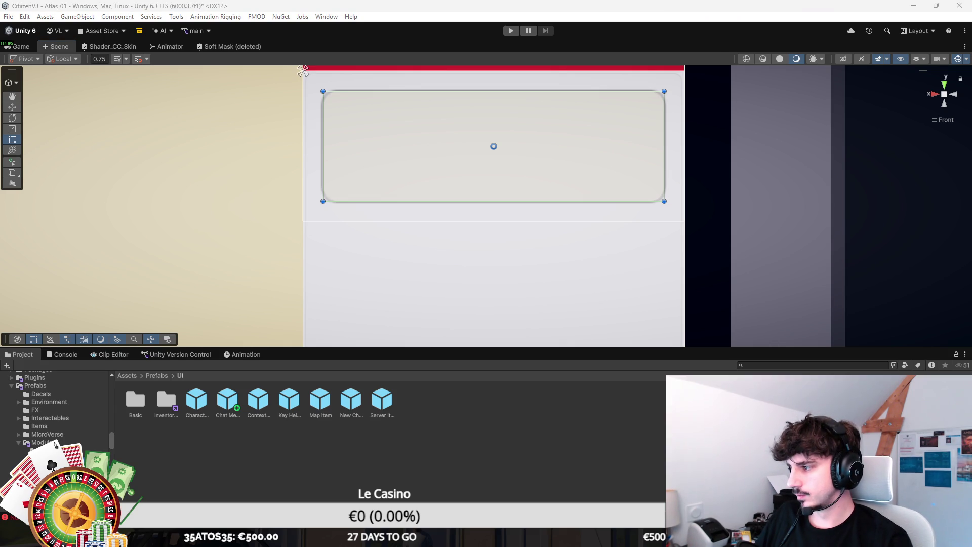
Step: Try duplicating the item card, undo it, and set its Image colour to darker grey
{"action": "left_click", "coordinate": [662, 326]}
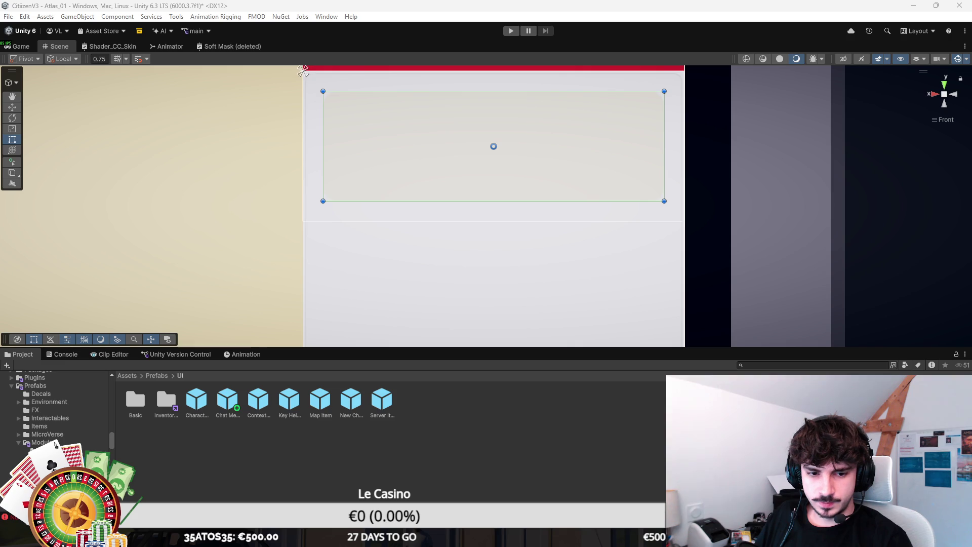
{"action": "key", "text": "ctrl+d"}
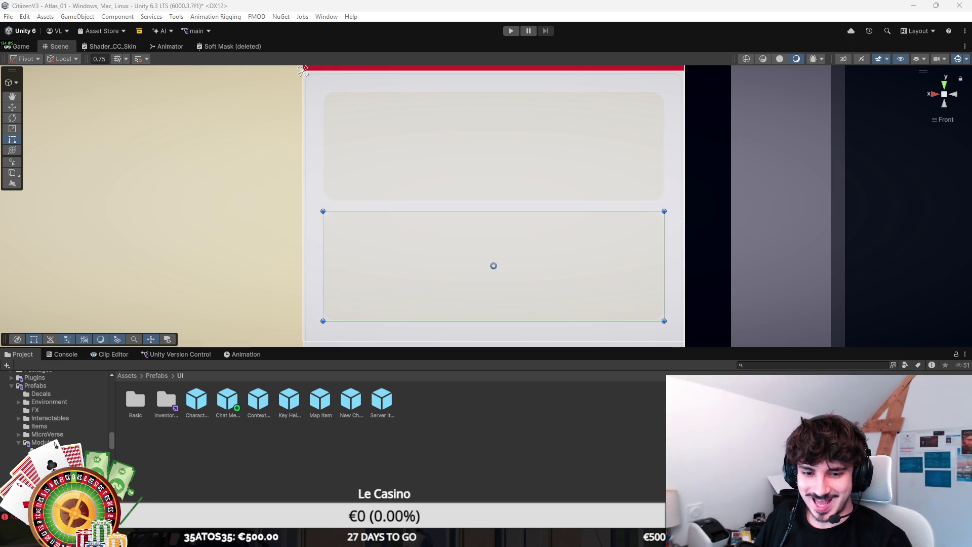
{"action": "key", "text": "ctrl+z"}
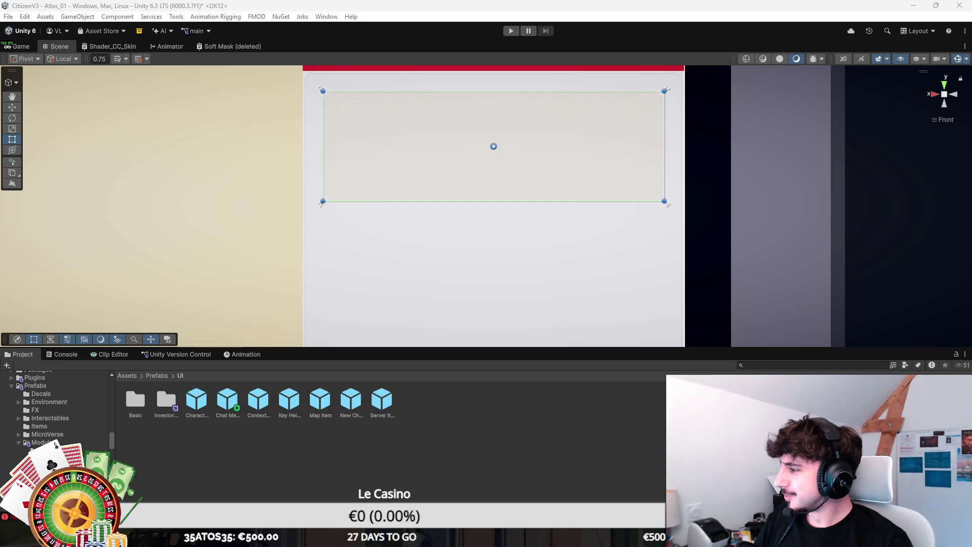
{"action": "key", "text": "ctrl+z"}
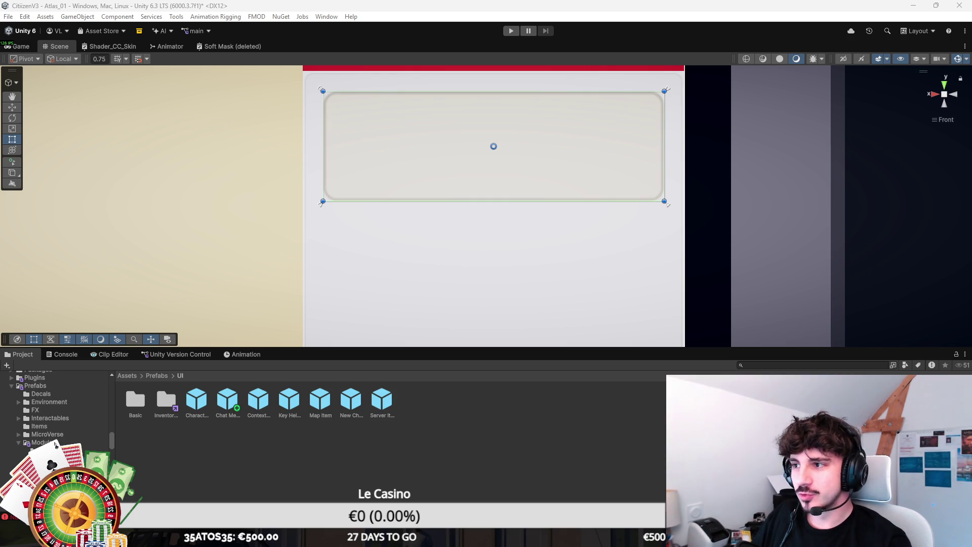
{"action": "scroll", "coordinate": [569, 254], "scroll_direction": "down", "scroll_amount": 6}
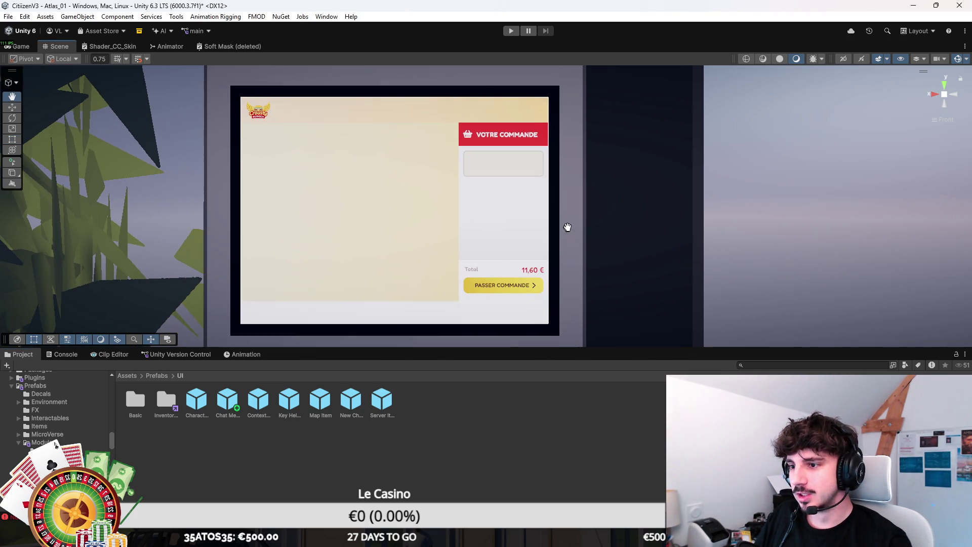
Step: Save, then drag the list container's bottom edge under VOTRE COMMANDE down to the Total row
{"action": "key", "text": "t"}
{"action": "key", "text": "ctrl+s"}
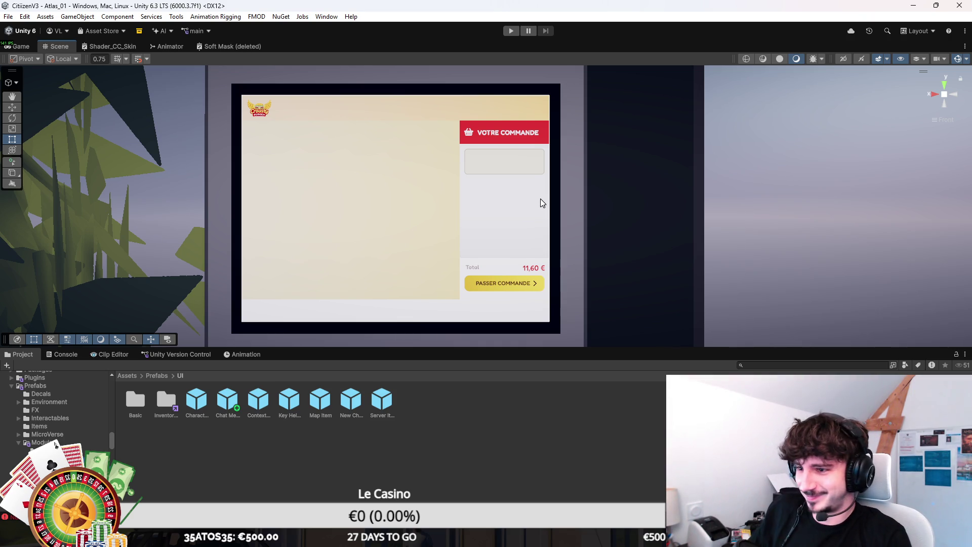
{"action": "scroll", "coordinate": [527, 192], "scroll_direction": "up", "scroll_amount": 3}
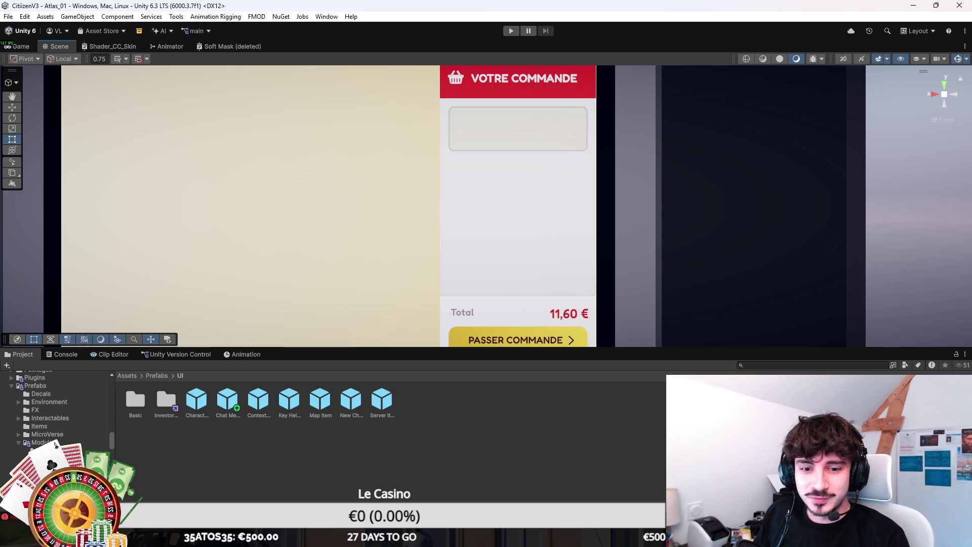
{"action": "scroll", "coordinate": [458, 197], "scroll_direction": "up", "scroll_amount": 3}
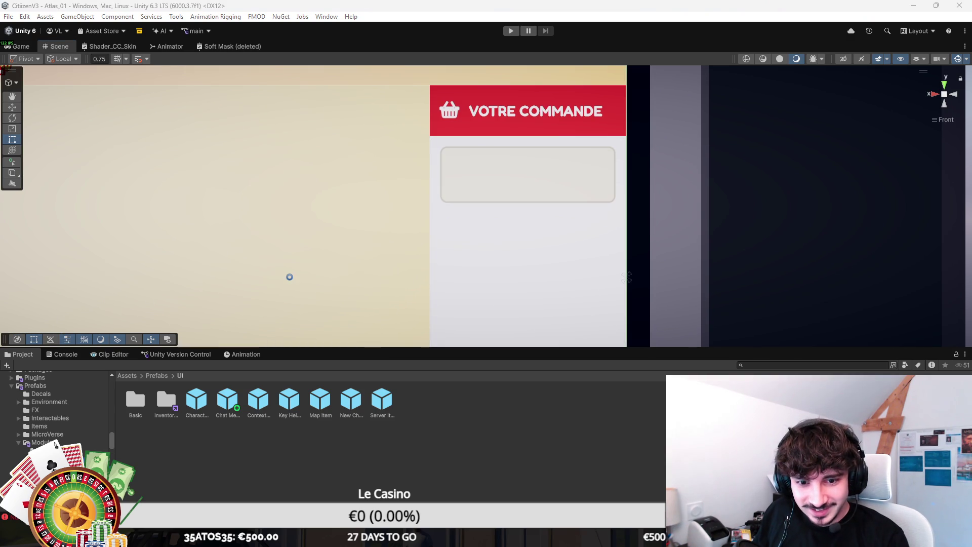
{"action": "left_click", "coordinate": [528, 281]}
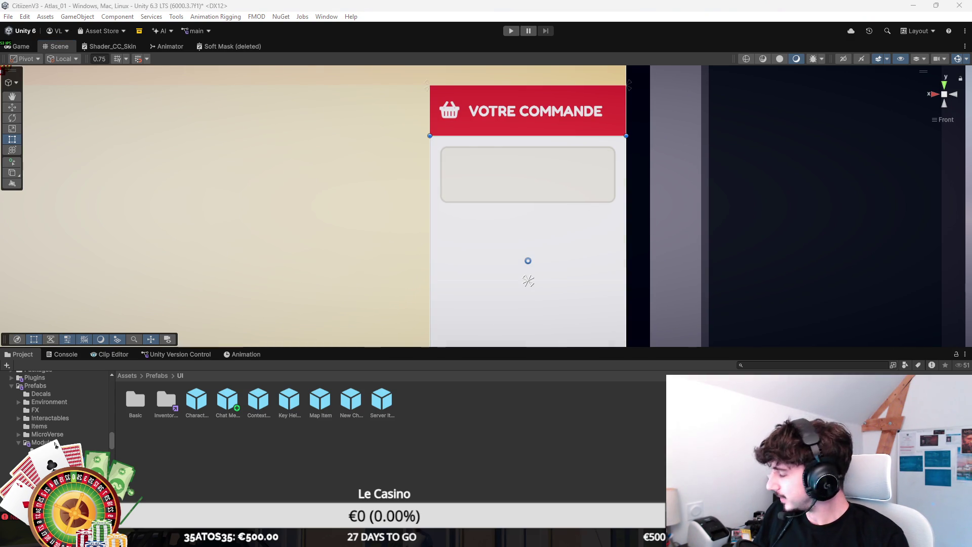
{"action": "left_click_drag", "start_coordinate": [628, 133], "coordinate": [628, 133]}
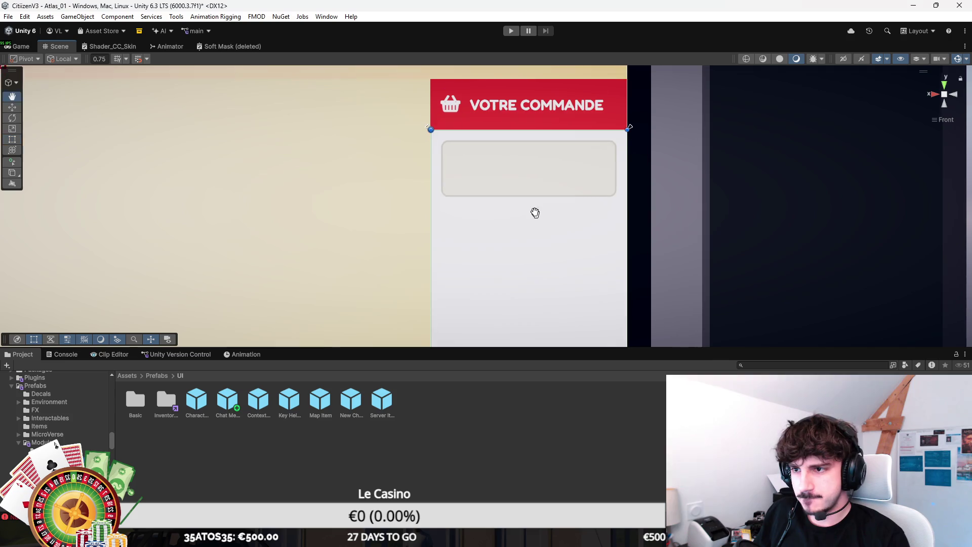
{"action": "scroll", "coordinate": [539, 218], "scroll_direction": "down", "scroll_amount": 6}
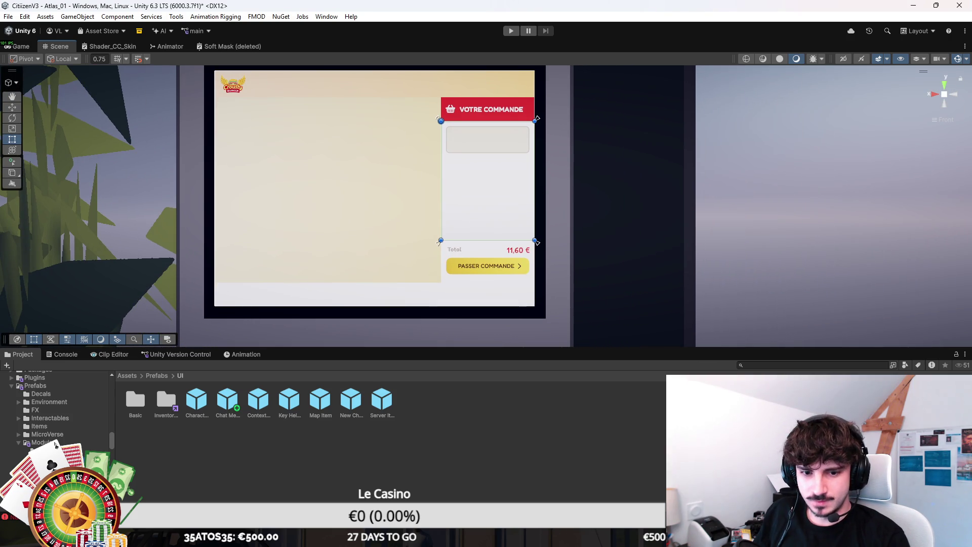
{"action": "left_click", "coordinate": [487, 139]}
{"action": "scroll", "coordinate": [420, 82], "scroll_direction": "up", "scroll_amount": 2}
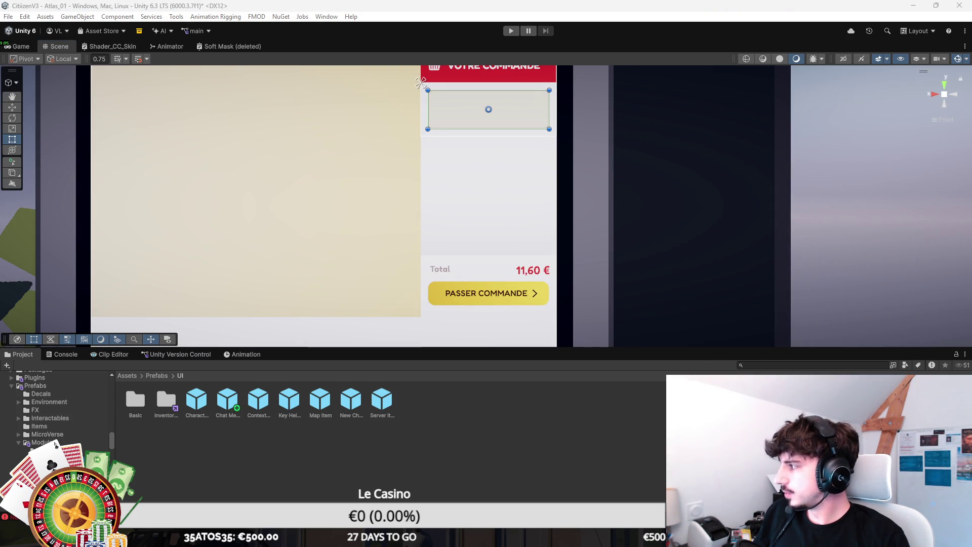
Step: Frame the grey card, save, and shrink a new image into a small white square at its left
{"action": "key", "text": "f"}
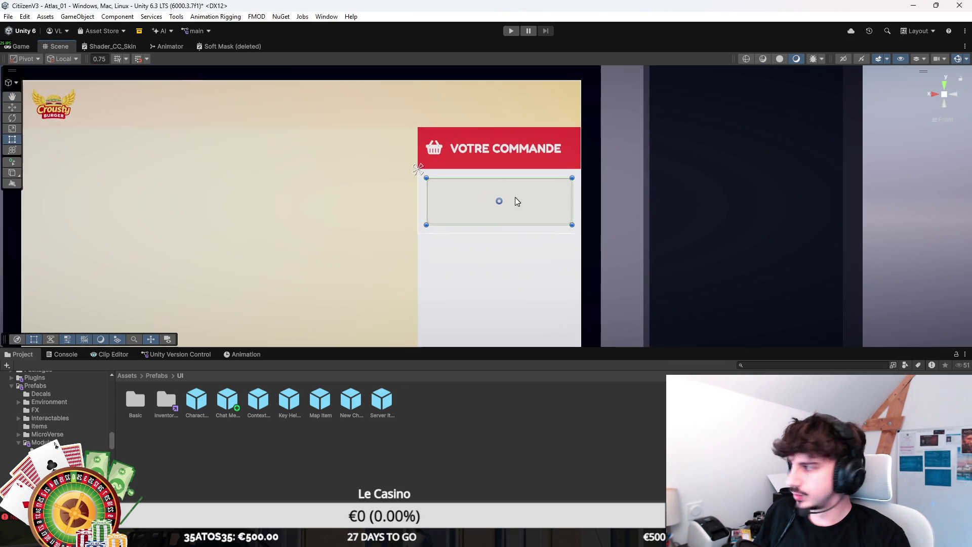
{"action": "scroll", "coordinate": [515, 202], "scroll_direction": "up", "scroll_amount": 5}
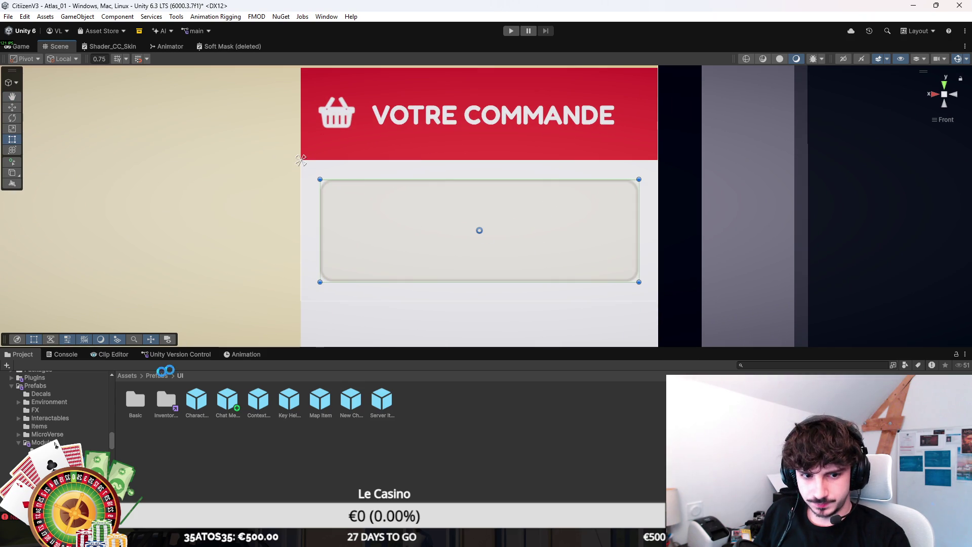
{"action": "key", "text": "ctrl+s"}
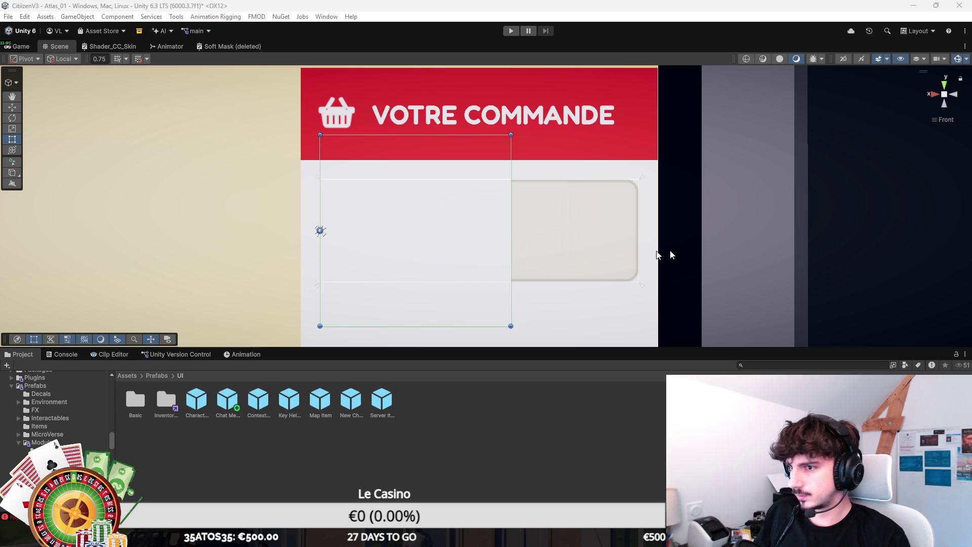
{"action": "mouse_move", "coordinate": [511, 134]}
{"action": "left_mouse_down"}
{"action": "mouse_move", "coordinate": [384, 262]}
{"action": "mouse_move", "coordinate": [361, 194]}
{"action": "mouse_move", "coordinate": [368, 219]}
{"action": "left_mouse_up"}
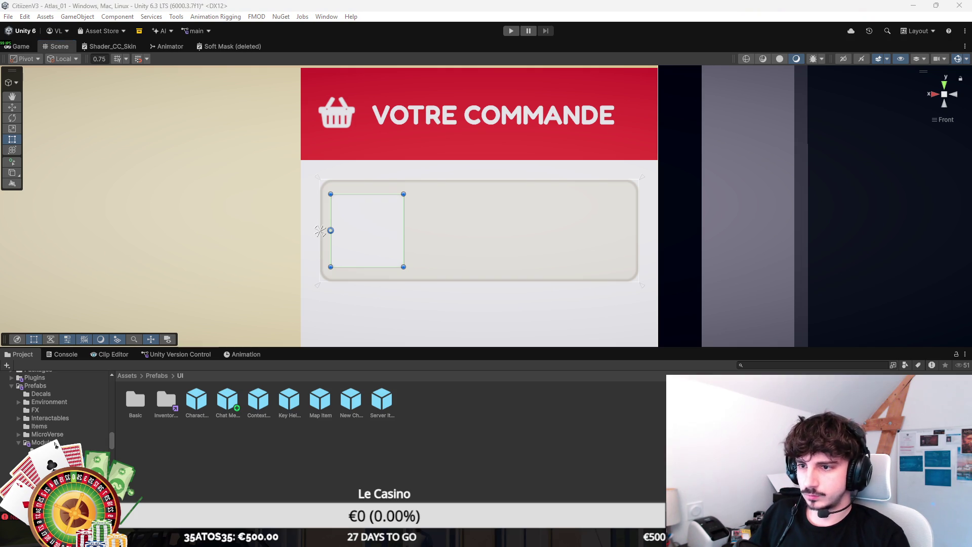
{"action": "left_click", "coordinate": [597, 400]}
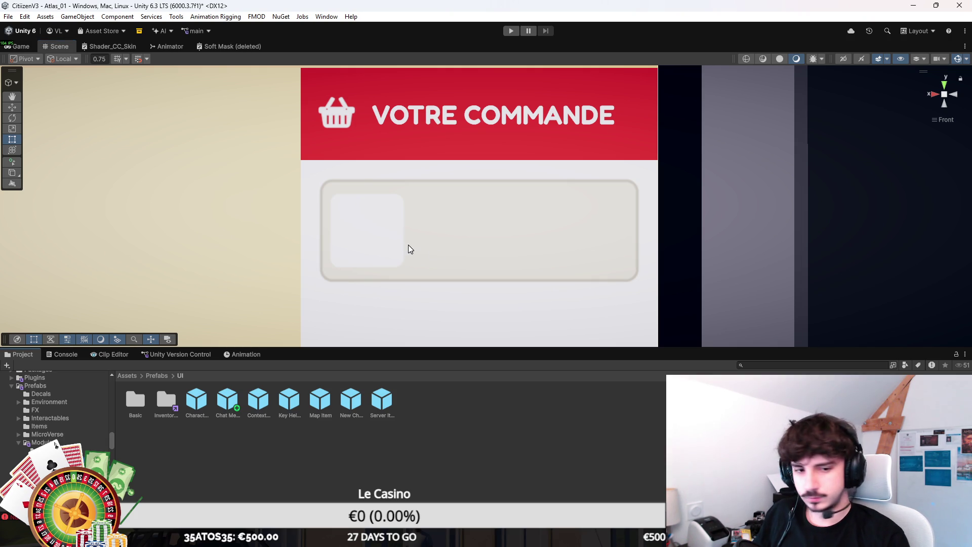
{"action": "scroll", "coordinate": [421, 257], "scroll_direction": "up", "scroll_amount": 1}
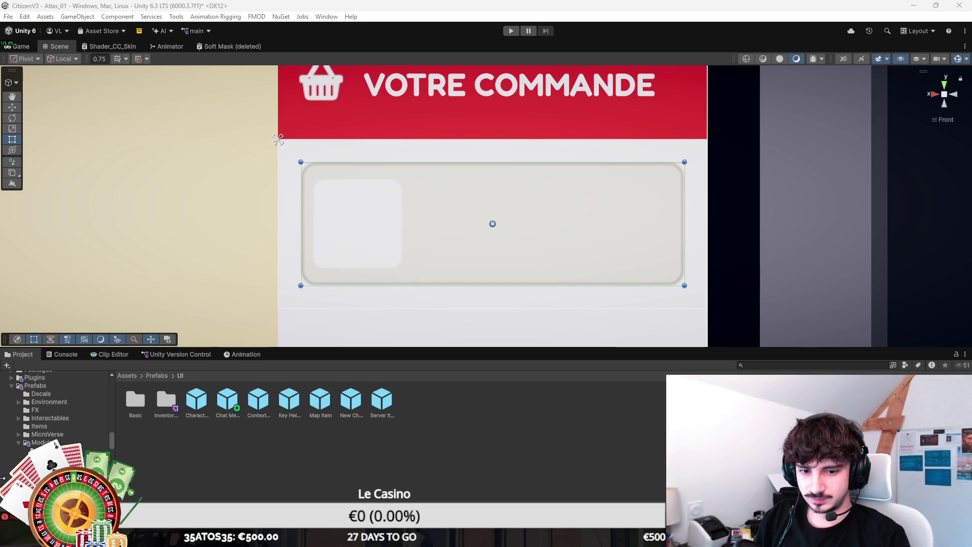
{"action": "left_click", "coordinate": [301, 224]}
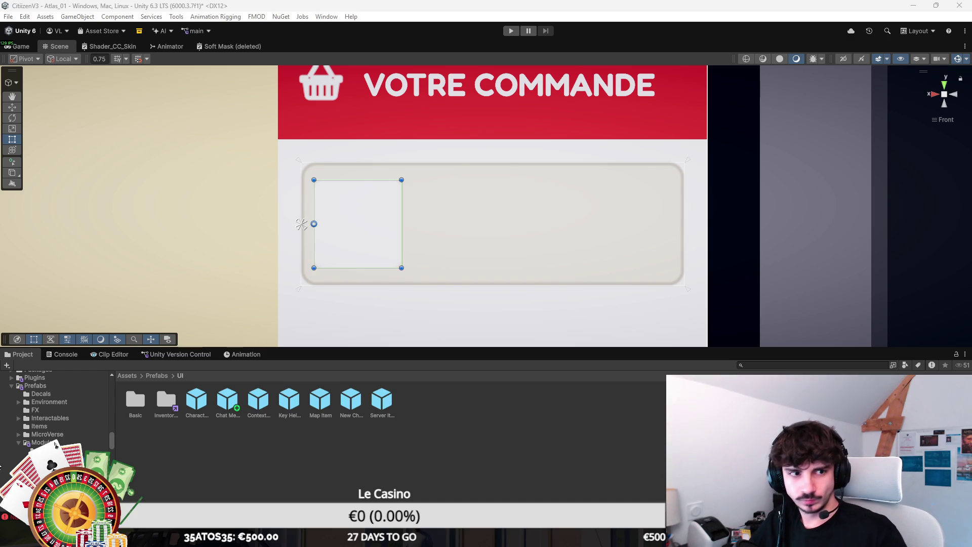
Step: Select the grey item card and add a text label reading 'Crispy Deluxe' inside it
{"action": "left_click", "coordinate": [301, 224]}
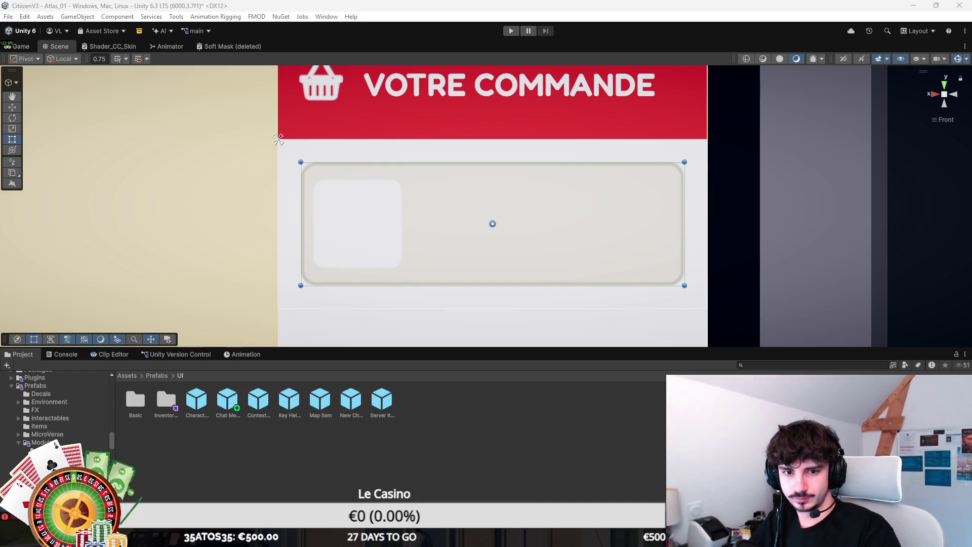
{"action": "key", "text": "ctrl+z"}
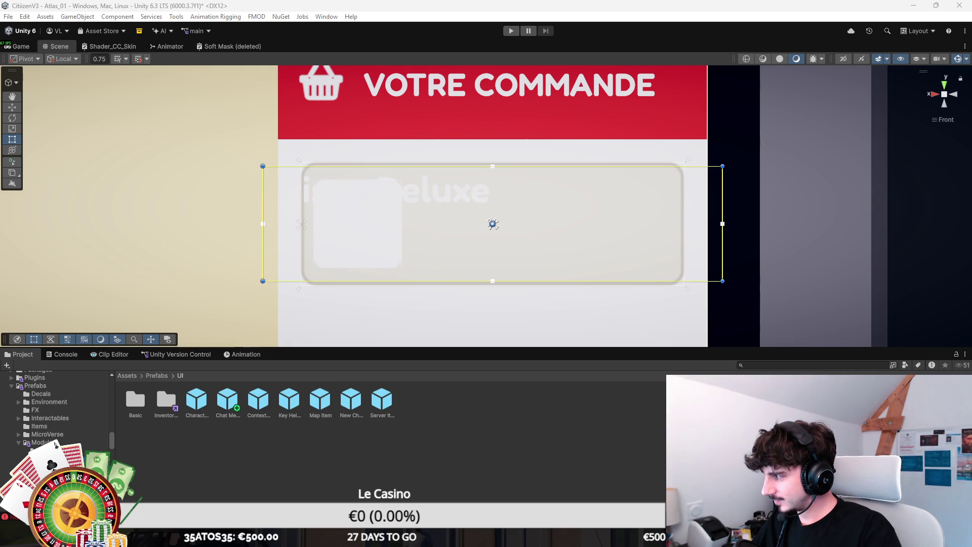
Step: Fit the Crispy Deluxe text box to a single line beside the image square, then save
{"action": "left_click_drag", "start_coordinate": [263, 187], "coordinate": [417, 190]}
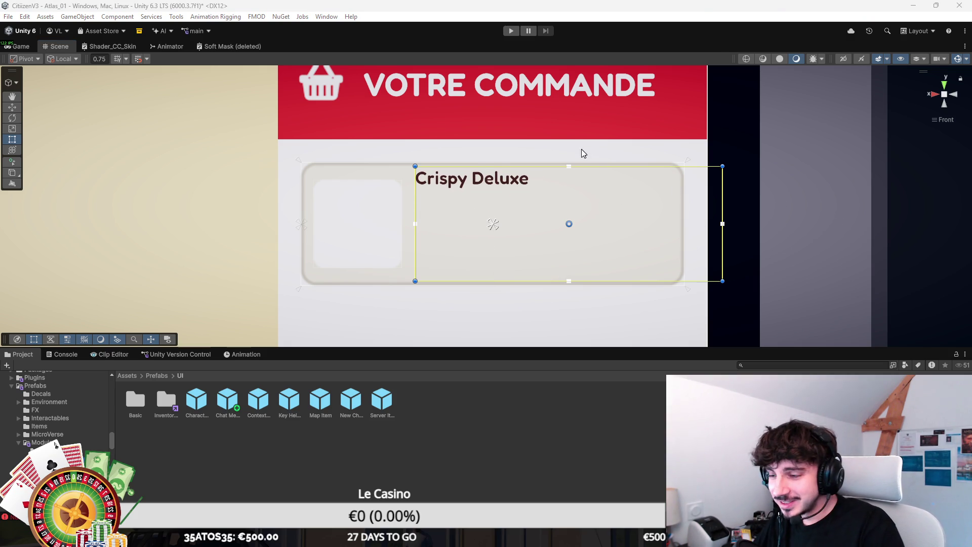
{"action": "left_click_drag", "start_coordinate": [603, 166], "coordinate": [601, 186]}
{"action": "left_click_drag", "start_coordinate": [643, 279], "coordinate": [629, 211]}
{"action": "mouse_move", "coordinate": [722, 192]}
{"action": "left_mouse_down"}
{"action": "mouse_move", "coordinate": [557, 192]}
{"action": "mouse_move", "coordinate": [616, 193]}
{"action": "left_mouse_up"}
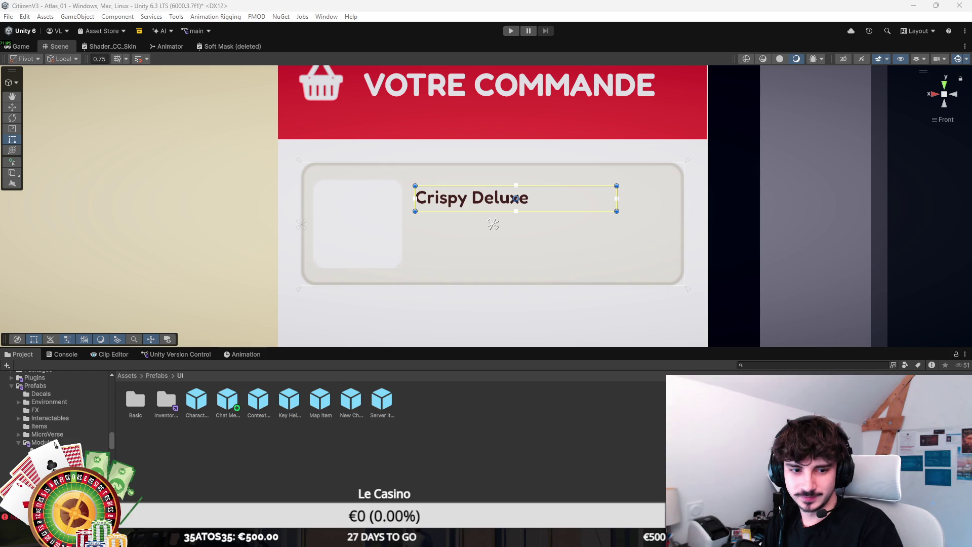
{"action": "key", "text": "ctrl+s"}
Step: Place a copy of the Crispy Deluxe title toward the card's right side
{"action": "left_click", "coordinate": [315, 219]}
{"action": "left_click", "coordinate": [486, 200]}
{"action": "mouse_move", "coordinate": [598, 209]}
{"action": "left_mouse_down"}
{"action": "mouse_move", "coordinate": [657, 205]}
{"action": "mouse_move", "coordinate": [651, 211]}
{"action": "left_mouse_up"}
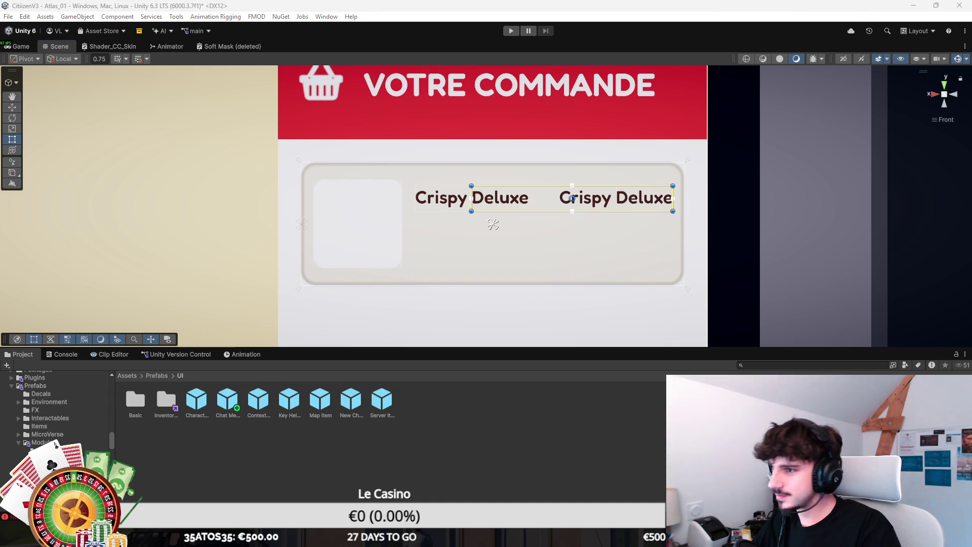
Step: Change the duplicated title's text to '5,90€' and save the scene
{"action": "type", "text": "5,90€"}
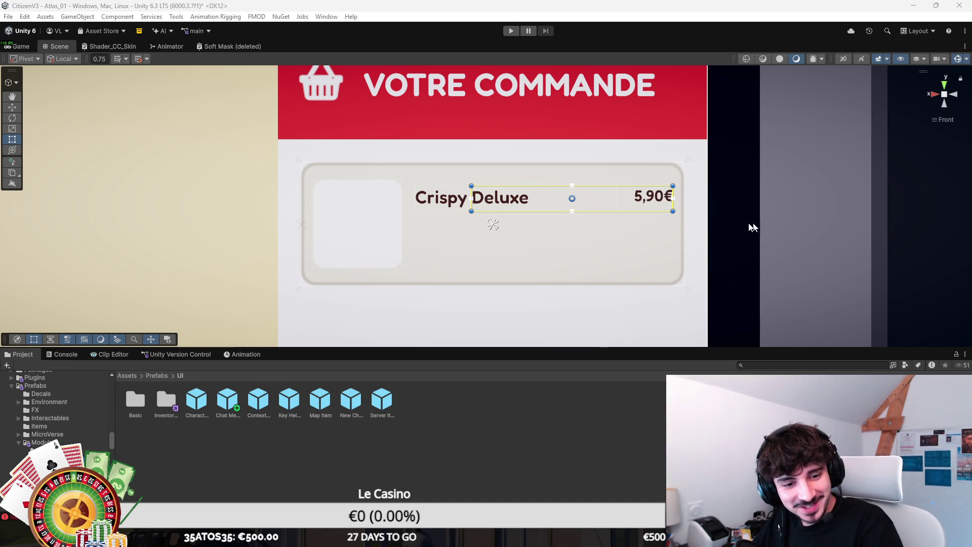
{"action": "left_click_drag", "start_coordinate": [610, 247], "coordinate": [624, 261]}
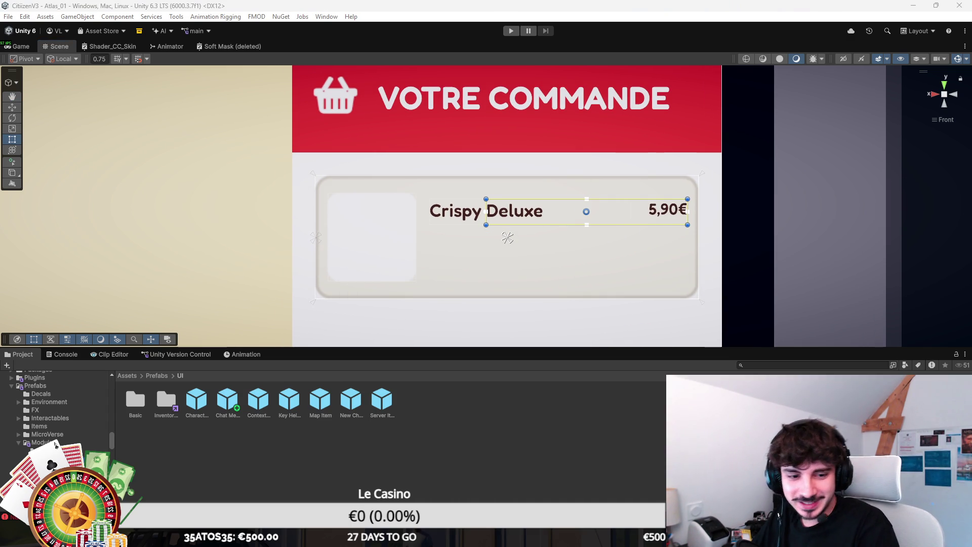
{"action": "left_click_drag", "start_coordinate": [586, 211], "coordinate": [529, 212]}
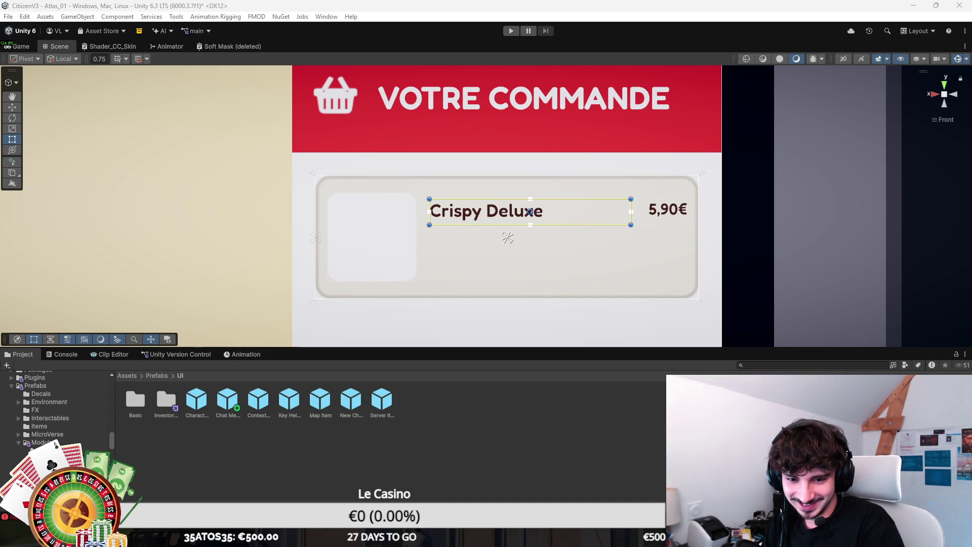
{"action": "key", "text": "ctrl+z"}
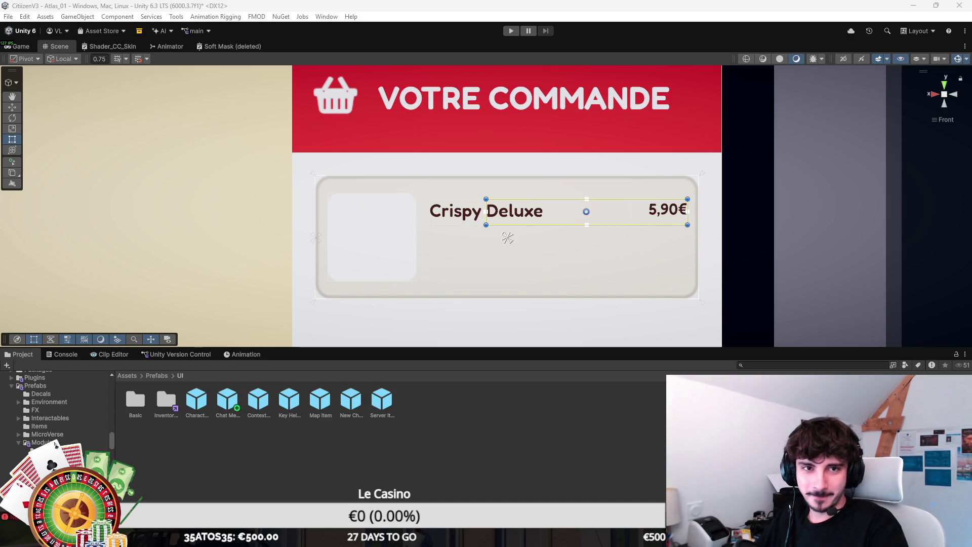
{"action": "key", "text": "ctrl+s"}
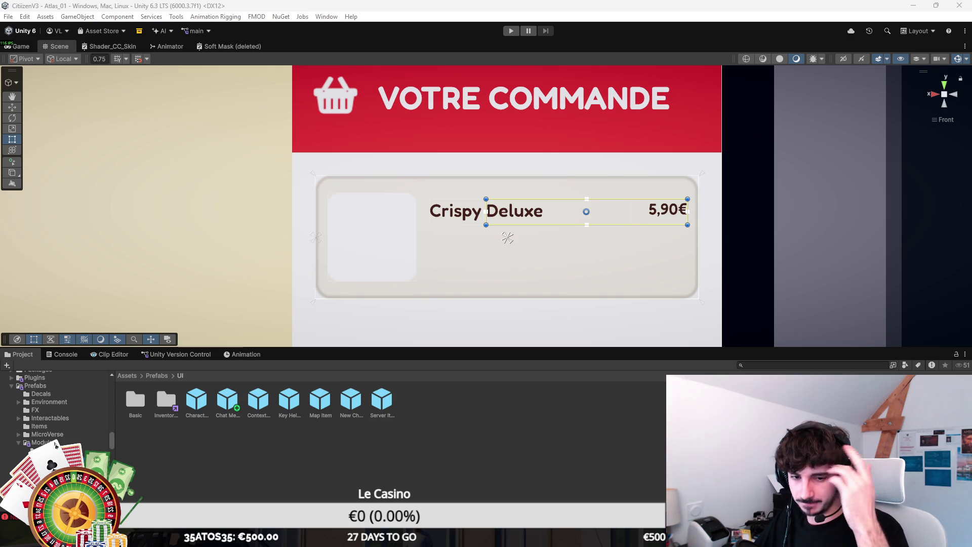
Step: Create a new empty element inside the whole item card
{"action": "left_click", "coordinate": [507, 238]}
{"action": "left_click", "coordinate": [319, 238]}
{"action": "left_click", "coordinate": [319, 238]}
{"action": "left_click", "coordinate": [319, 237]}
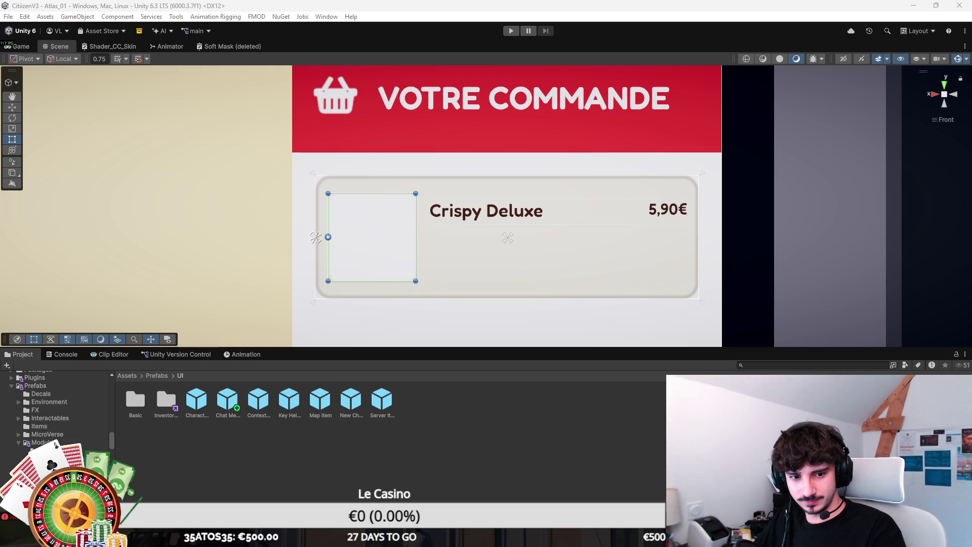
{"action": "left_click", "coordinate": [486, 211]}
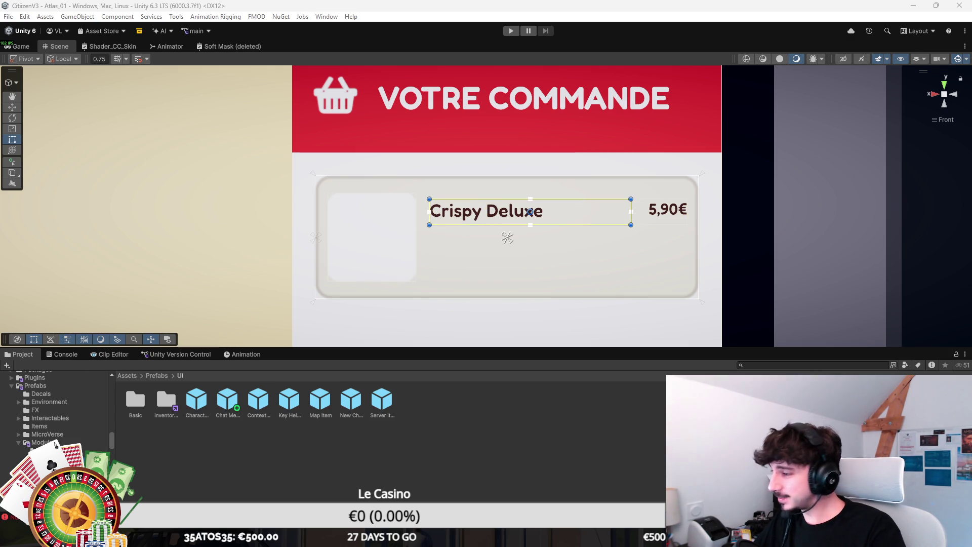
{"action": "left_click", "coordinate": [507, 237]}
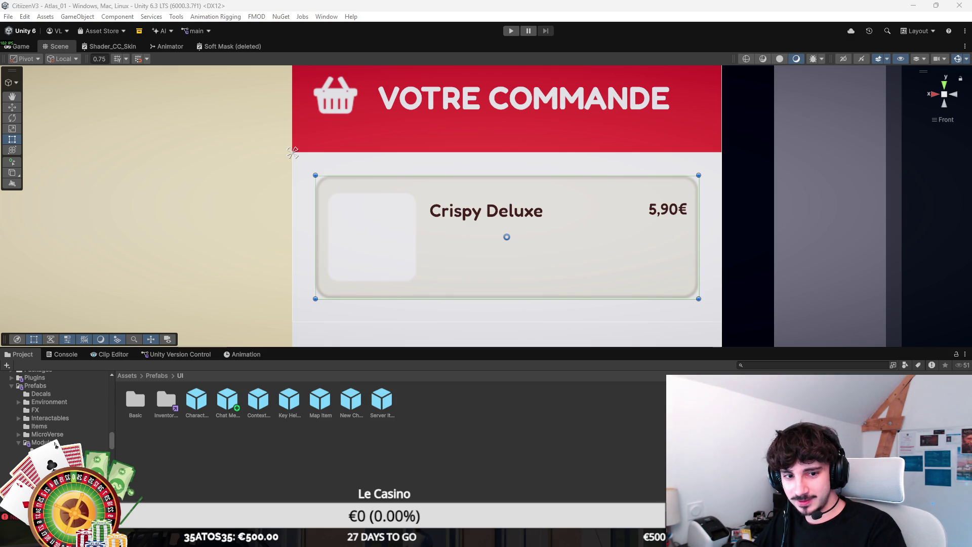
{"action": "key", "text": "alt+shift+n"}
Step: Position the new rectangle in the card's lower half, beneath the Crispy Deluxe title
{"action": "left_click_drag", "start_coordinate": [560, 117], "coordinate": [555, 286]}
{"action": "scroll", "coordinate": [556, 287], "scroll_direction": "down", "scroll_amount": 1}
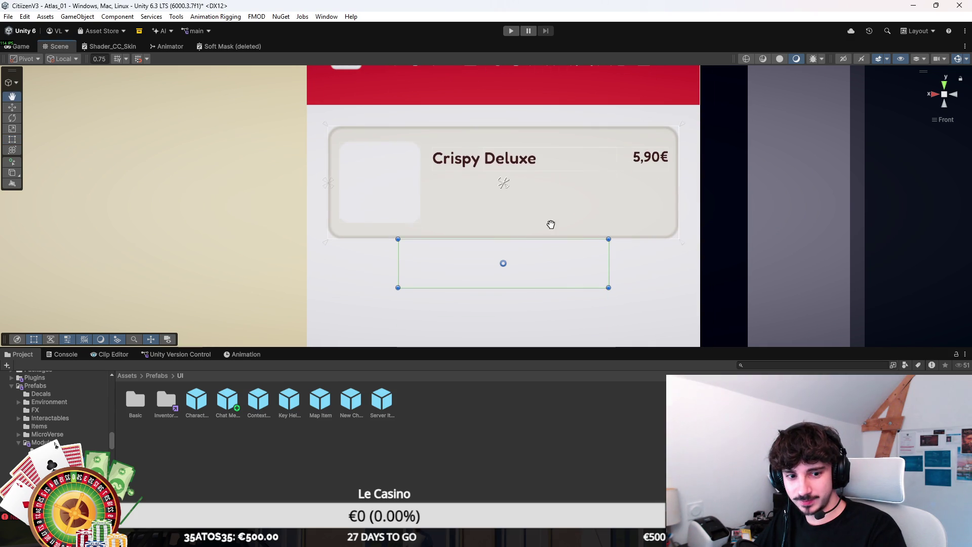
{"action": "left_click_drag", "start_coordinate": [566, 245], "coordinate": [586, 199]}
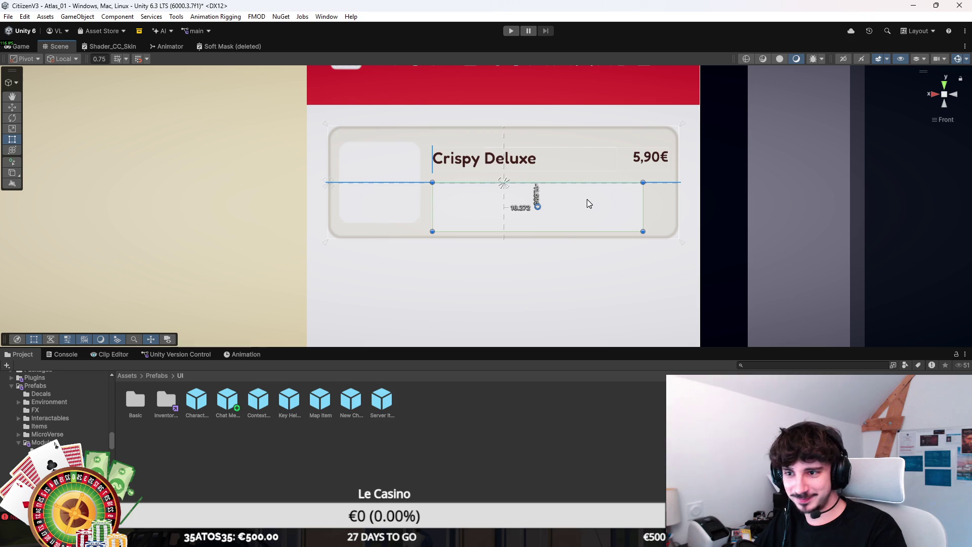
{"action": "scroll", "coordinate": [527, 210], "scroll_direction": "up", "scroll_amount": 3}
{"action": "scroll", "coordinate": [527, 210], "scroll_direction": "up", "scroll_amount": 2}
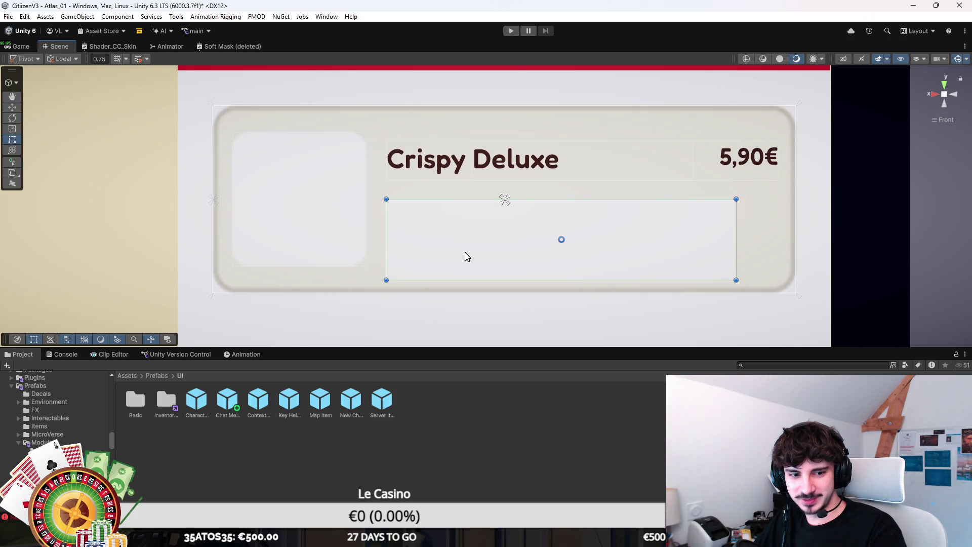
Step: Make the box shorter and about half as wide, save, and frame it in view
{"action": "mouse_move", "coordinate": [419, 280]}
{"action": "left_mouse_down"}
{"action": "mouse_move", "coordinate": [430, 256]}
{"action": "mouse_move", "coordinate": [428, 266]}
{"action": "left_mouse_up"}
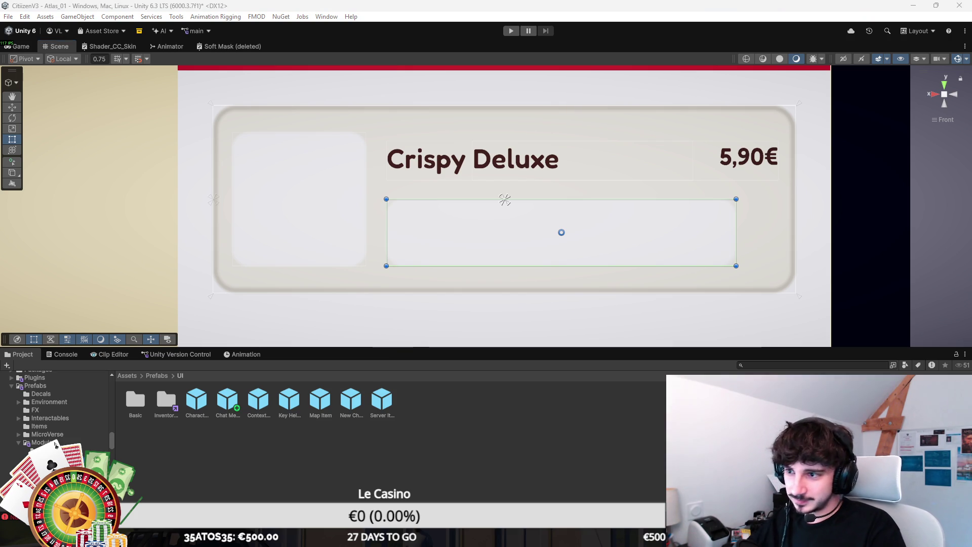
{"action": "mouse_move", "coordinate": [736, 218]}
{"action": "left_mouse_down"}
{"action": "mouse_move", "coordinate": [553, 222]}
{"action": "mouse_move", "coordinate": [521, 211]}
{"action": "left_mouse_up"}
{"action": "key", "text": "ctrl+s"}
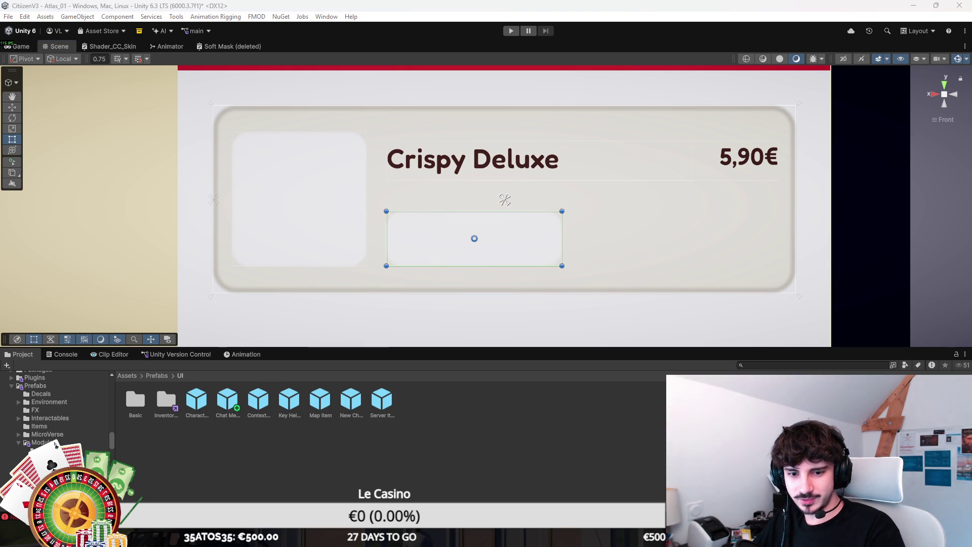
{"action": "scroll", "coordinate": [528, 213], "scroll_direction": "down", "scroll_amount": 10}
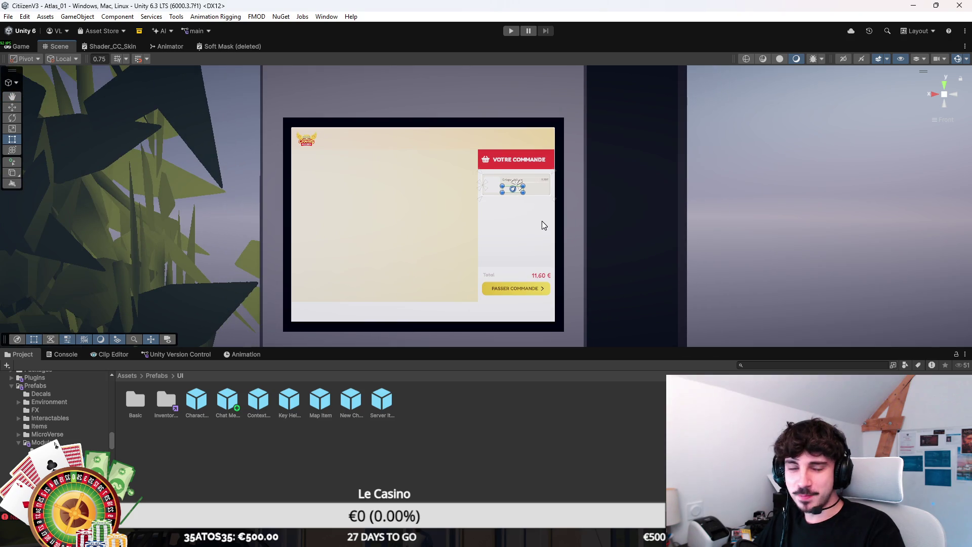
{"action": "key", "text": "f"}
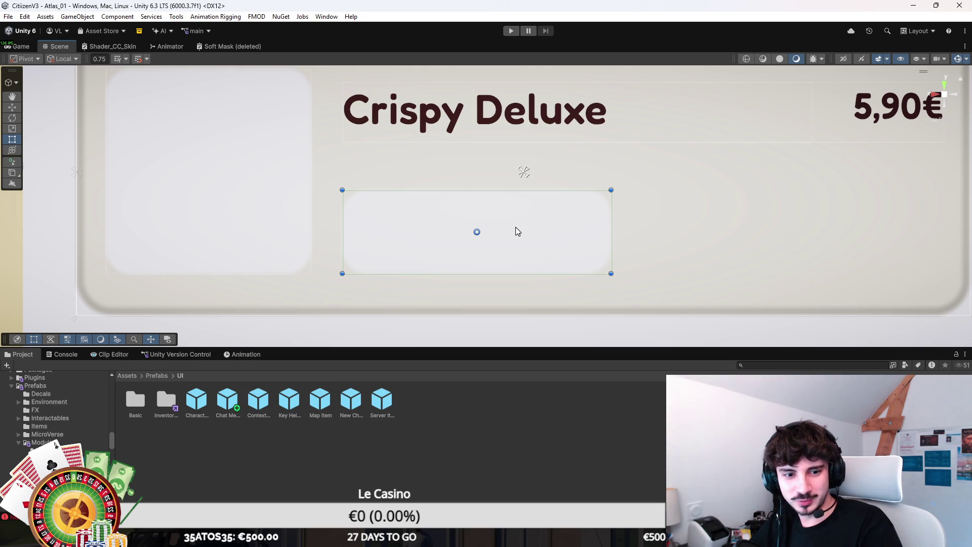
{"action": "left_click_drag", "start_coordinate": [482, 230], "coordinate": [481, 238]}
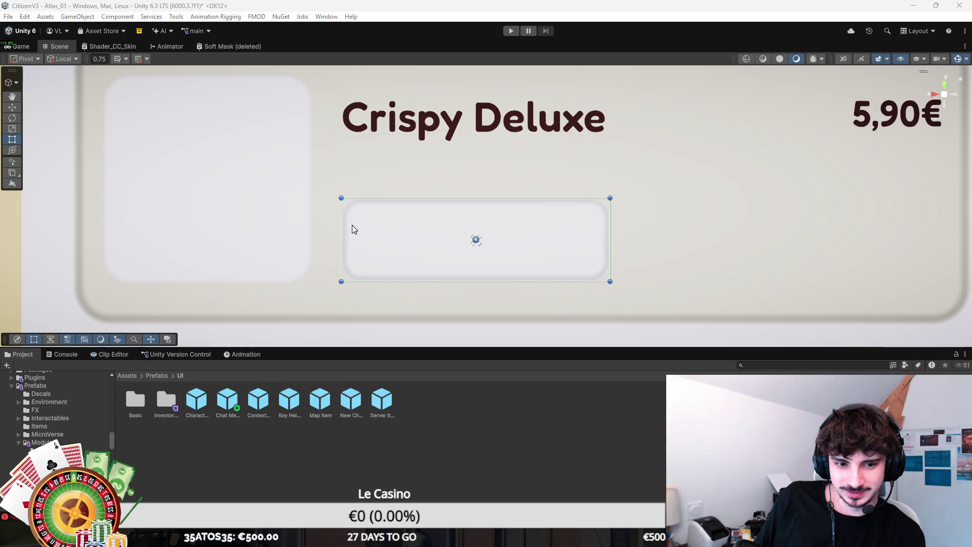
Step: Select the rounded quantity box beneath the Crispy Deluxe title
{"action": "mouse_move", "coordinate": [453, 197]}
{"action": "left_mouse_down"}
{"action": "mouse_move", "coordinate": [467, 206]}
{"action": "mouse_move", "coordinate": [495, 191]}
{"action": "mouse_move", "coordinate": [379, 181]}
{"action": "left_mouse_up"}
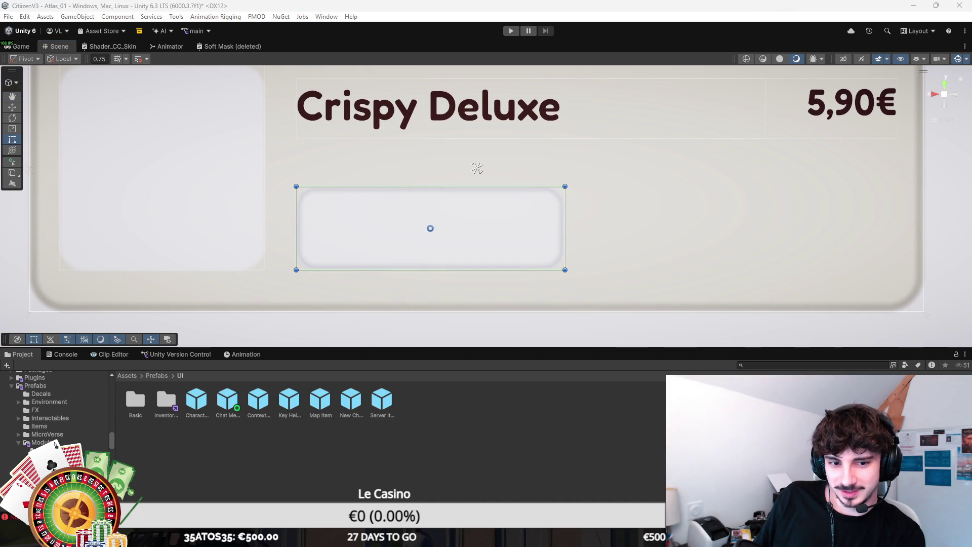
{"action": "left_click", "coordinate": [477, 168]}
{"action": "left_click", "coordinate": [430, 229]}
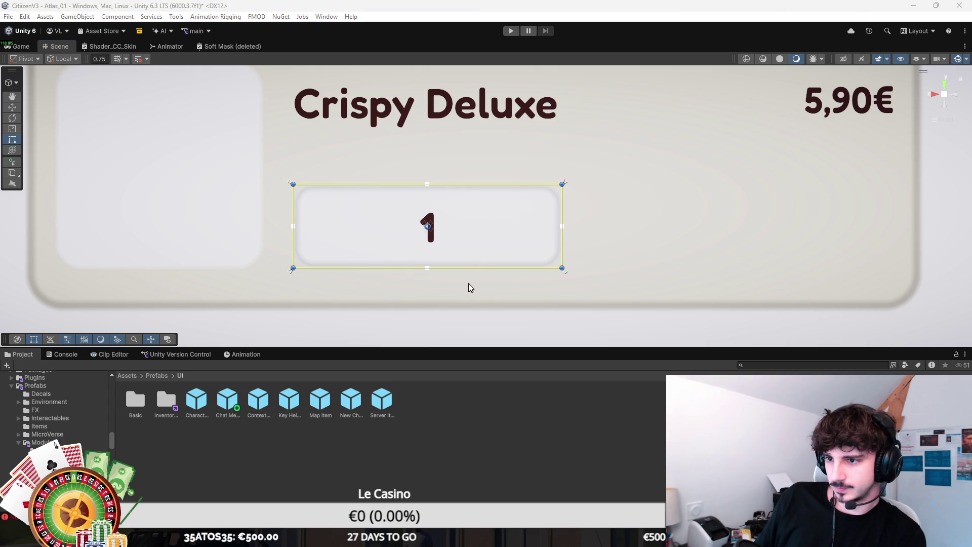
Step: Make a '+' label in the box's right part and a '-' copy left of the 1
{"action": "left_click_drag", "start_coordinate": [293, 208], "coordinate": [436, 210]}
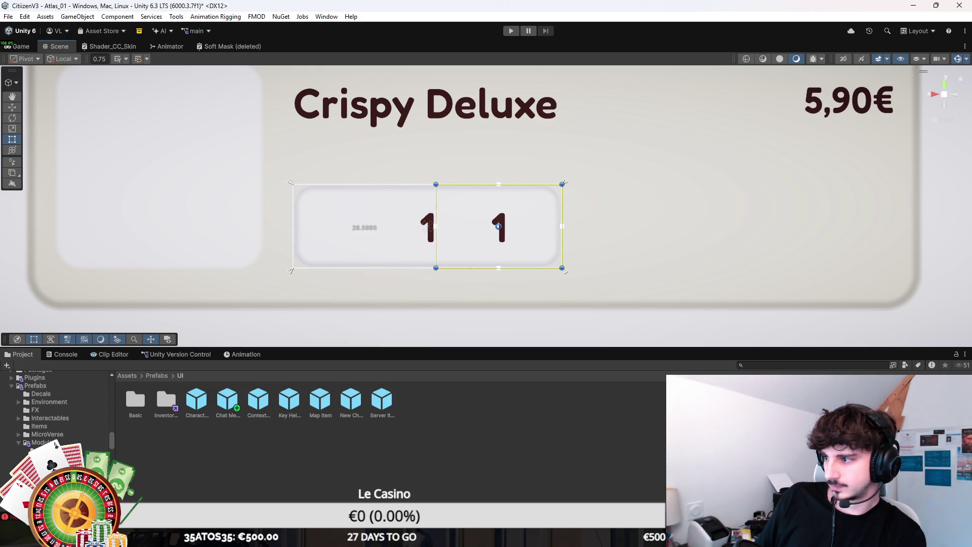
{"action": "type", "text": "+"}
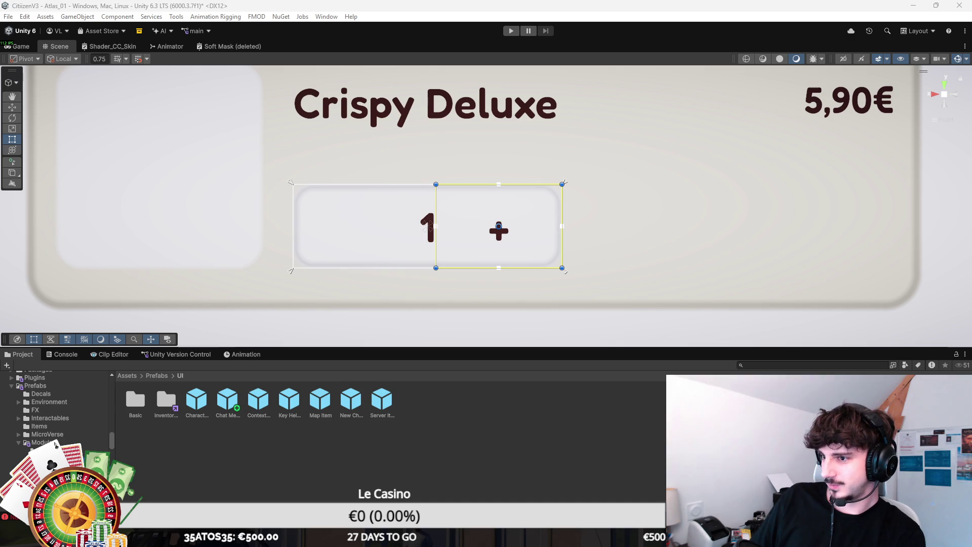
{"action": "left_click_drag", "start_coordinate": [517, 264], "coordinate": [522, 260]}
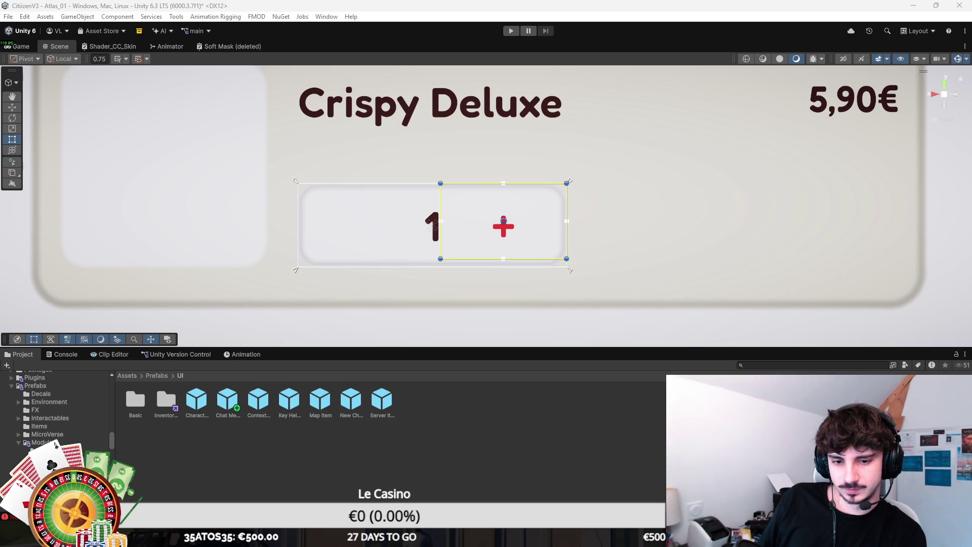
{"action": "key", "text": "ctrl+d"}
{"action": "left_click_drag", "start_coordinate": [542, 231], "coordinate": [395, 232]}
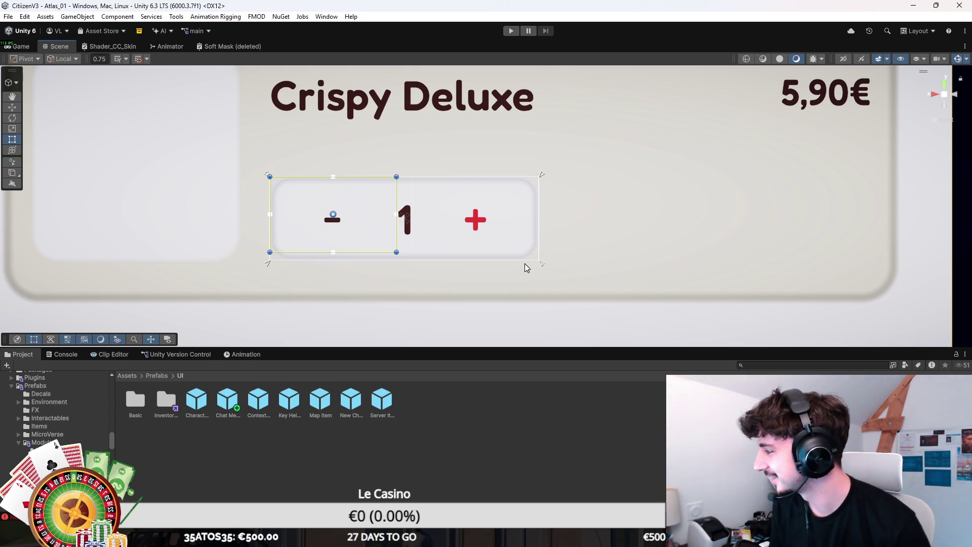
Step: Duplicate the Crispy Deluxe card three times to stack four cards, and delete the stray element
{"action": "scroll", "coordinate": [526, 268], "scroll_direction": "down", "scroll_amount": 5}
{"action": "left_click", "coordinate": [529, 393]}
{"action": "scroll", "coordinate": [512, 275], "scroll_direction": "down", "scroll_amount": 2}
{"action": "scroll", "coordinate": [512, 275], "scroll_direction": "down", "scroll_amount": 1}
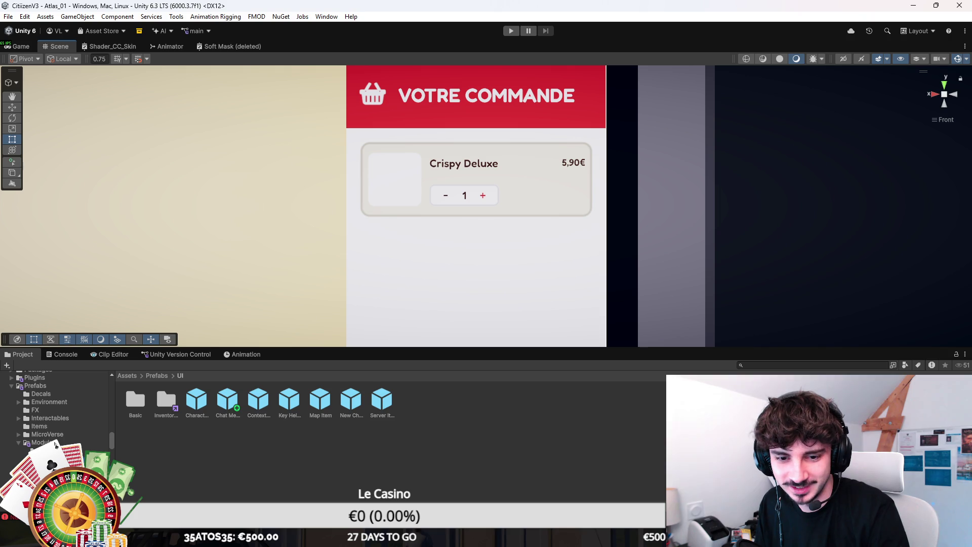
{"action": "left_click", "coordinate": [362, 146]}
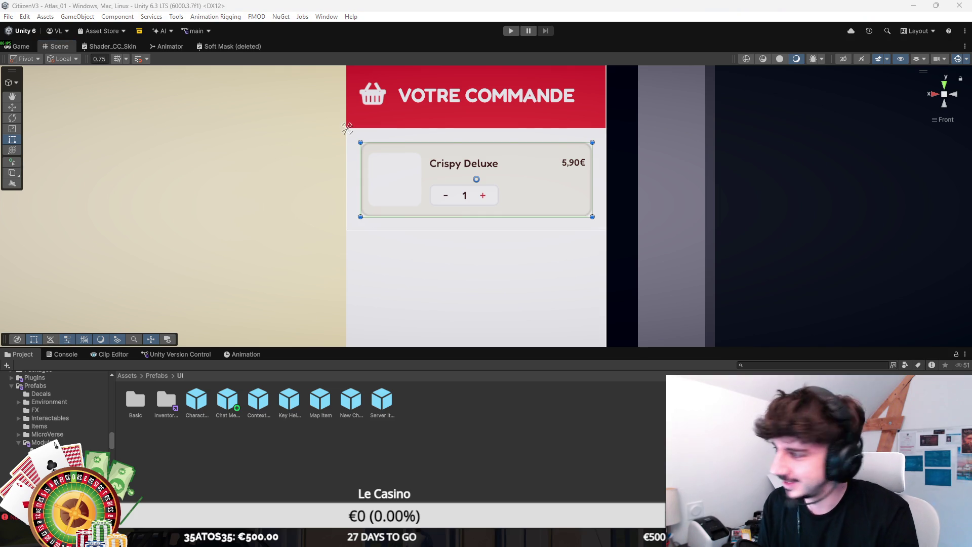
{"action": "key", "text": "ctrl+d"}
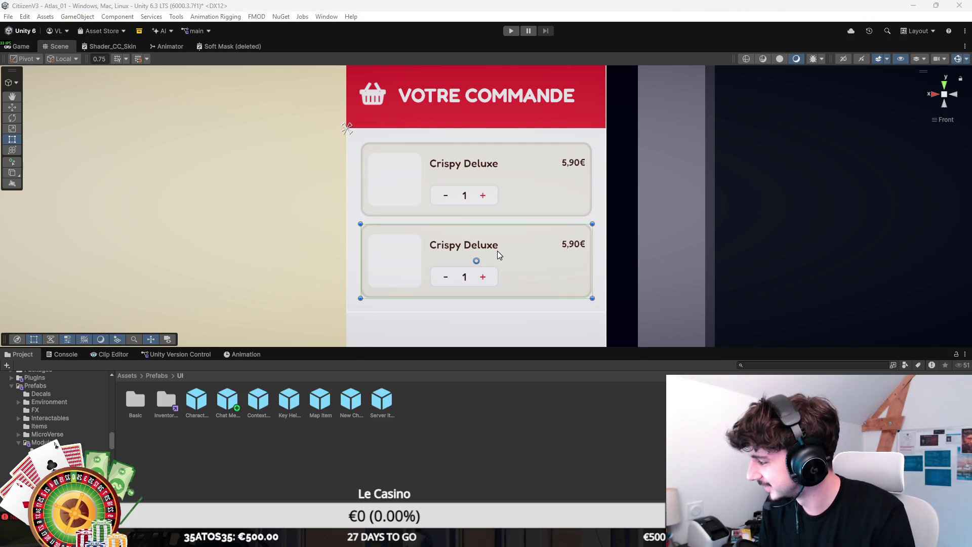
{"action": "scroll", "coordinate": [497, 250], "scroll_direction": "down", "scroll_amount": 1}
{"action": "scroll", "coordinate": [499, 251], "scroll_direction": "down", "scroll_amount": 3}
{"action": "key", "text": "ctrl+d"}
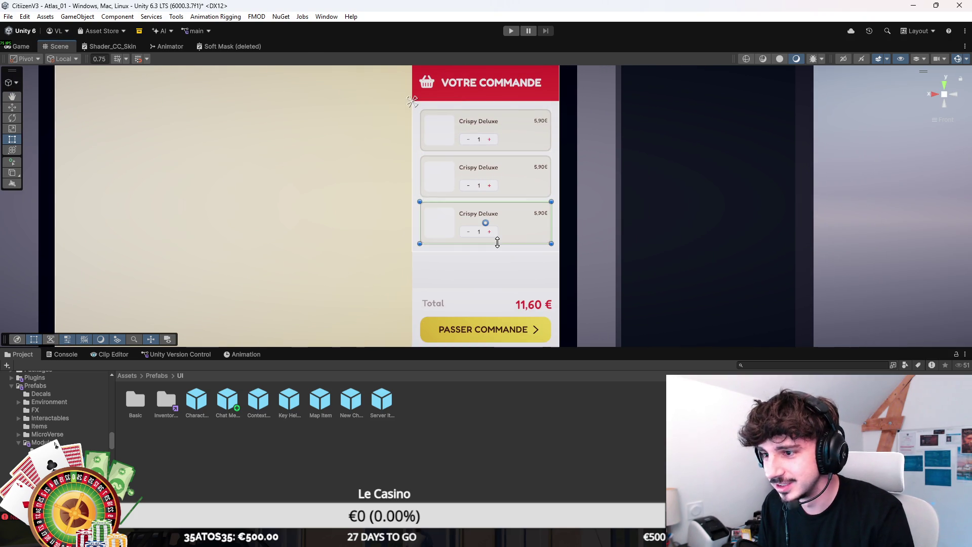
{"action": "key", "text": "ctrl+d"}
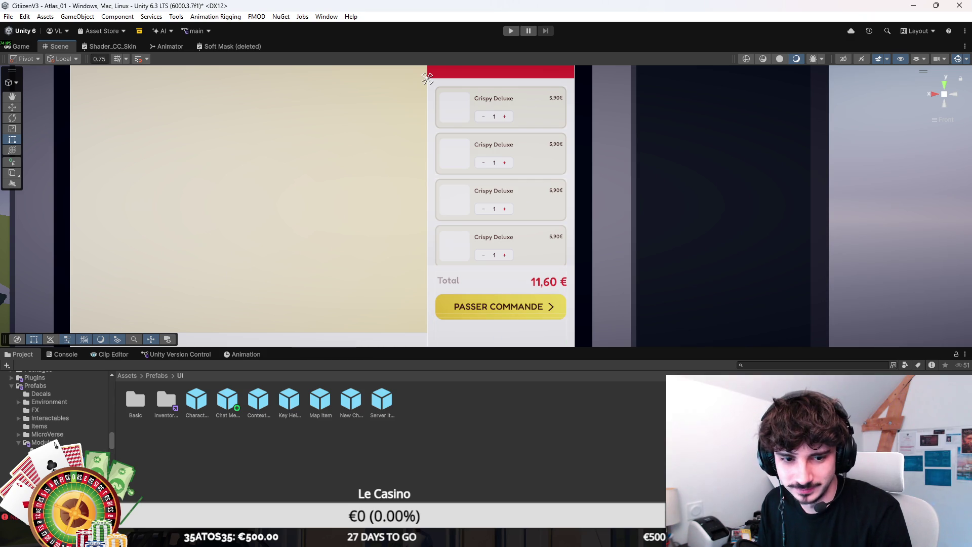
{"action": "key", "text": "Delete"}
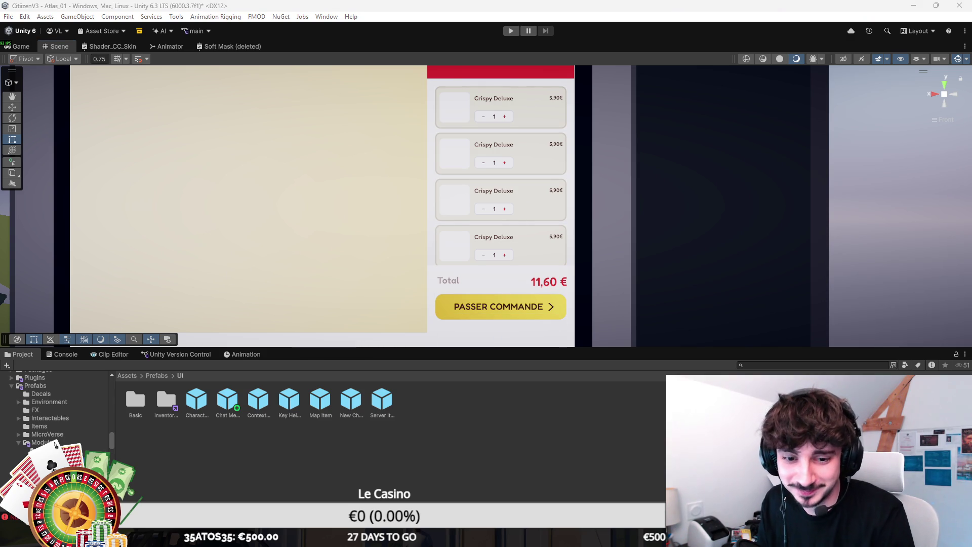
{"action": "left_click", "coordinate": [577, 77]}
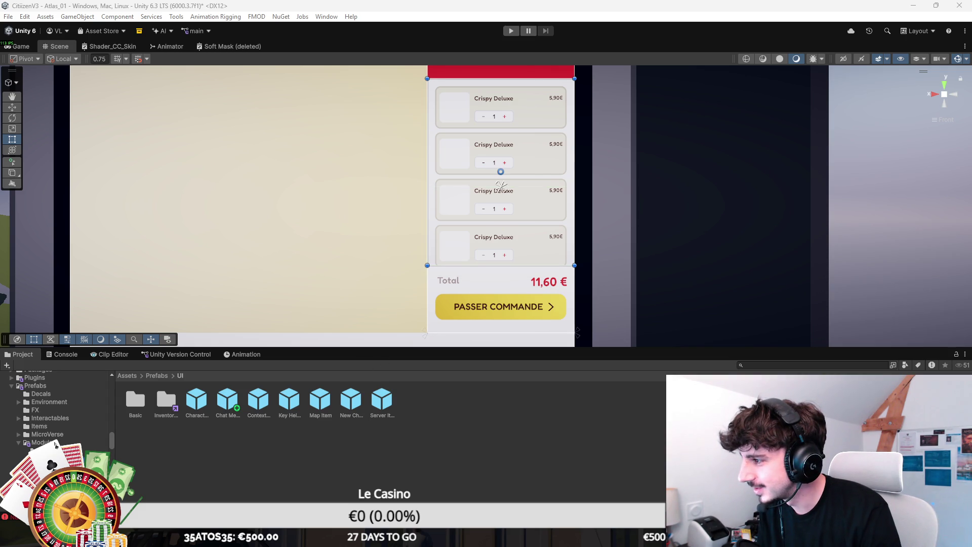
Step: Save the scene, zoom out, and select the whole VOTRE COMMANDE panel
{"action": "key", "text": "ctrl+s"}
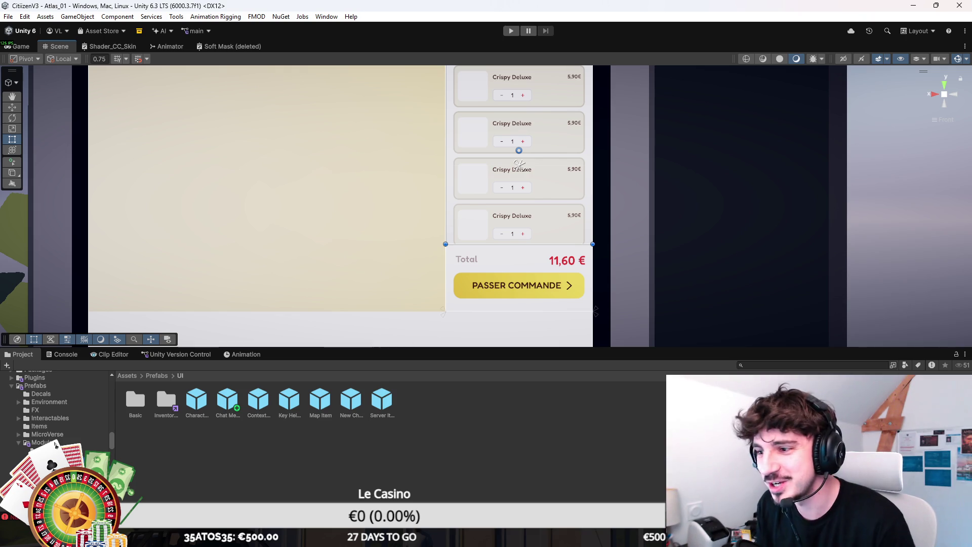
{"action": "scroll", "coordinate": [655, 254], "scroll_direction": "down", "scroll_amount": 4}
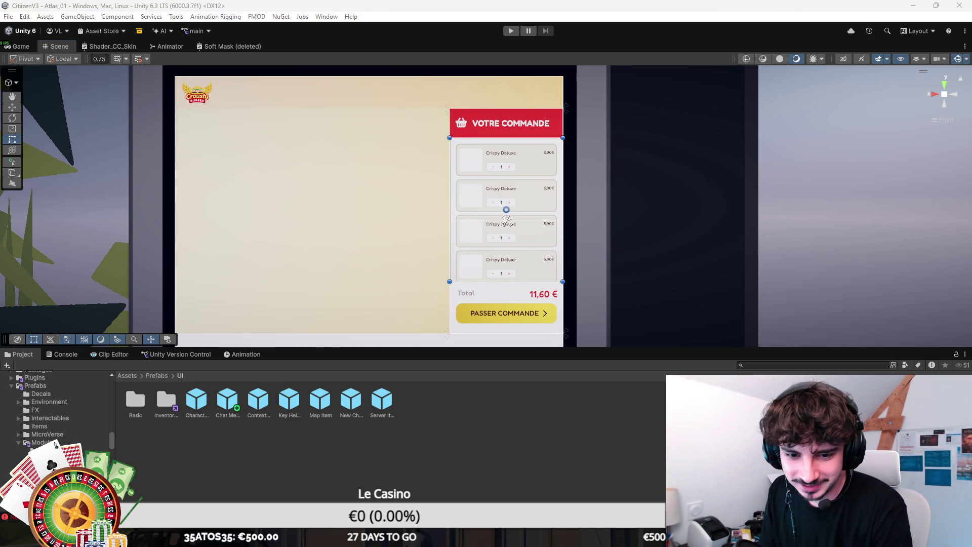
{"action": "left_click", "coordinate": [560, 218]}
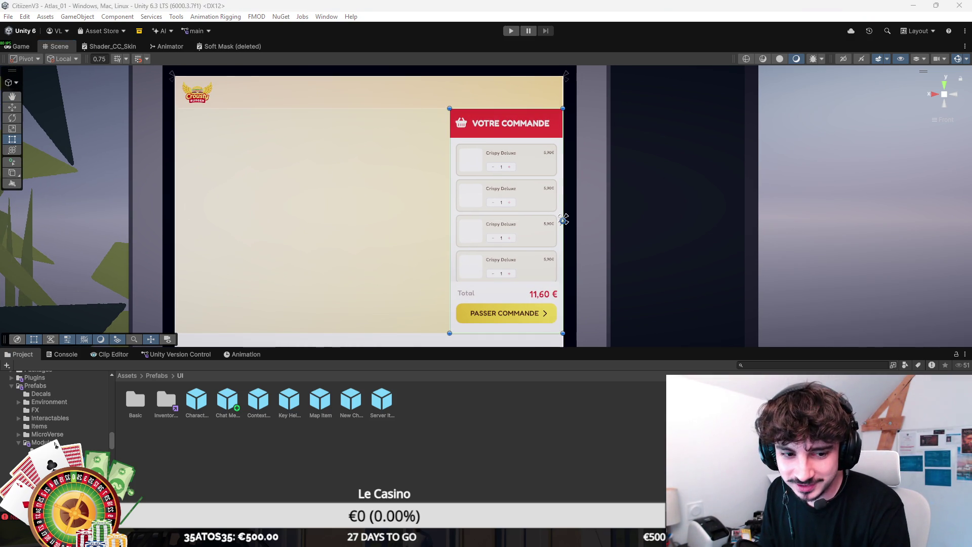
Step: Create an empty UI object under the full-screen container as a top band ending at the order panel
{"action": "left_click", "coordinate": [563, 219]}
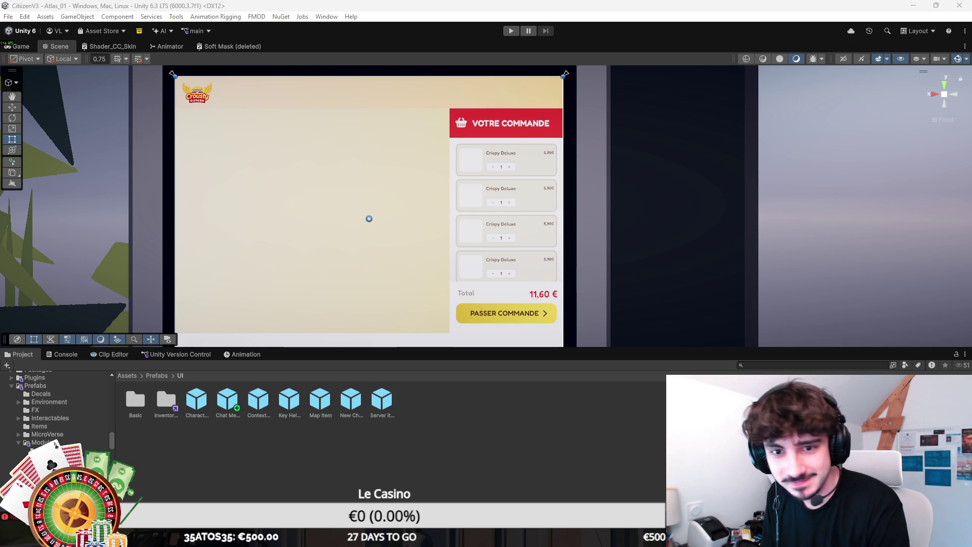
{"action": "key", "text": "alt+shift+n"}
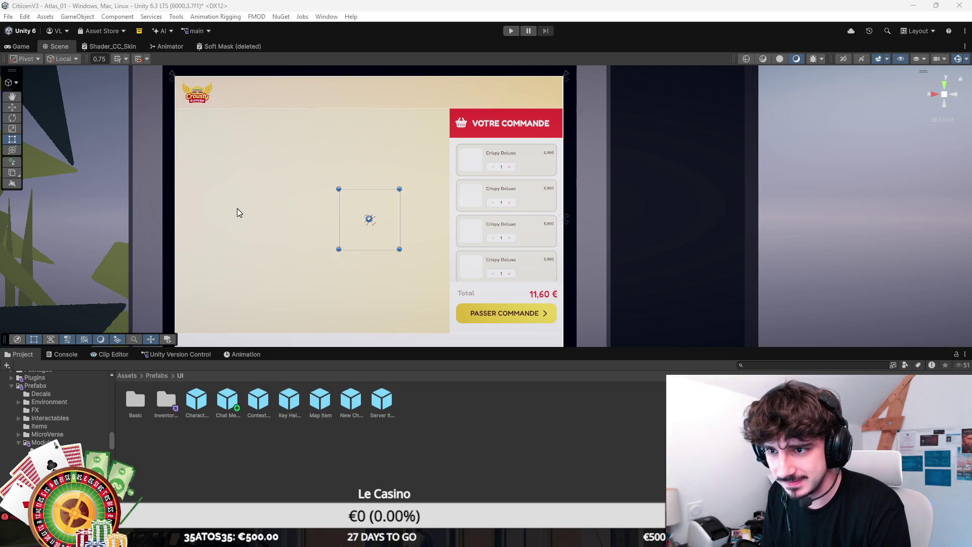
{"action": "mouse_move", "coordinate": [373, 211]}
{"action": "left_mouse_down"}
{"action": "mouse_move", "coordinate": [206, 135]}
{"action": "mouse_move", "coordinate": [449, 140]}
{"action": "mouse_move", "coordinate": [434, 149]}
{"action": "left_mouse_up"}
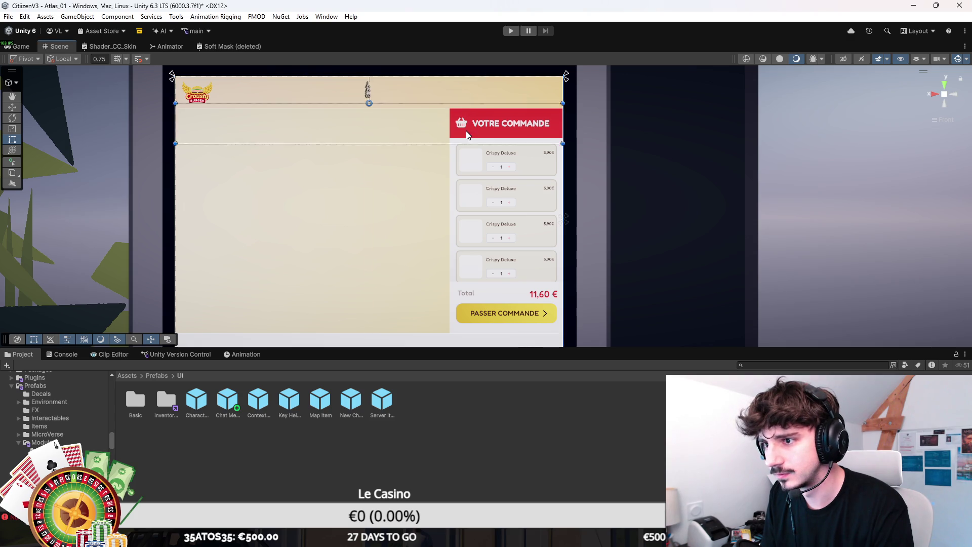
{"action": "key", "text": "ctrl+z"}
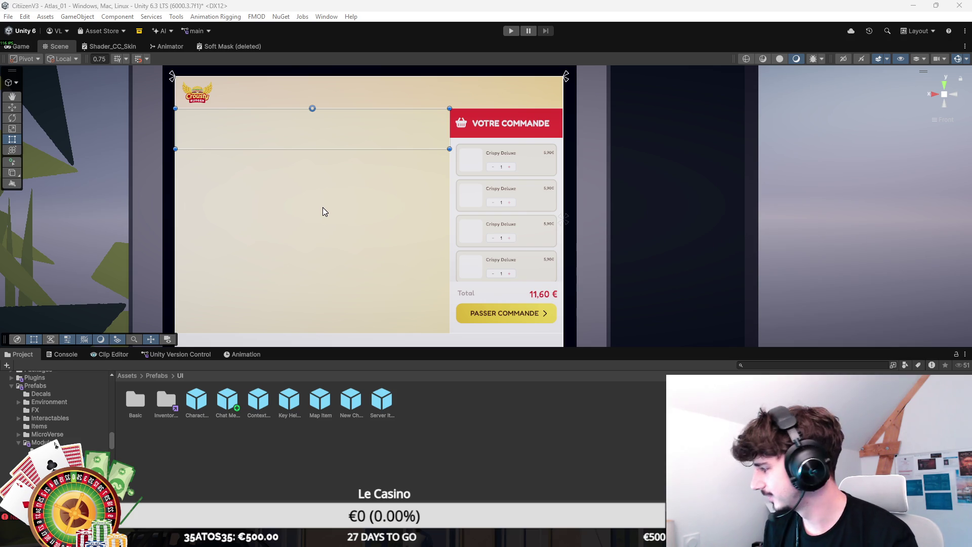
{"action": "mouse_move", "coordinate": [358, 221]}
{"action": "left_mouse_down"}
{"action": "mouse_move", "coordinate": [332, 193]}
{"action": "mouse_move", "coordinate": [379, 213]}
{"action": "mouse_move", "coordinate": [415, 198]}
{"action": "left_mouse_up"}
{"action": "scroll", "coordinate": [414, 199], "scroll_direction": "up", "scroll_amount": 3}
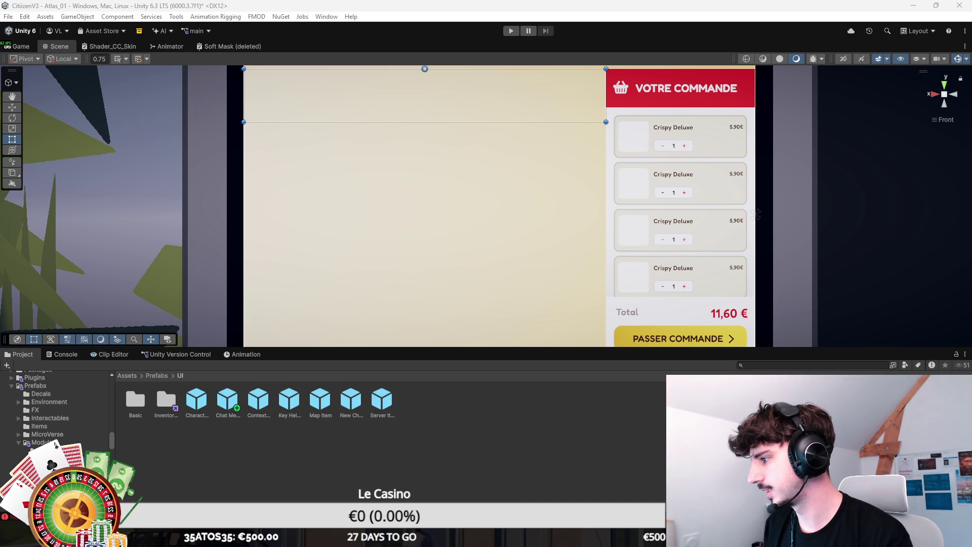
{"action": "scroll", "coordinate": [297, 231], "scroll_direction": "up", "scroll_amount": 2}
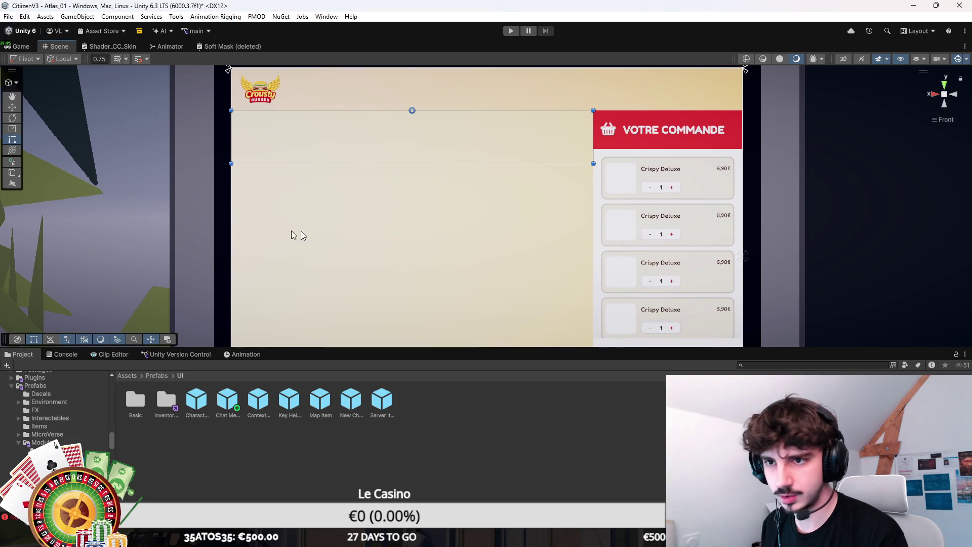